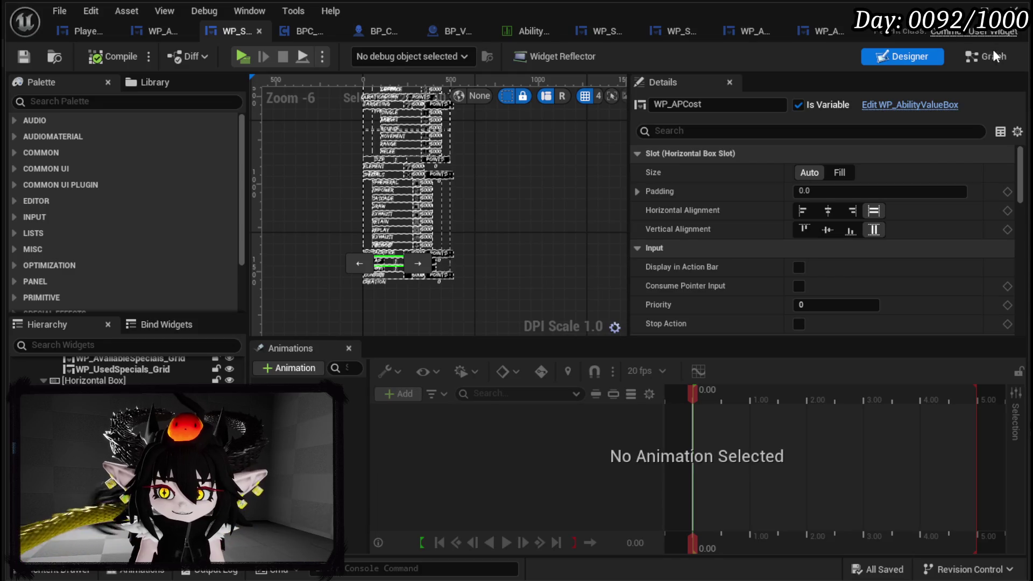
- Switch WP_SkillTree_Ability to Graph mode and open its PreSetData function
{"action": "key", "text": "shift+F4"}
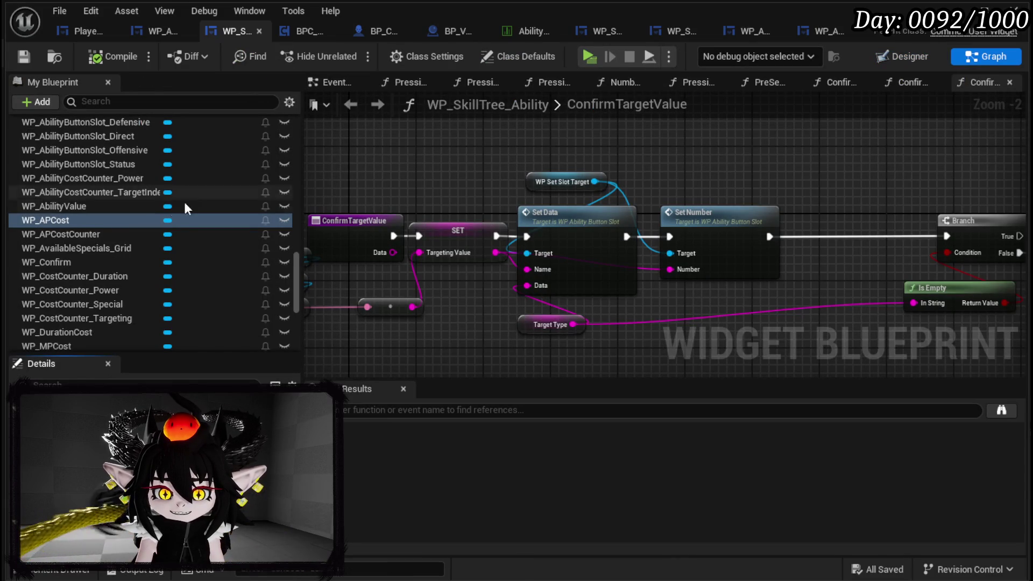
{"action": "scroll", "coordinate": [170, 200], "scroll_direction": "up", "scroll_amount": 15}
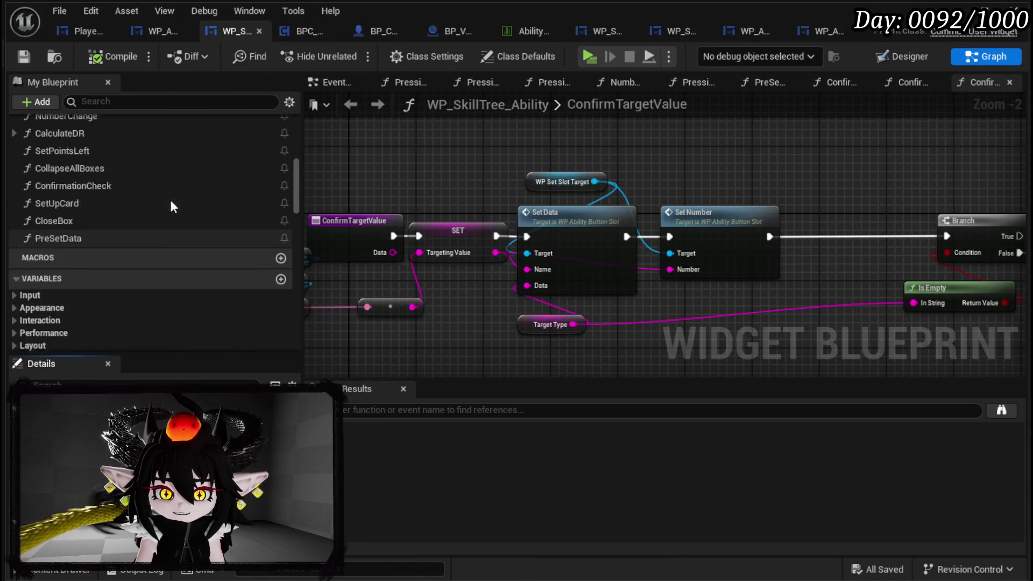
{"action": "double_click", "coordinate": [87, 306]}
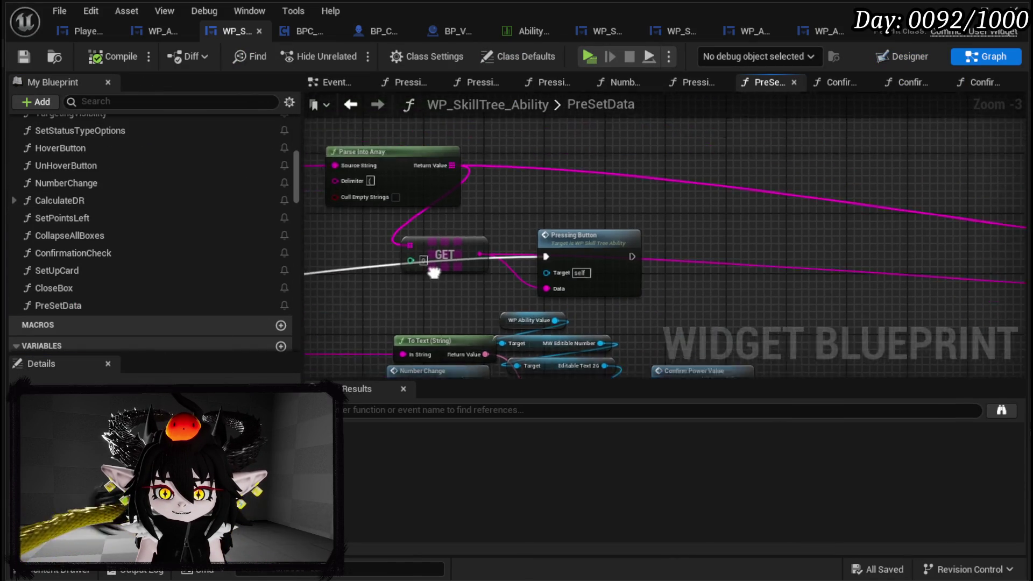
- Move the Pressing Button and GET node group up and to the left
{"action": "scroll", "coordinate": [423, 257], "scroll_direction": "down", "scroll_amount": 4}
{"action": "scroll", "coordinate": [409, 241], "scroll_direction": "up", "scroll_amount": 3}
{"action": "mouse_move", "coordinate": [408, 242]}
{"action": "left_mouse_down"}
{"action": "mouse_move", "coordinate": [481, 332]}
{"action": "mouse_move", "coordinate": [779, 135]}
{"action": "left_mouse_up"}
{"action": "mouse_move", "coordinate": [681, 178]}
{"action": "left_mouse_down"}
{"action": "mouse_move", "coordinate": [649, 247]}
{"action": "mouse_move", "coordinate": [643, 166]}
{"action": "left_mouse_up"}
{"action": "scroll", "coordinate": [501, 269], "scroll_direction": "up", "scroll_amount": 2}
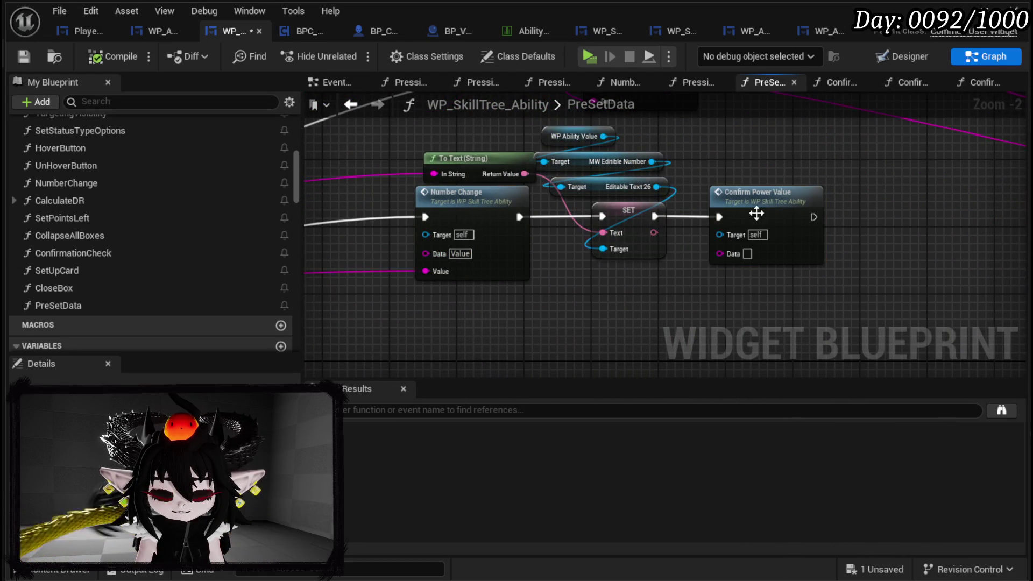
- Inspect the ConfirmPowerValue logic, from Set Visibility to the Switch on String branch
{"action": "double_click", "coordinate": [754, 212]}
{"action": "scroll", "coordinate": [645, 189], "scroll_direction": "down", "scroll_amount": 1}
{"action": "left_click_drag", "start_coordinate": [645, 189], "coordinate": [369, 175]}
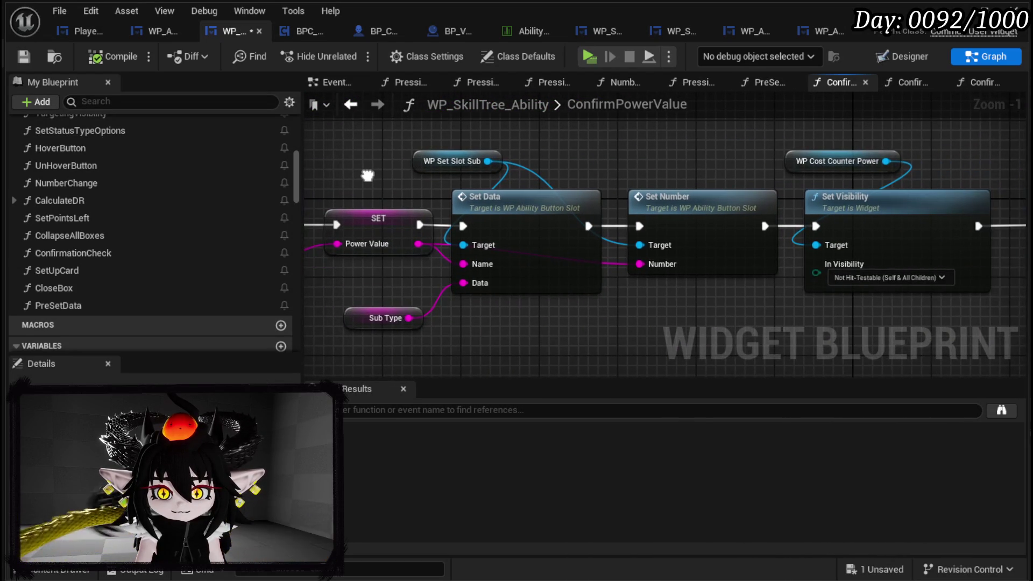
{"action": "mouse_move", "coordinate": [638, 173]}
{"action": "left_mouse_down"}
{"action": "mouse_move", "coordinate": [742, 157]}
{"action": "mouse_move", "coordinate": [372, 162]}
{"action": "left_mouse_up"}
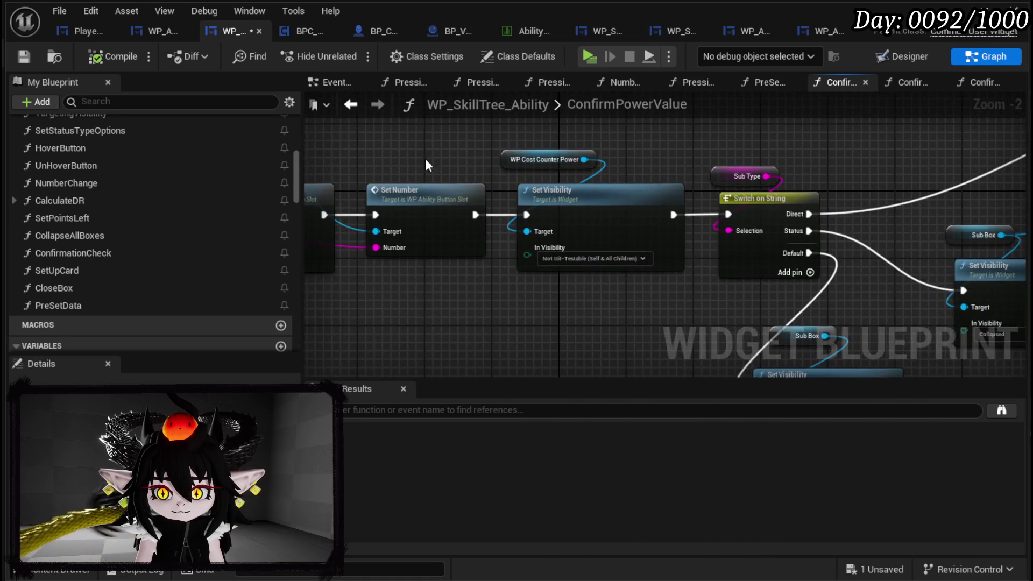
{"action": "scroll", "coordinate": [733, 146], "scroll_direction": "down", "scroll_amount": 2}
{"action": "mouse_move", "coordinate": [733, 145]}
{"action": "left_mouse_down"}
{"action": "mouse_move", "coordinate": [467, 164]}
{"action": "mouse_move", "coordinate": [624, 160]}
{"action": "left_mouse_up"}
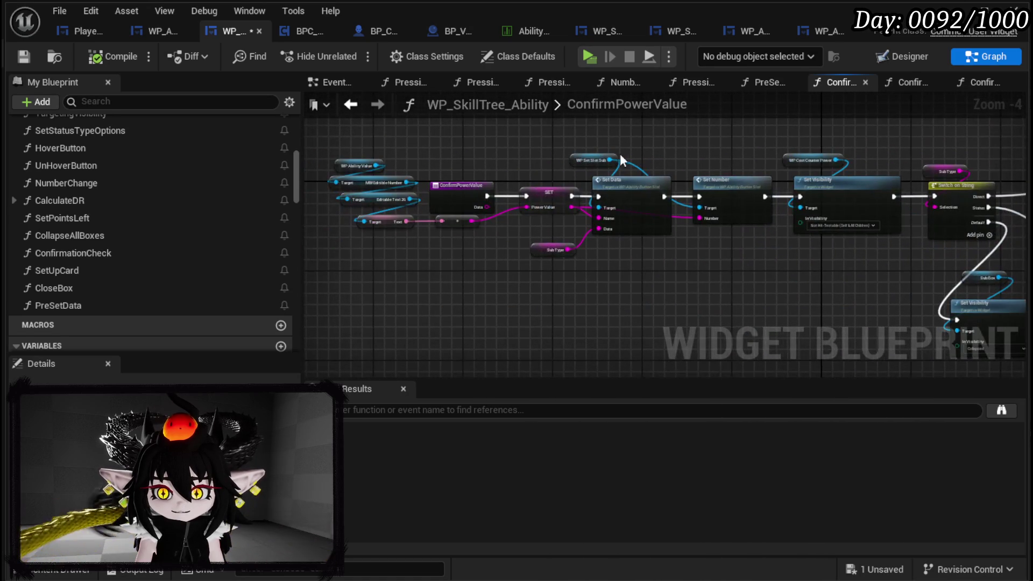
- Back in PreSetData, move all its nodes together up and to the right
{"action": "left_click", "coordinate": [350, 105]}
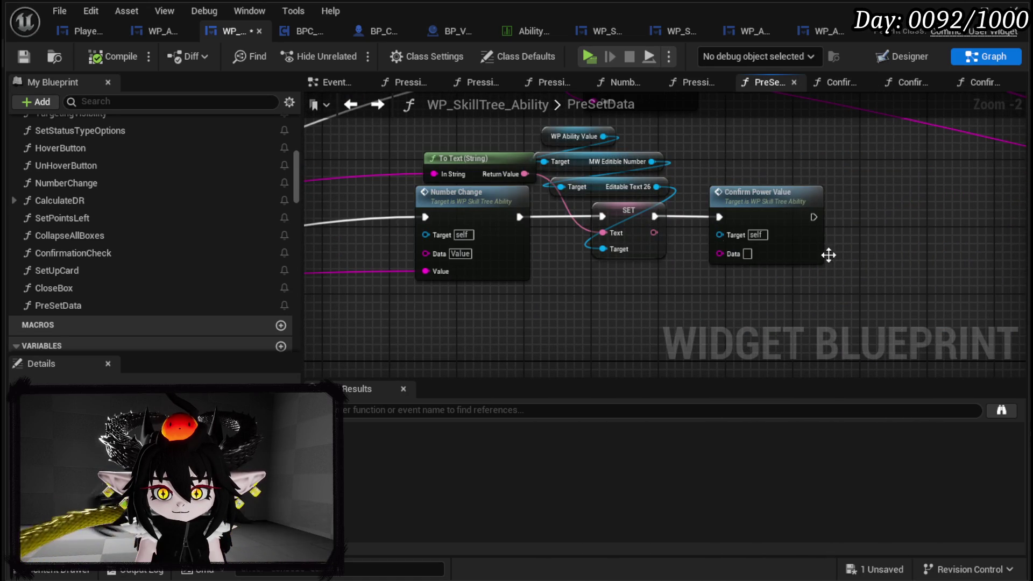
{"action": "scroll", "coordinate": [438, 269], "scroll_direction": "down", "scroll_amount": 2}
{"action": "scroll", "coordinate": [389, 355], "scroll_direction": "down", "scroll_amount": 1}
{"action": "left_click_drag", "start_coordinate": [388, 355], "coordinate": [604, 192]}
{"action": "left_click_drag", "start_coordinate": [520, 233], "coordinate": [551, 174]}
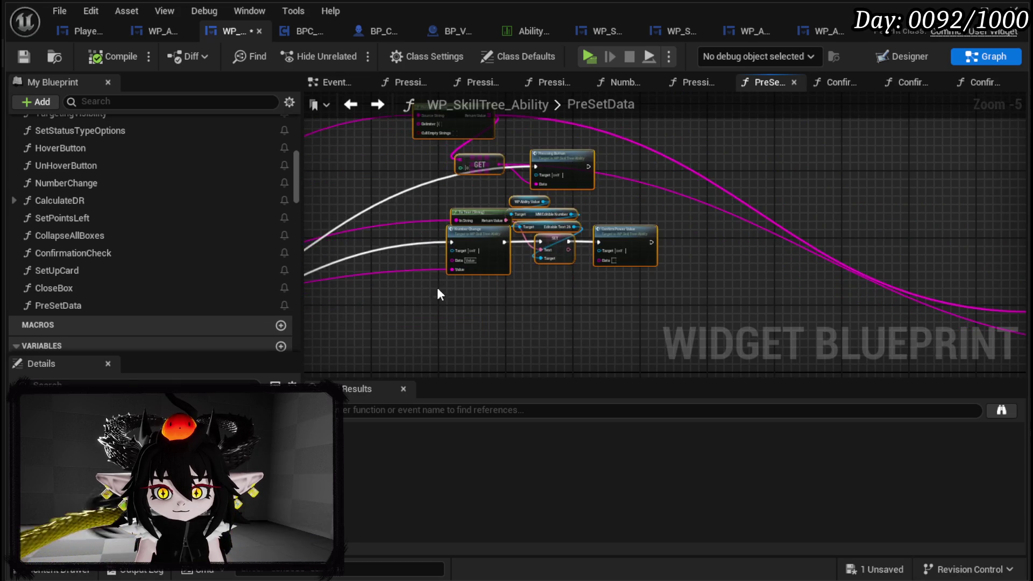
- Pan across PreSetData to review Number Change, SET, GET, Pressing Button, Set Data and Switch on String
{"action": "scroll", "coordinate": [587, 253], "scroll_direction": "up", "scroll_amount": 3}
{"action": "scroll", "coordinate": [769, 214], "scroll_direction": "down", "scroll_amount": 1}
{"action": "scroll", "coordinate": [752, 250], "scroll_direction": "down", "scroll_amount": 3}
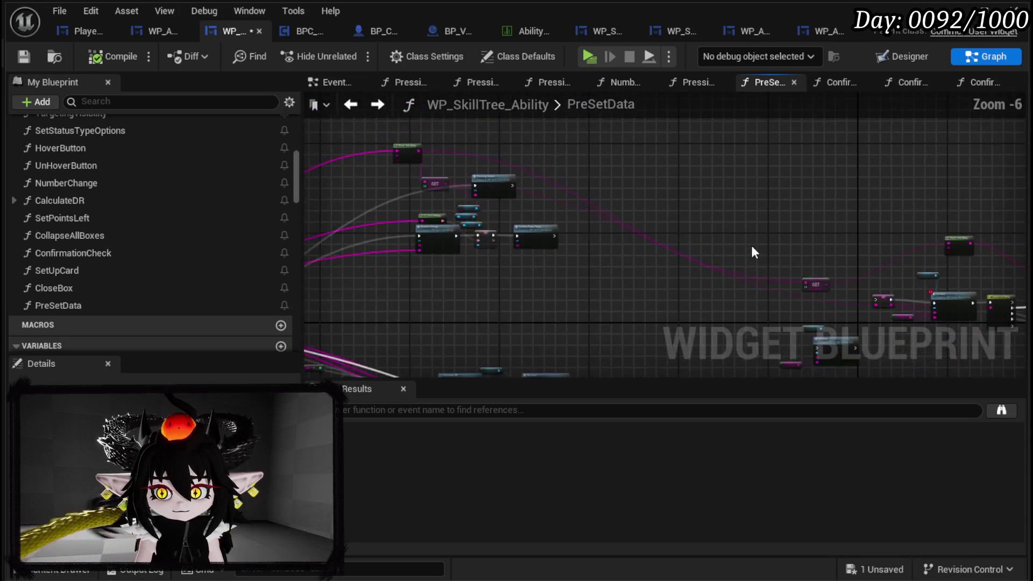
{"action": "scroll", "coordinate": [611, 295], "scroll_direction": "up", "scroll_amount": 4}
{"action": "scroll", "coordinate": [396, 290], "scroll_direction": "down", "scroll_amount": 4}
{"action": "scroll", "coordinate": [713, 218], "scroll_direction": "up", "scroll_amount": 4}
{"action": "mouse_move", "coordinate": [713, 217]}
{"action": "left_mouse_down"}
{"action": "mouse_move", "coordinate": [742, 262]}
{"action": "mouse_move", "coordinate": [872, 296]}
{"action": "left_mouse_up"}
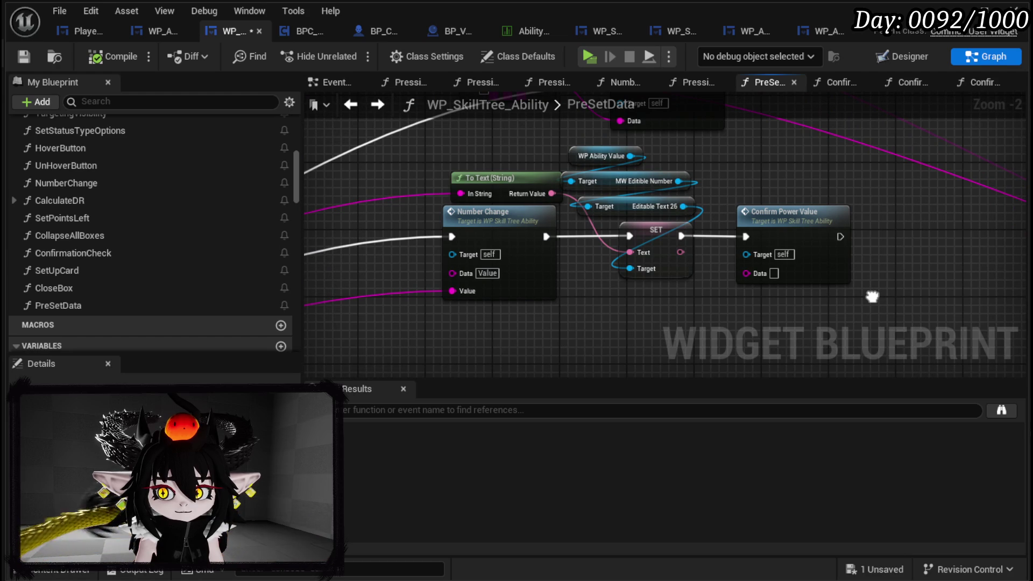
{"action": "mouse_move", "coordinate": [801, 207]}
{"action": "left_mouse_down"}
{"action": "mouse_move", "coordinate": [813, 335]}
{"action": "mouse_move", "coordinate": [613, 201]}
{"action": "mouse_move", "coordinate": [534, 254]}
{"action": "mouse_move", "coordinate": [698, 212]}
{"action": "left_mouse_up"}
{"action": "mouse_move", "coordinate": [505, 259]}
{"action": "left_mouse_down"}
{"action": "mouse_move", "coordinate": [710, 203]}
{"action": "mouse_move", "coordinate": [602, 195]}
{"action": "mouse_move", "coordinate": [335, 258]}
{"action": "left_mouse_up"}
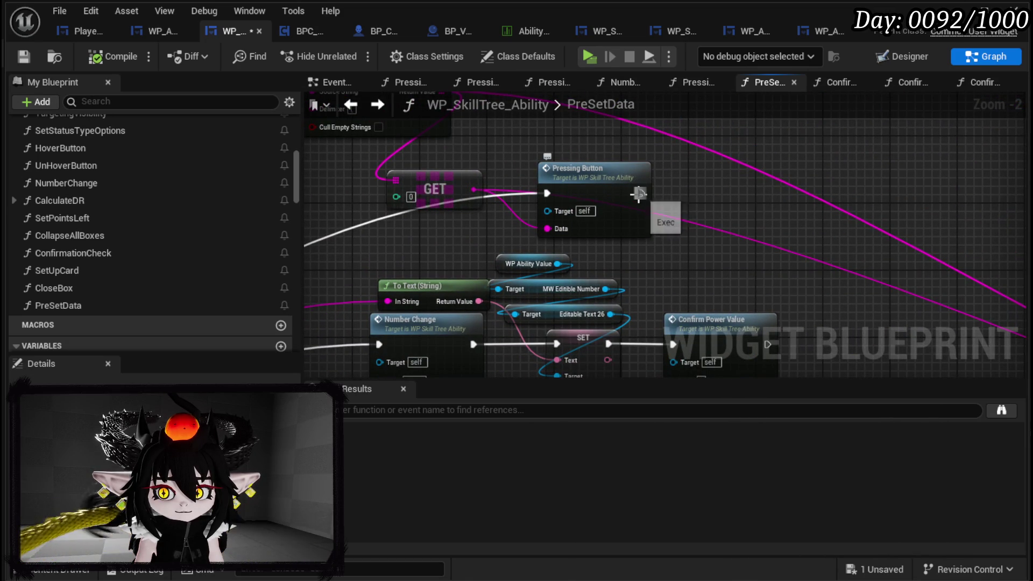
{"action": "mouse_move", "coordinate": [638, 194]}
{"action": "left_mouse_down"}
{"action": "mouse_move", "coordinate": [528, 172]}
{"action": "mouse_move", "coordinate": [538, 161]}
{"action": "mouse_move", "coordinate": [490, 179]}
{"action": "mouse_move", "coordinate": [614, 282]}
{"action": "mouse_move", "coordinate": [360, 312]}
{"action": "mouse_move", "coordinate": [869, 324]}
{"action": "left_mouse_up"}
{"action": "scroll", "coordinate": [609, 294], "scroll_direction": "down", "scroll_amount": 1}
{"action": "scroll", "coordinate": [364, 315], "scroll_direction": "down", "scroll_amount": 1}
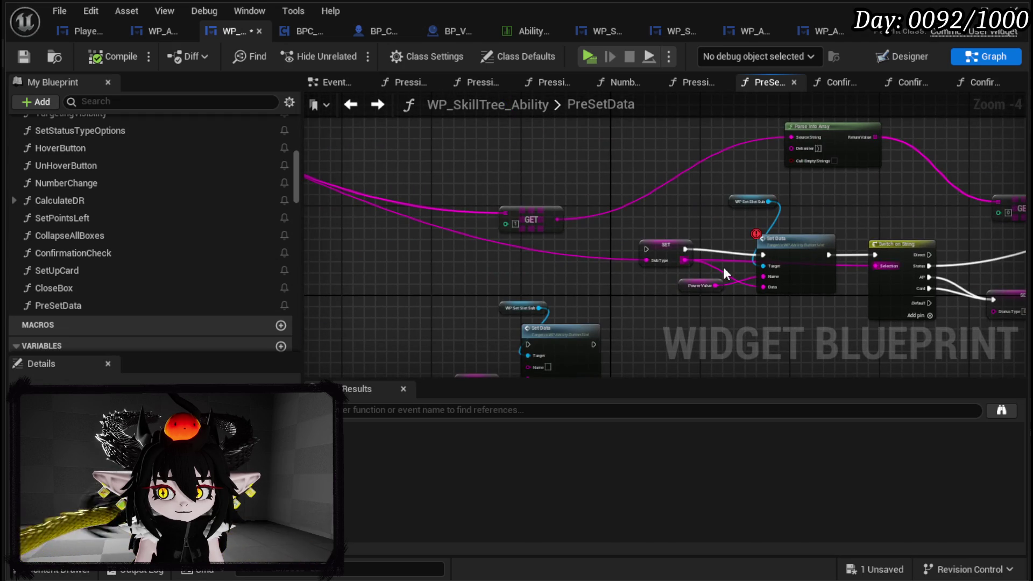
- Delete the SET and Set Data nodes, then run Switch on String after Pressing Button with GET as Selection
{"action": "scroll", "coordinate": [726, 264], "scroll_direction": "up", "scroll_amount": 1}
{"action": "left_click_drag", "start_coordinate": [808, 160], "coordinate": [808, 160]}
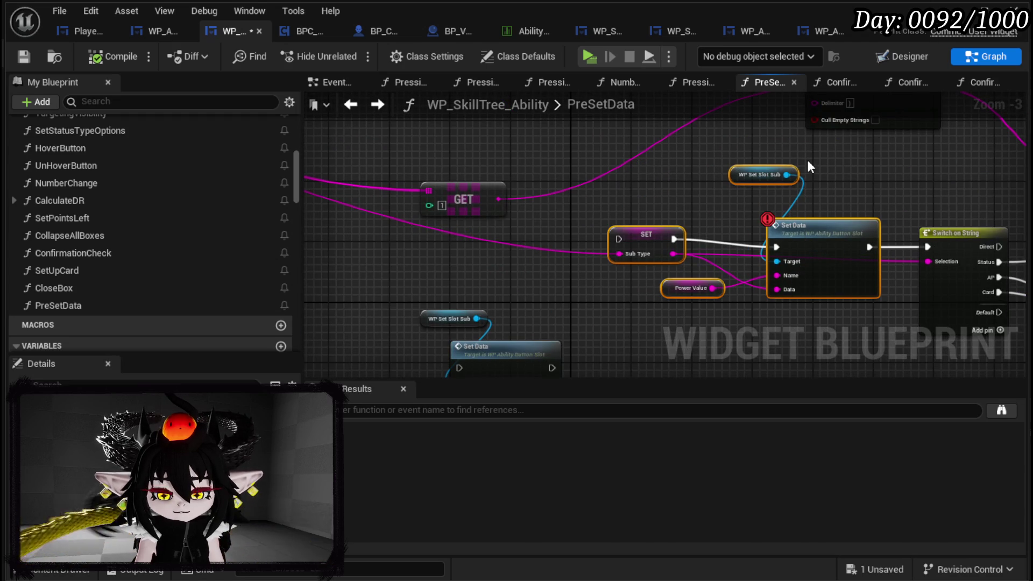
{"action": "key", "text": "Delete"}
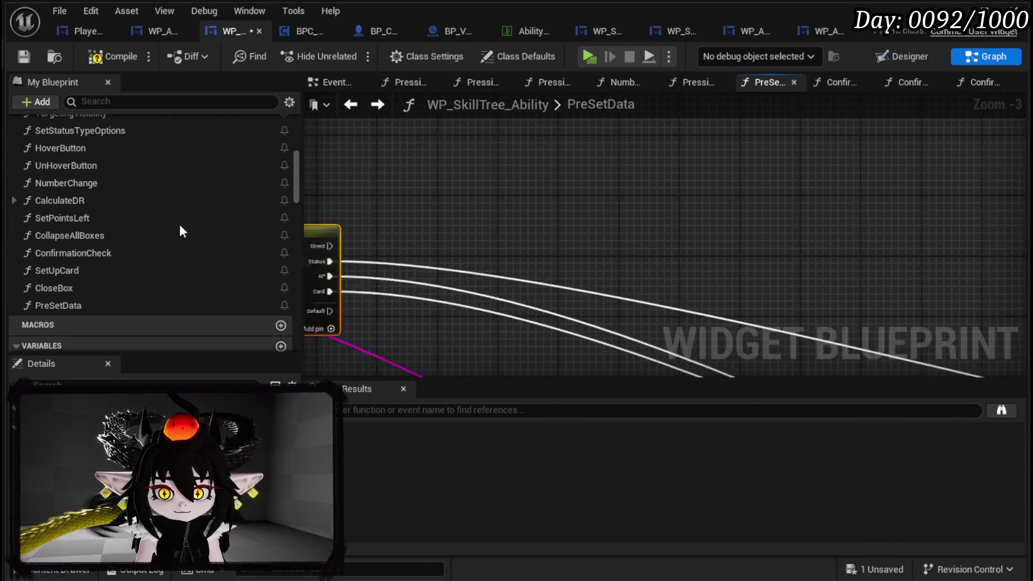
{"action": "mouse_move", "coordinate": [722, 296]}
{"action": "left_mouse_down"}
{"action": "mouse_move", "coordinate": [957, 383]}
{"action": "mouse_move", "coordinate": [807, 206]}
{"action": "left_mouse_up"}
{"action": "mouse_move", "coordinate": [689, 248]}
{"action": "left_mouse_down"}
{"action": "mouse_move", "coordinate": [797, 218]}
{"action": "mouse_move", "coordinate": [782, 209]}
{"action": "left_mouse_up"}
{"action": "left_click_drag", "start_coordinate": [534, 245], "coordinate": [787, 227]}
- Move the Status Type and Target Type SET node group closer to Switch on String
{"action": "scroll", "coordinate": [932, 237], "scroll_direction": "down", "scroll_amount": 2}
{"action": "scroll", "coordinate": [627, 182], "scroll_direction": "down", "scroll_amount": 2}
{"action": "left_click_drag", "start_coordinate": [898, 205], "coordinate": [579, 175]}
{"action": "left_click_drag", "start_coordinate": [990, 157], "coordinate": [989, 158]}
{"action": "left_click_drag", "start_coordinate": [452, 167], "coordinate": [572, 189]}
{"action": "mouse_move", "coordinate": [734, 212]}
{"action": "left_mouse_down"}
{"action": "mouse_move", "coordinate": [565, 127]}
{"action": "mouse_move", "coordinate": [442, 144]}
{"action": "left_mouse_up"}
{"action": "scroll", "coordinate": [566, 247], "scroll_direction": "up", "scroll_amount": 3}
{"action": "mouse_move", "coordinate": [657, 235]}
{"action": "left_mouse_down"}
{"action": "mouse_move", "coordinate": [362, 100]}
{"action": "mouse_move", "coordinate": [414, 258]}
{"action": "mouse_move", "coordinate": [692, 268]}
{"action": "left_mouse_up"}
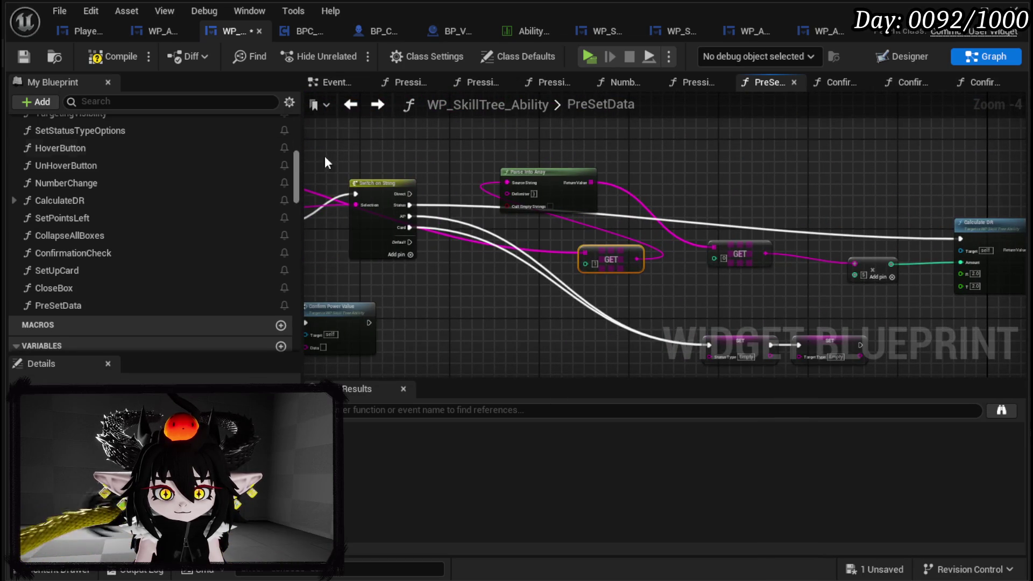
{"action": "left_click_drag", "start_coordinate": [330, 162], "coordinate": [453, 160]}
{"action": "scroll", "coordinate": [121, 145], "scroll_direction": "up", "scroll_amount": 10}
{"action": "scroll", "coordinate": [162, 161], "scroll_direction": "up", "scroll_amount": 2}
{"action": "scroll", "coordinate": [231, 196], "scroll_direction": "up", "scroll_amount": 1}
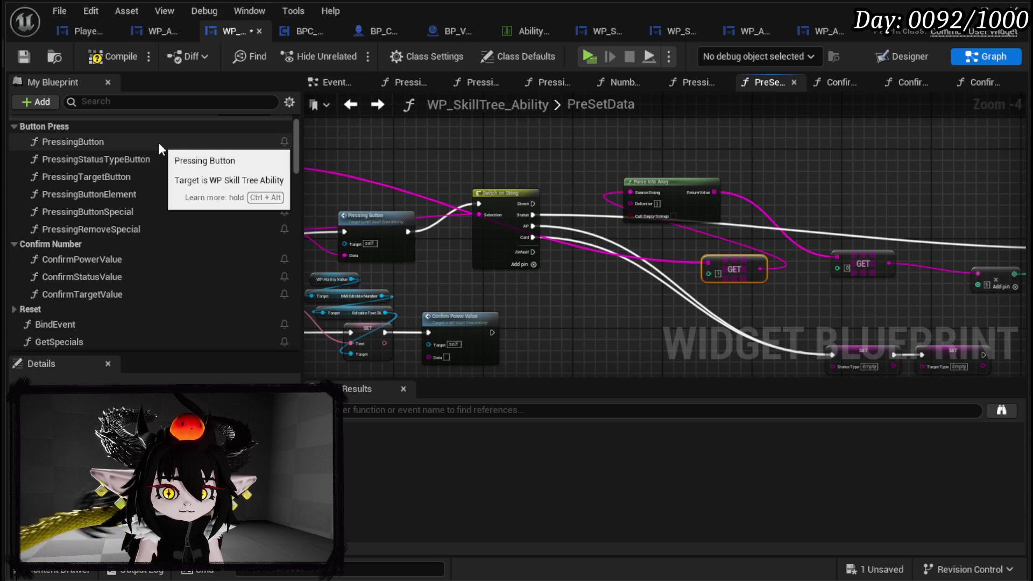
- Add Pressing Status Type Button and wire it between the Status case and Calculate DR
{"action": "mouse_move", "coordinate": [128, 156]}
{"action": "left_mouse_down"}
{"action": "mouse_move", "coordinate": [653, 265]}
{"action": "mouse_move", "coordinate": [586, 278]}
{"action": "left_mouse_up"}
{"action": "scroll", "coordinate": [536, 264], "scroll_direction": "up", "scroll_amount": 3}
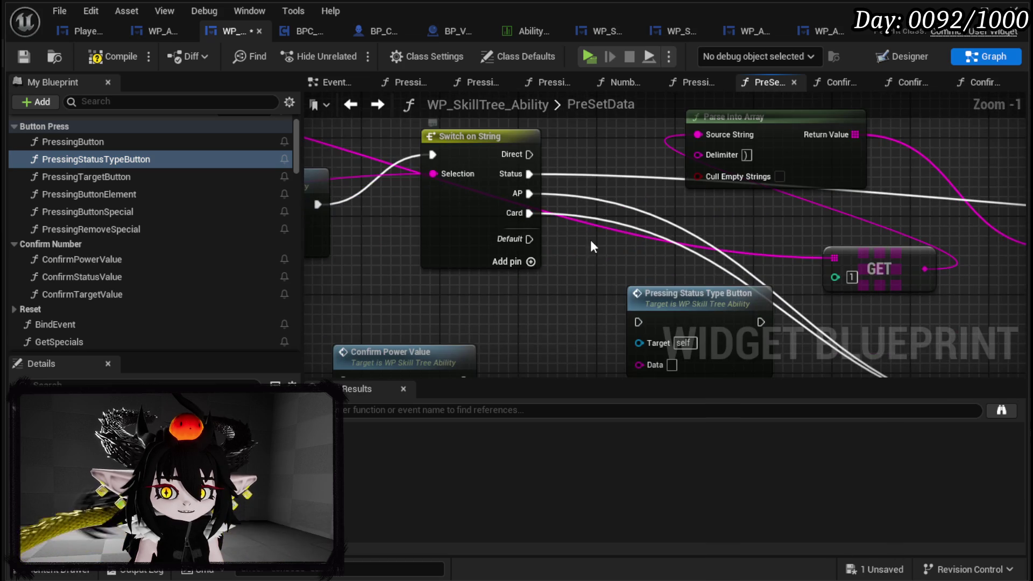
{"action": "left_click_drag", "start_coordinate": [583, 240], "coordinate": [454, 275]}
{"action": "left_click_drag", "start_coordinate": [539, 350], "coordinate": [940, 211]}
{"action": "left_click_drag", "start_coordinate": [398, 210], "coordinate": [911, 224]}
{"action": "left_click_drag", "start_coordinate": [676, 229], "coordinate": [904, 255]}
{"action": "left_click_drag", "start_coordinate": [503, 278], "coordinate": [505, 297]}
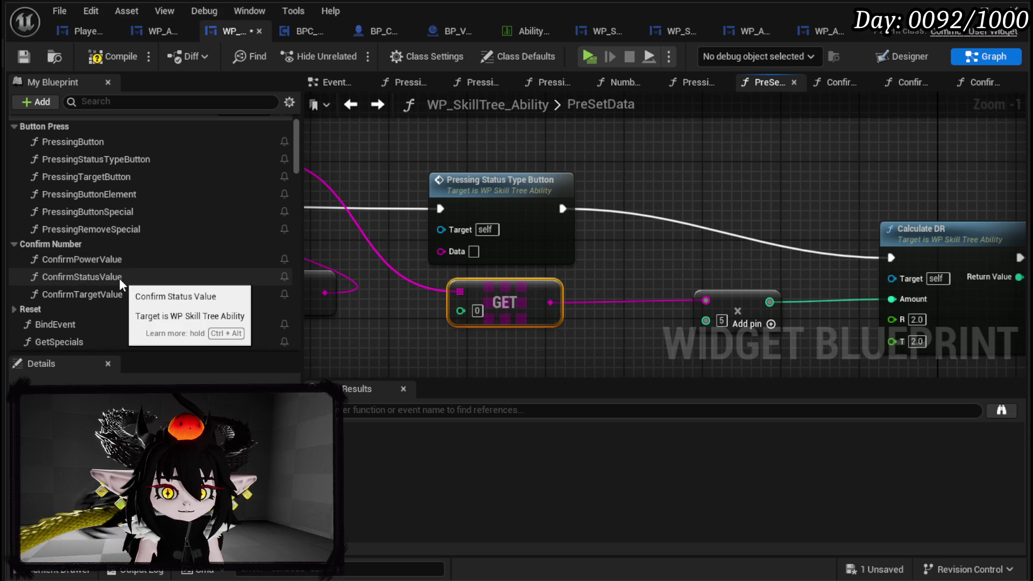
- Add and position Confirm Status Value and a second Number Change node
{"action": "mouse_move", "coordinate": [118, 277]}
{"action": "left_mouse_down"}
{"action": "mouse_move", "coordinate": [614, 177]}
{"action": "mouse_move", "coordinate": [645, 129]}
{"action": "left_mouse_up"}
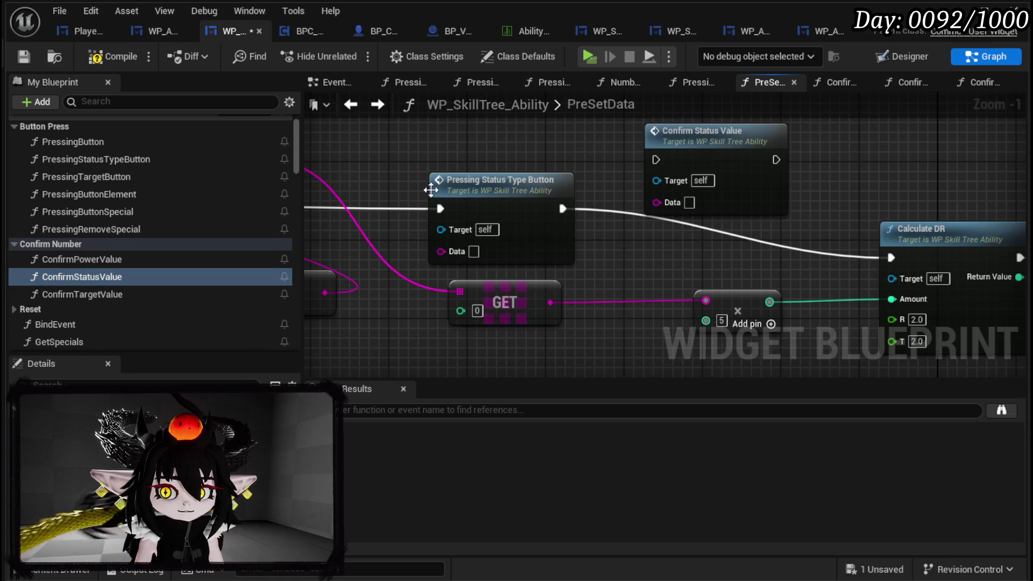
{"action": "scroll", "coordinate": [183, 250], "scroll_direction": "down", "scroll_amount": 5}
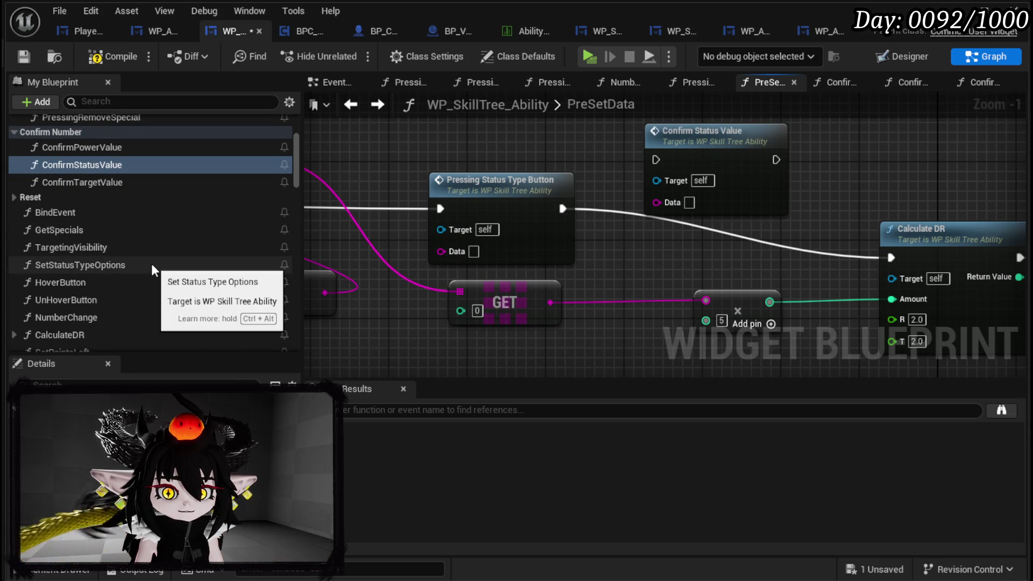
{"action": "scroll", "coordinate": [150, 262], "scroll_direction": "down", "scroll_amount": 4}
{"action": "left_click_drag", "start_coordinate": [83, 227], "coordinate": [430, 146]}
{"action": "left_click_drag", "start_coordinate": [511, 252], "coordinate": [570, 166]}
{"action": "left_click_drag", "start_coordinate": [700, 242], "coordinate": [707, 166]}
{"action": "scroll", "coordinate": [501, 193], "scroll_direction": "down", "scroll_amount": 3}
{"action": "mouse_move", "coordinate": [500, 194]}
{"action": "left_mouse_down"}
{"action": "mouse_move", "coordinate": [559, 236]}
{"action": "mouse_move", "coordinate": [719, 221]}
{"action": "left_mouse_up"}
{"action": "scroll", "coordinate": [551, 304], "scroll_direction": "up", "scroll_amount": 2}
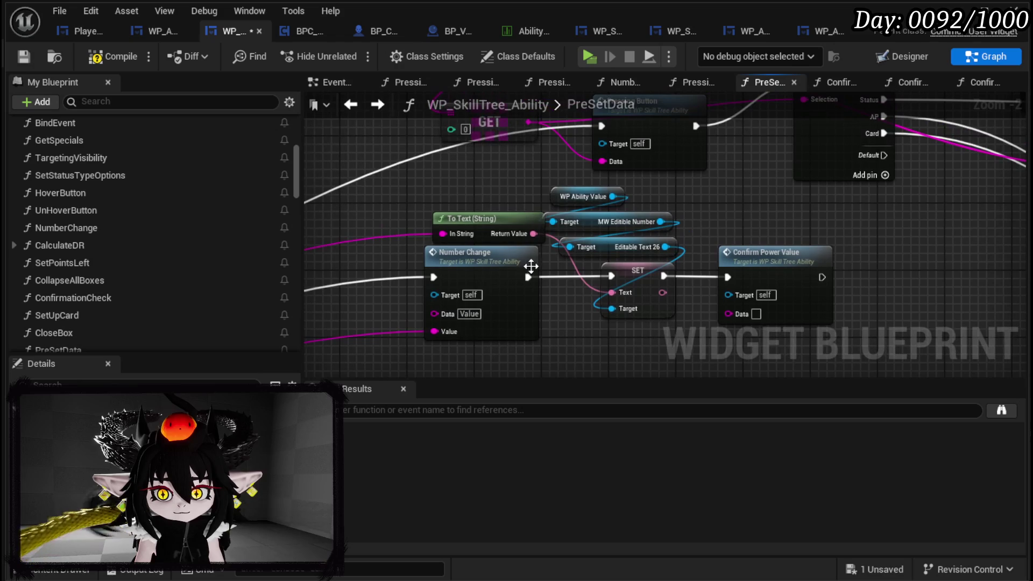
- Duplicate the Number Change, SET and Confirm Power Value node group
{"action": "left_click_drag", "start_coordinate": [513, 352], "coordinate": [731, 244]}
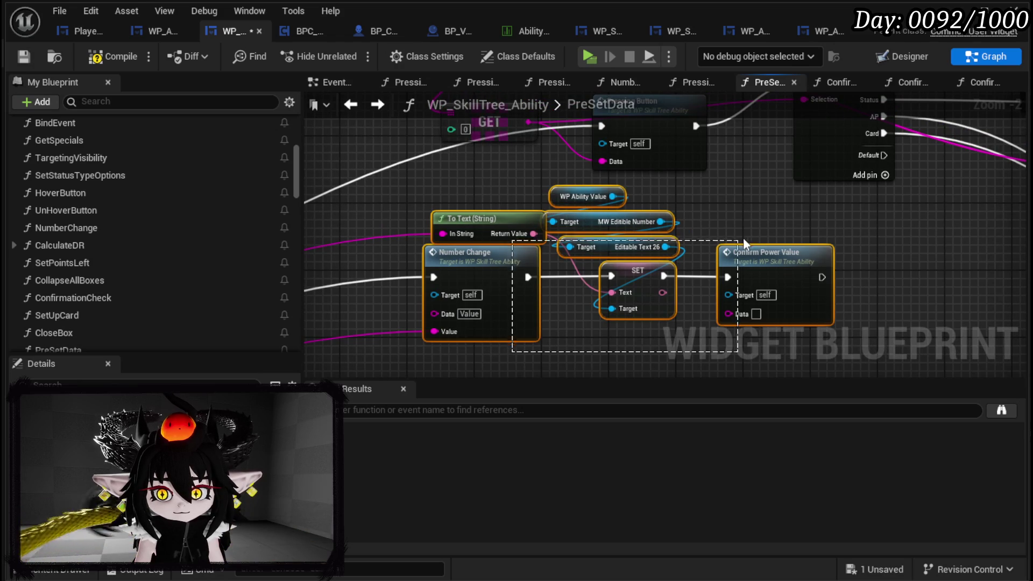
{"action": "scroll", "coordinate": [783, 221], "scroll_direction": "down", "scroll_amount": 4}
{"action": "scroll", "coordinate": [465, 157], "scroll_direction": "up", "scroll_amount": 4}
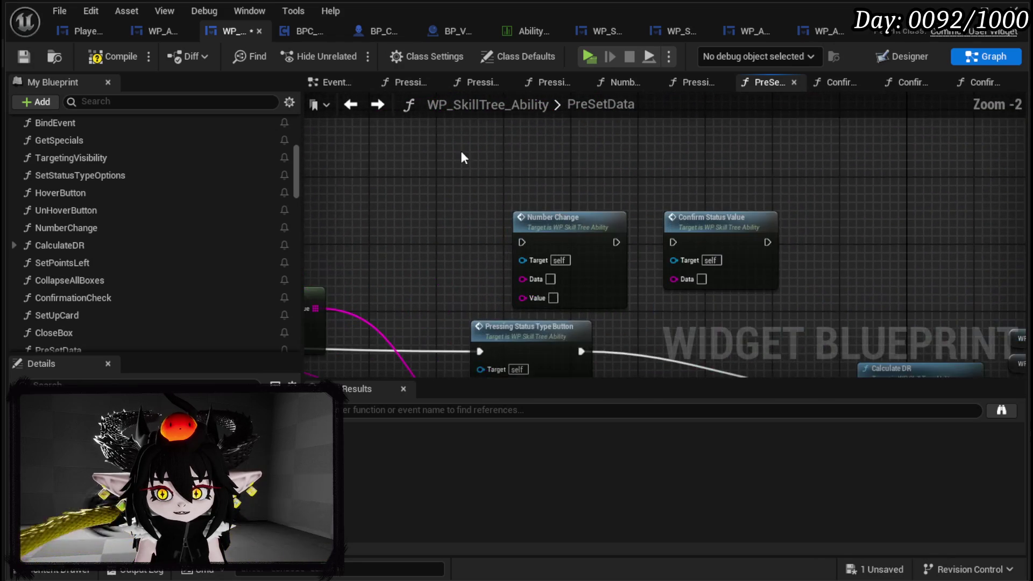
{"action": "key", "text": "ctrl+v"}
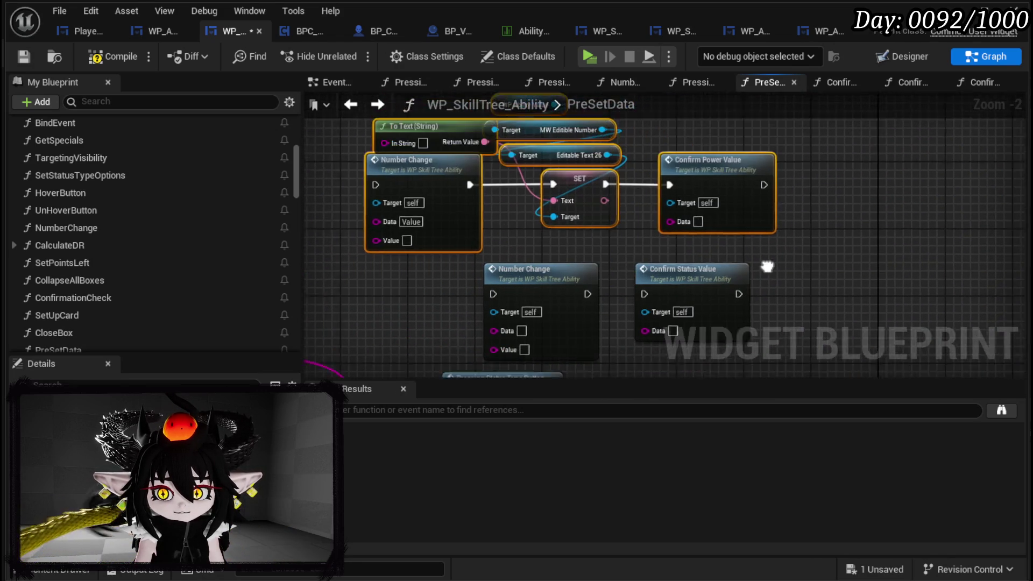
- Line up the lower Number Change and Confirm Status Value nodes, then open the NumberChange function
{"action": "left_click", "coordinate": [805, 309]}
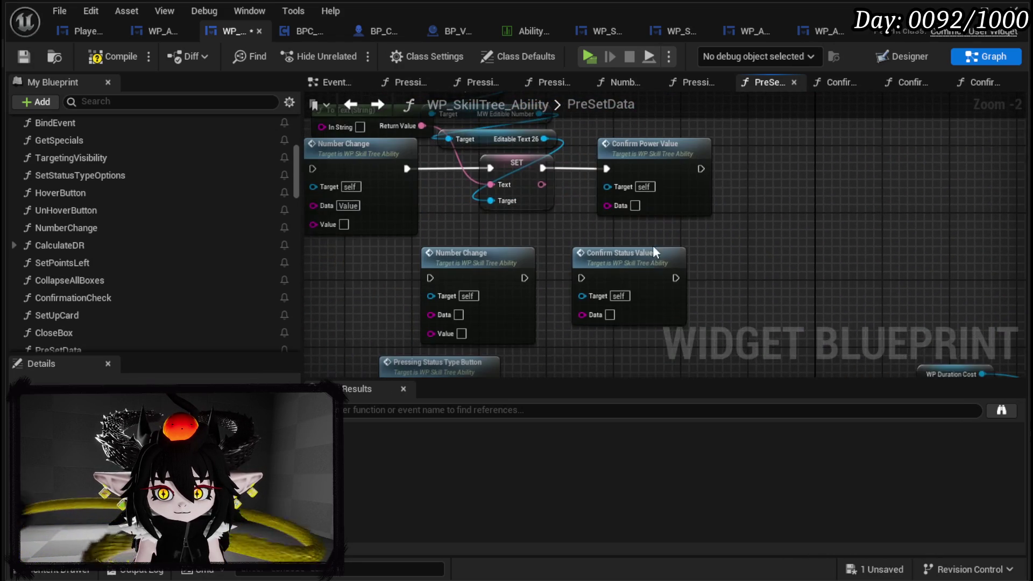
{"action": "left_click", "coordinate": [640, 272]}
{"action": "left_click_drag", "start_coordinate": [571, 260], "coordinate": [452, 254]}
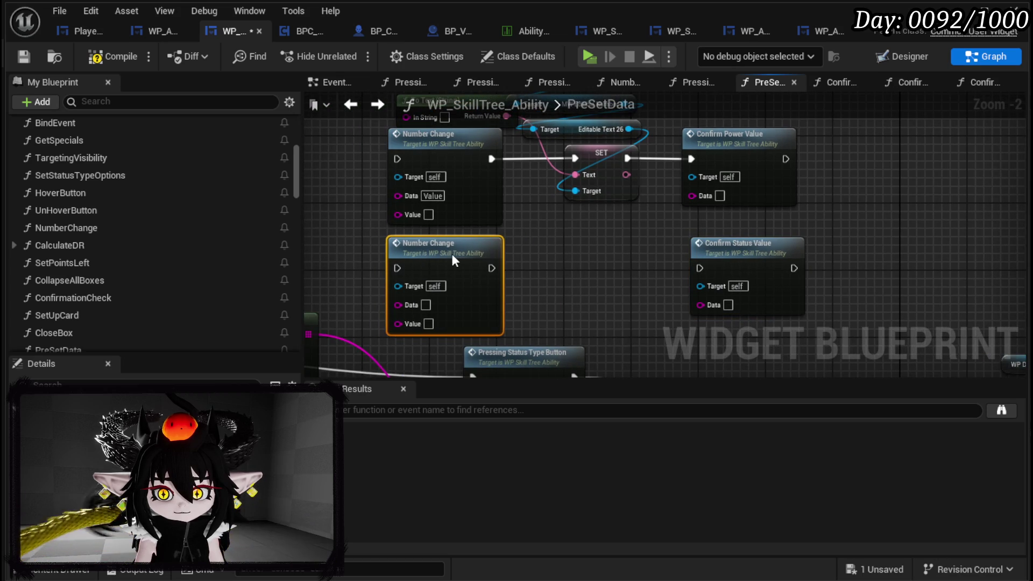
{"action": "mouse_move", "coordinate": [588, 259]}
{"action": "left_mouse_down"}
{"action": "mouse_move", "coordinate": [623, 300]}
{"action": "mouse_move", "coordinate": [571, 314]}
{"action": "mouse_move", "coordinate": [589, 242]}
{"action": "left_mouse_up"}
{"action": "double_click", "coordinate": [481, 254]}
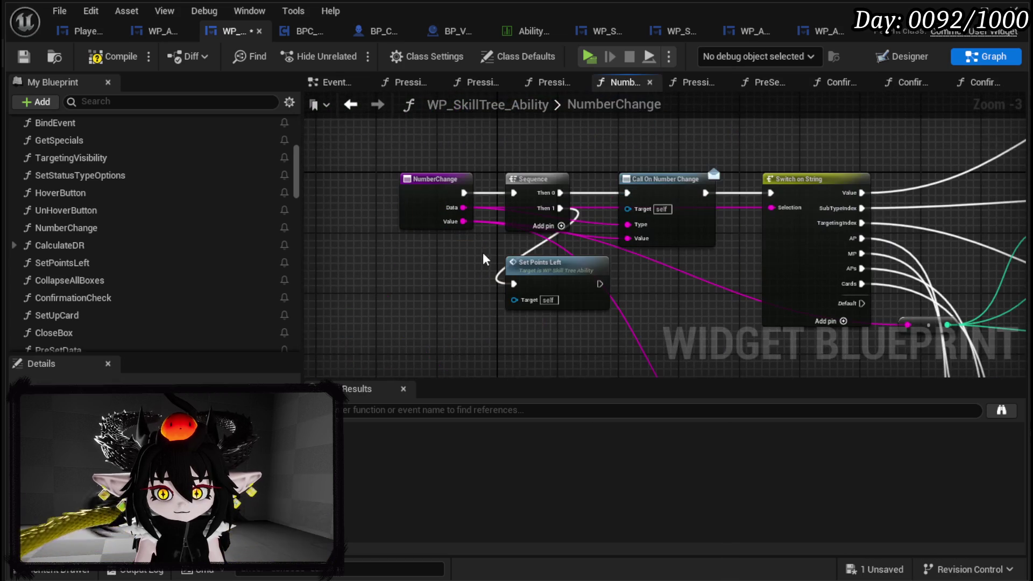
- Review NumberChange's Sequence and Set Points Left nodes, then compile and save from NumberChange and PreSetData
{"action": "left_click", "coordinate": [794, 241]}
{"action": "scroll", "coordinate": [794, 240], "scroll_direction": "up", "scroll_amount": 3}
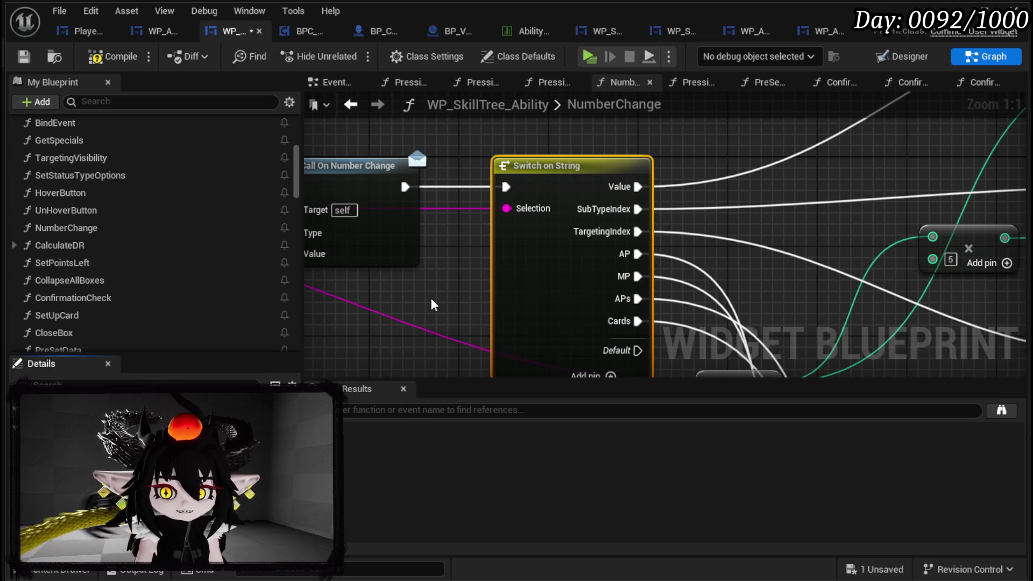
{"action": "scroll", "coordinate": [458, 211], "scroll_direction": "down", "scroll_amount": 2}
{"action": "mouse_move", "coordinate": [389, 148]}
{"action": "left_mouse_down"}
{"action": "mouse_move", "coordinate": [577, 264]}
{"action": "mouse_move", "coordinate": [596, 257]}
{"action": "left_mouse_up"}
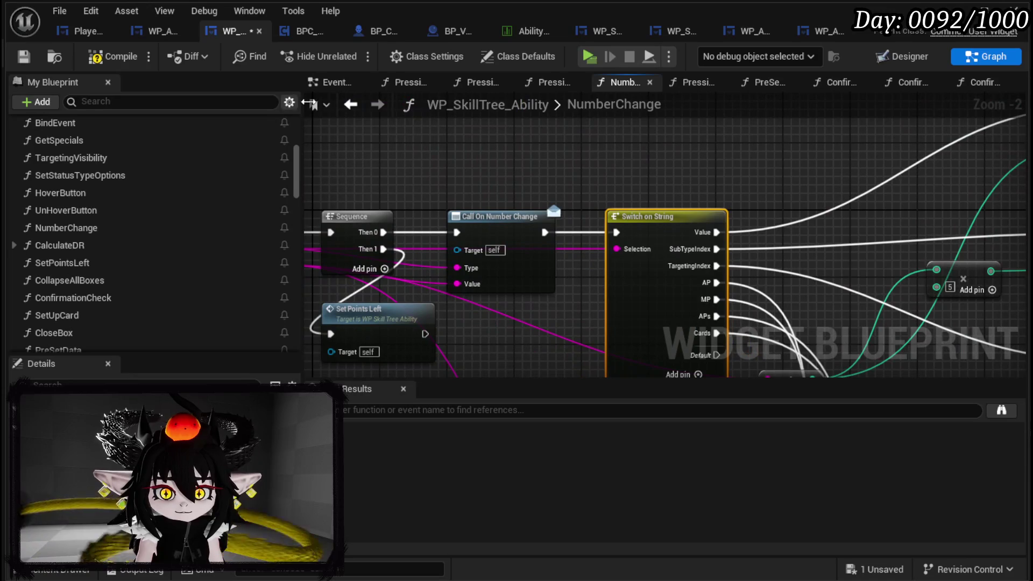
{"action": "left_click", "coordinate": [26, 57]}
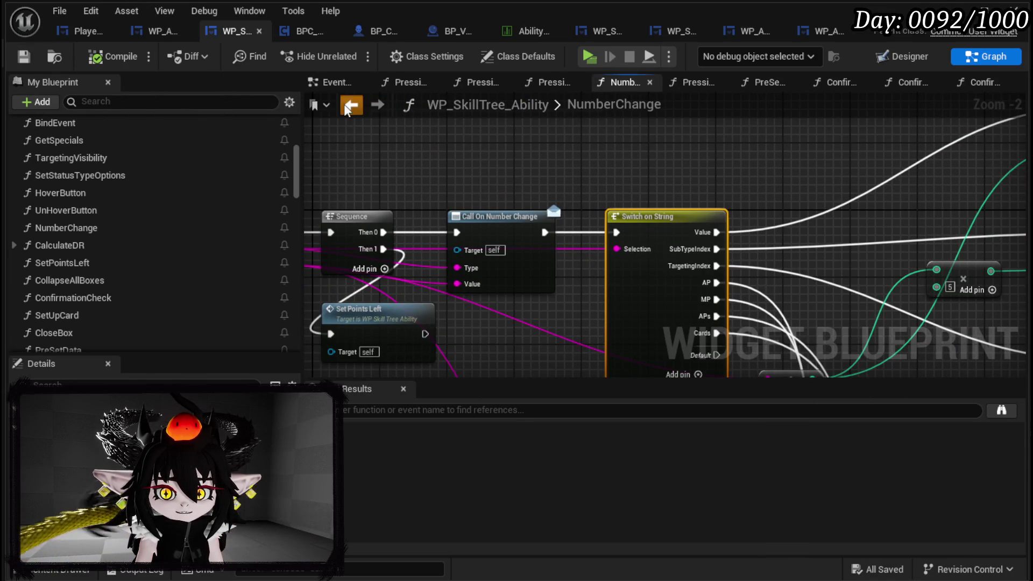
{"action": "left_click", "coordinate": [350, 105]}
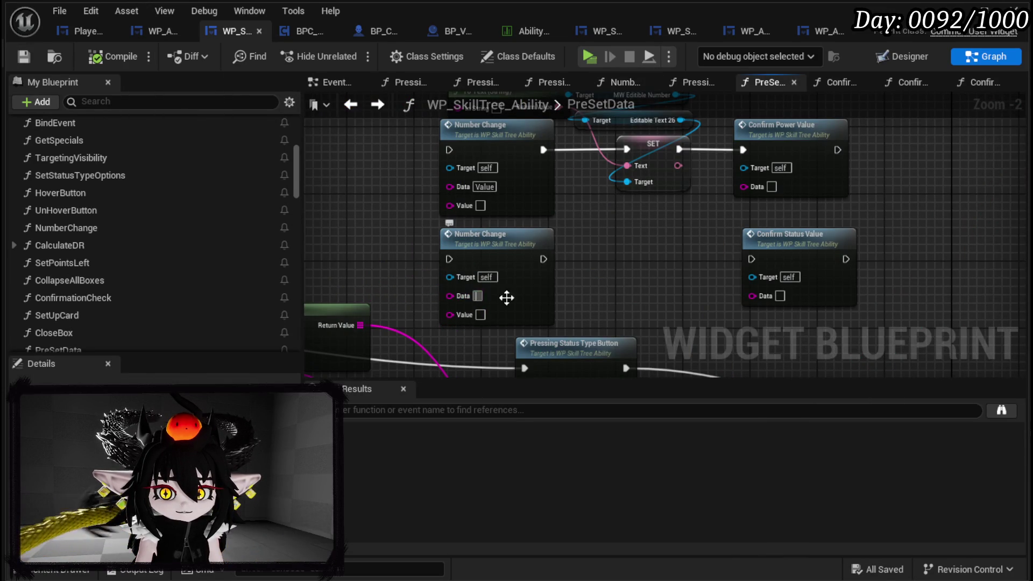
{"action": "left_click", "coordinate": [21, 56]}
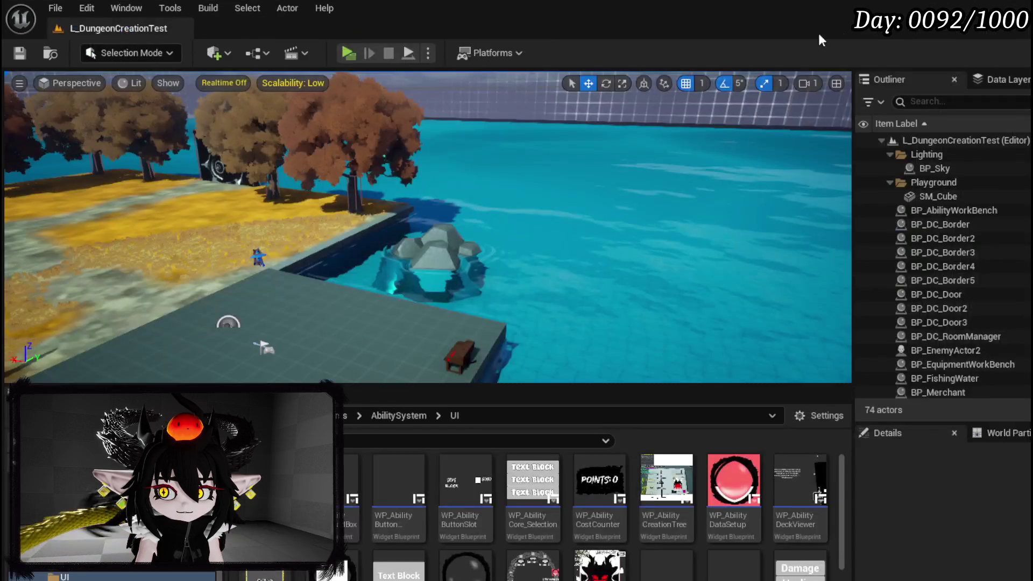
- Play the level standalone, open the TEST_3 ability editor from the book menu, then stop the preview
{"action": "key", "text": "alt+p"}
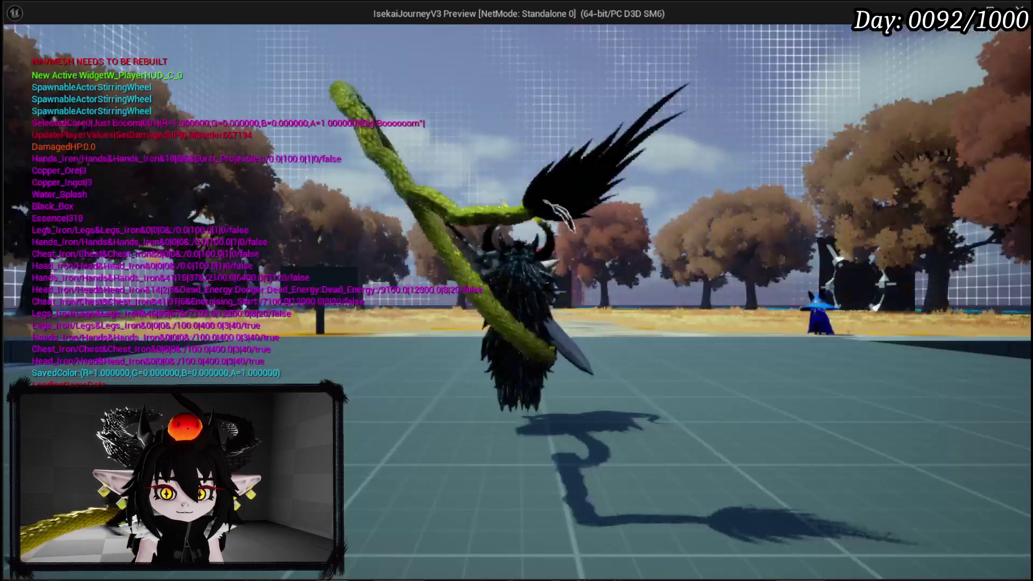
{"action": "key", "text": "Tab"}
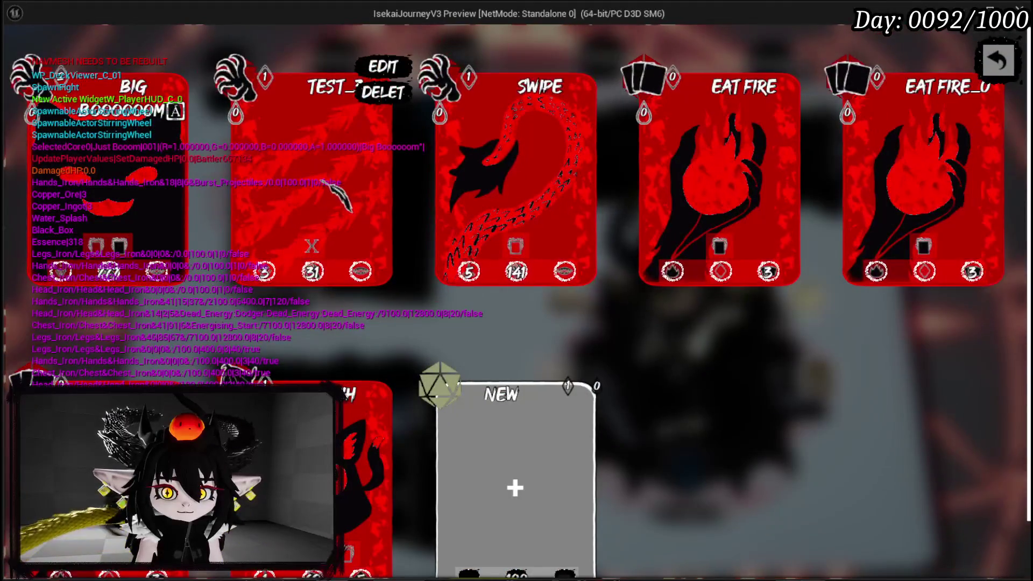
{"action": "left_click", "coordinate": [384, 67]}
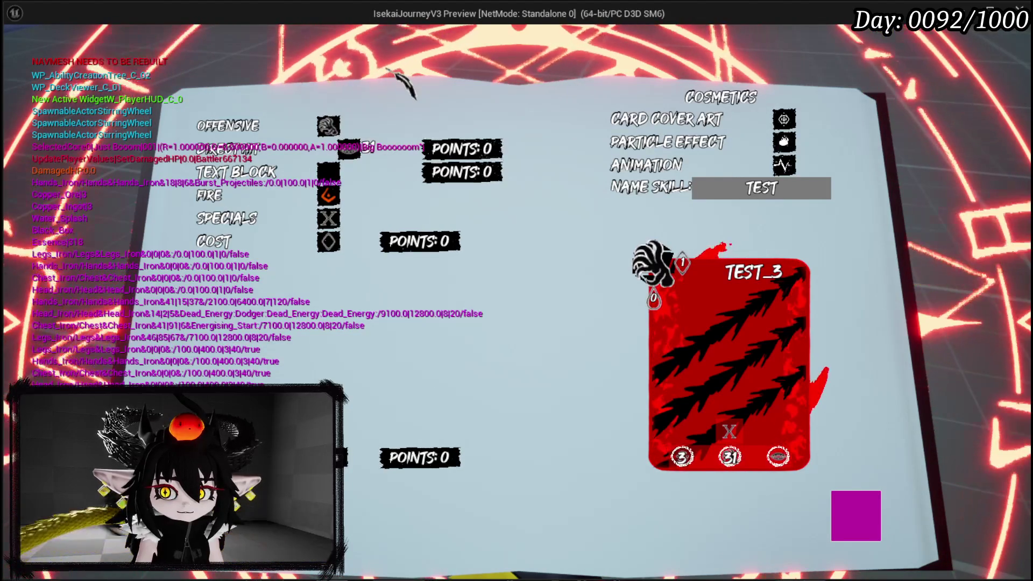
{"action": "key", "text": "Escape"}
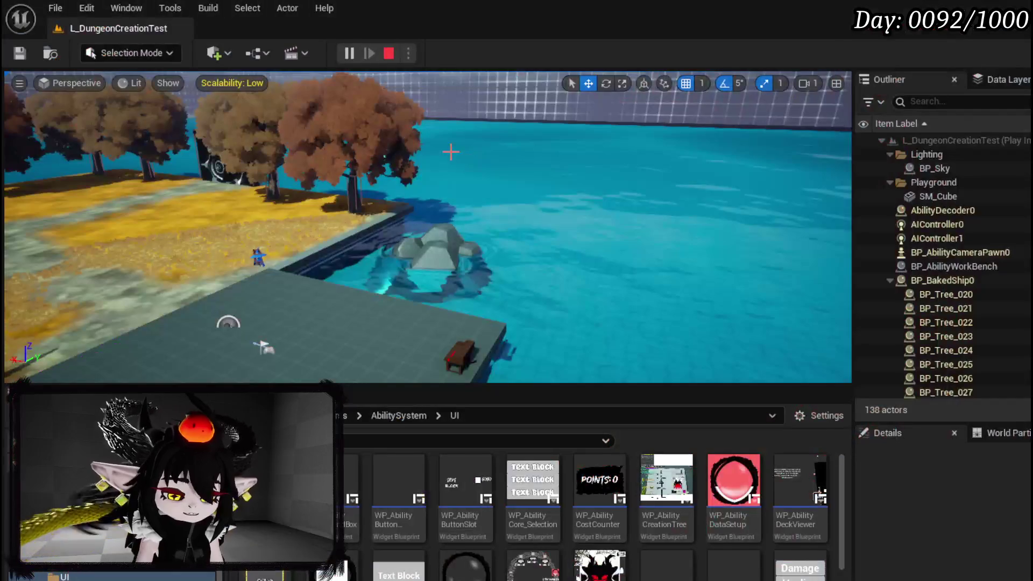
- Leave the play session, survey the PreSetData graph, and close the WP_SkillTree_Ability editor
{"action": "key", "text": "ctrl+s"}
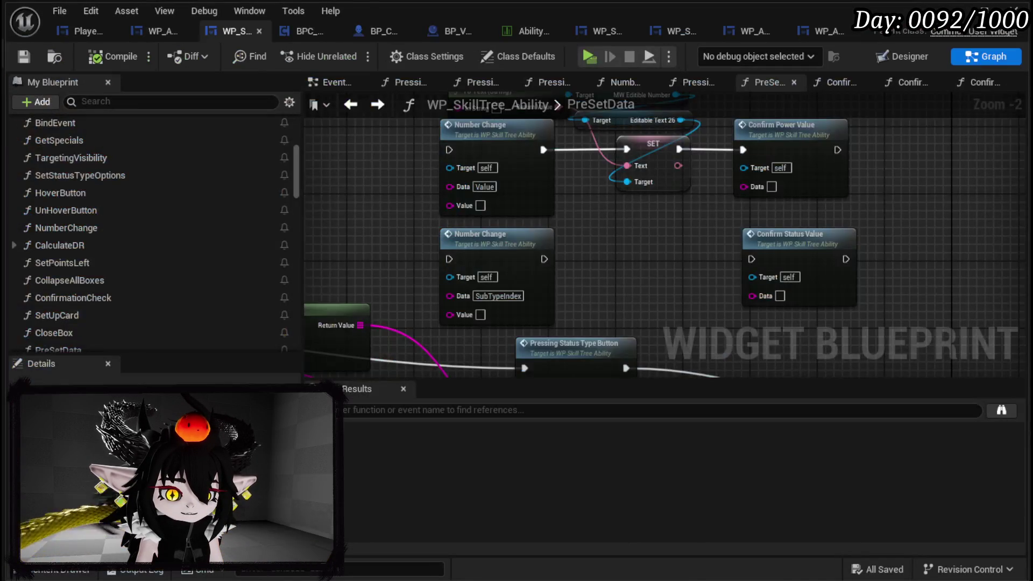
{"action": "scroll", "coordinate": [585, 257], "scroll_direction": "down", "scroll_amount": 10}
{"action": "left_click_drag", "start_coordinate": [662, 255], "coordinate": [683, 223]}
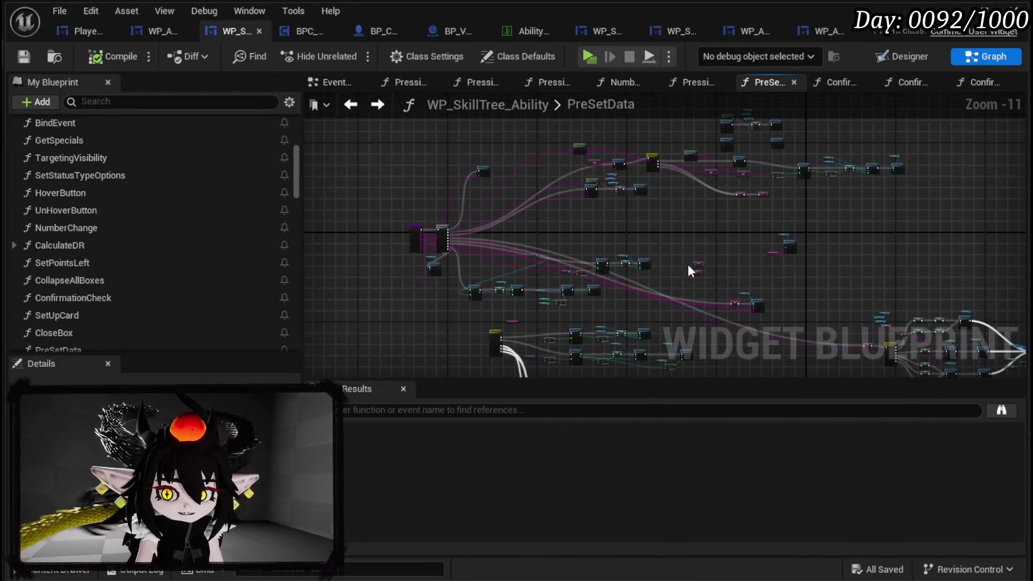
{"action": "scroll", "coordinate": [562, 295], "scroll_direction": "up", "scroll_amount": 3}
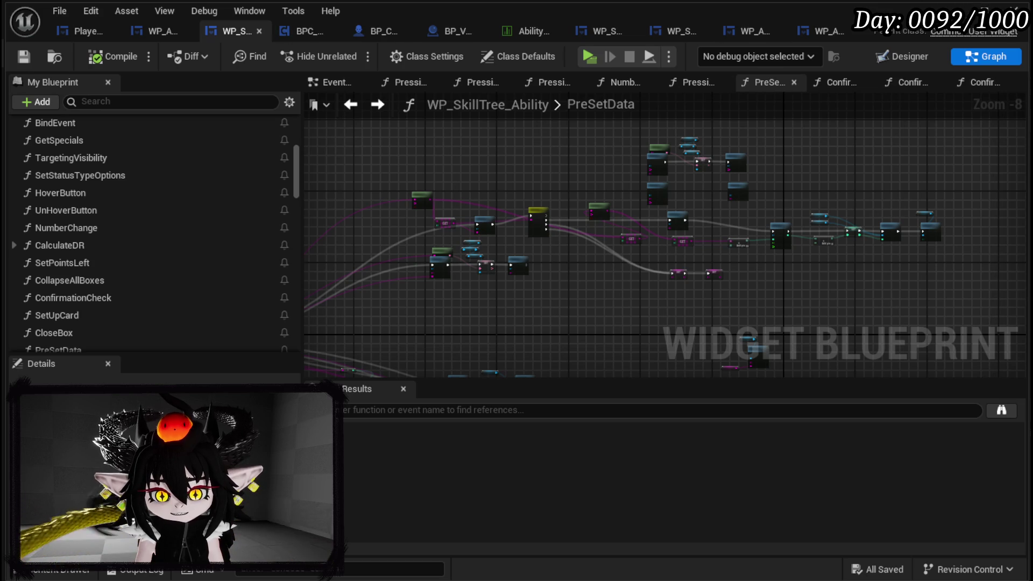
{"action": "left_click", "coordinate": [955, 11]}
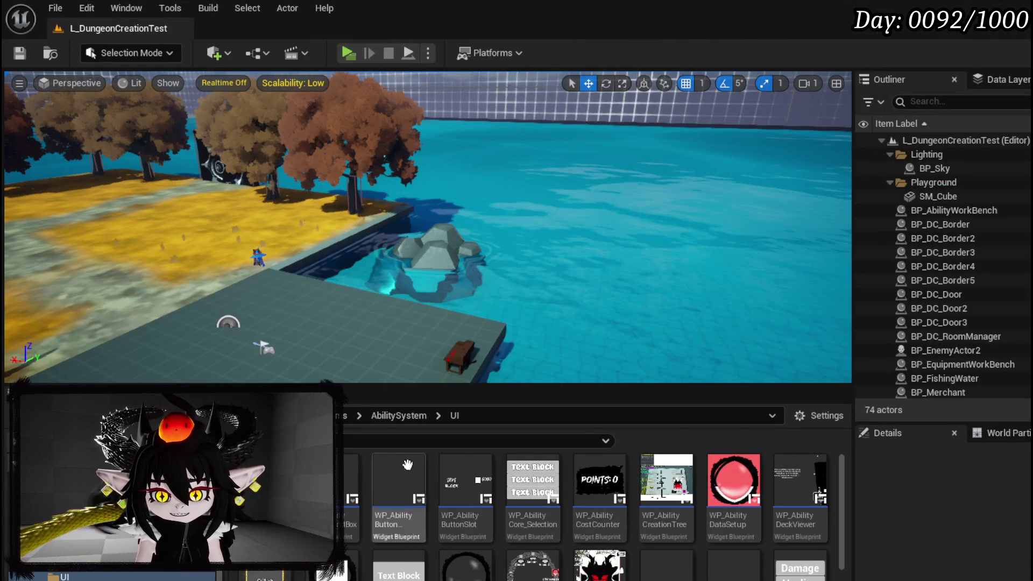
- Find WP_AbilityDeckViewer in the Content Browser's UI folder and open it
{"action": "scroll", "coordinate": [588, 477], "scroll_direction": "down", "scroll_amount": 5}
{"action": "scroll", "coordinate": [588, 477], "scroll_direction": "down", "scroll_amount": 3}
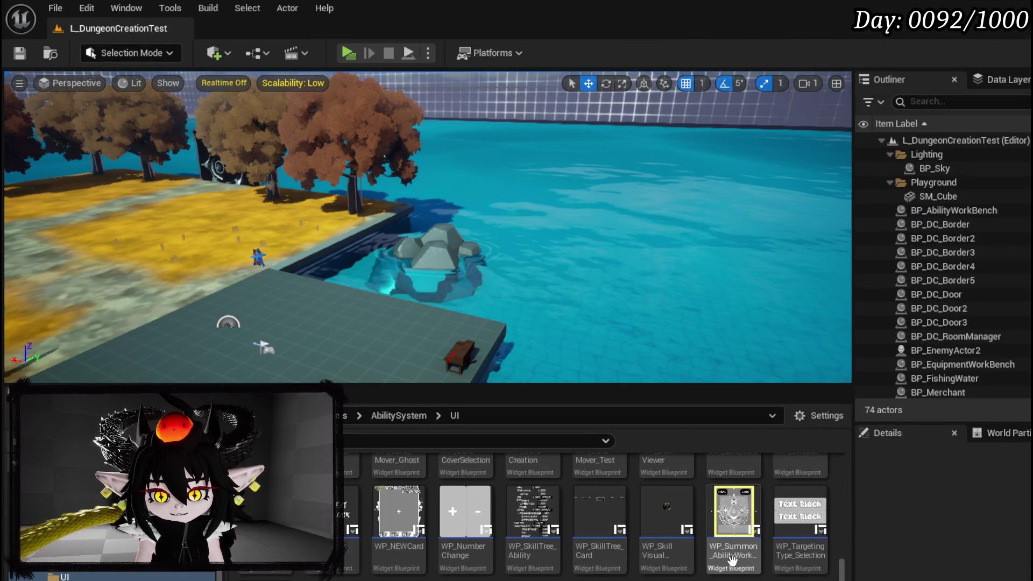
{"action": "scroll", "coordinate": [666, 511], "scroll_direction": "up", "scroll_amount": 2}
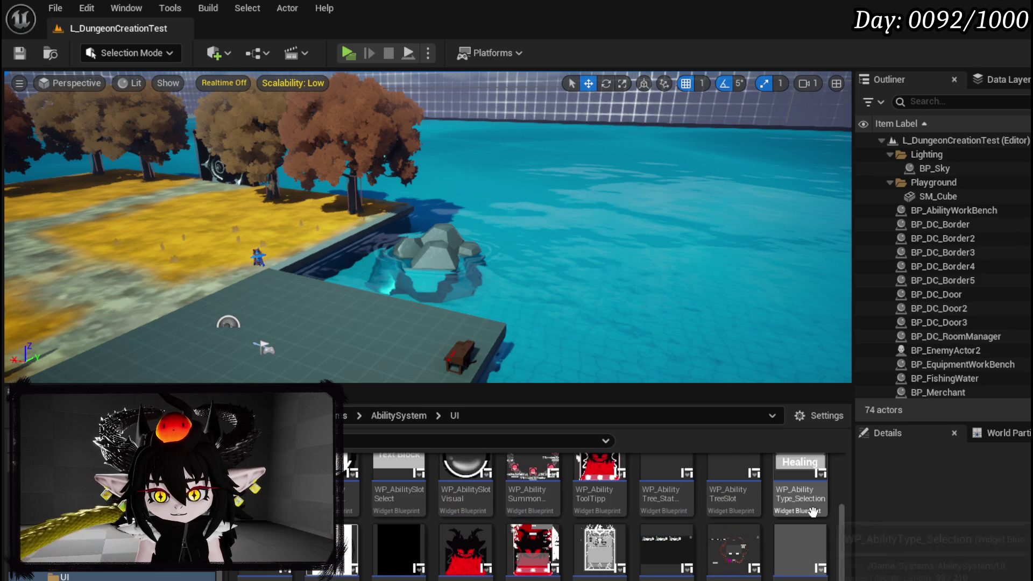
{"action": "scroll", "coordinate": [813, 511], "scroll_direction": "up", "scroll_amount": 2}
{"action": "scroll", "coordinate": [812, 511], "scroll_direction": "up", "scroll_amount": 2}
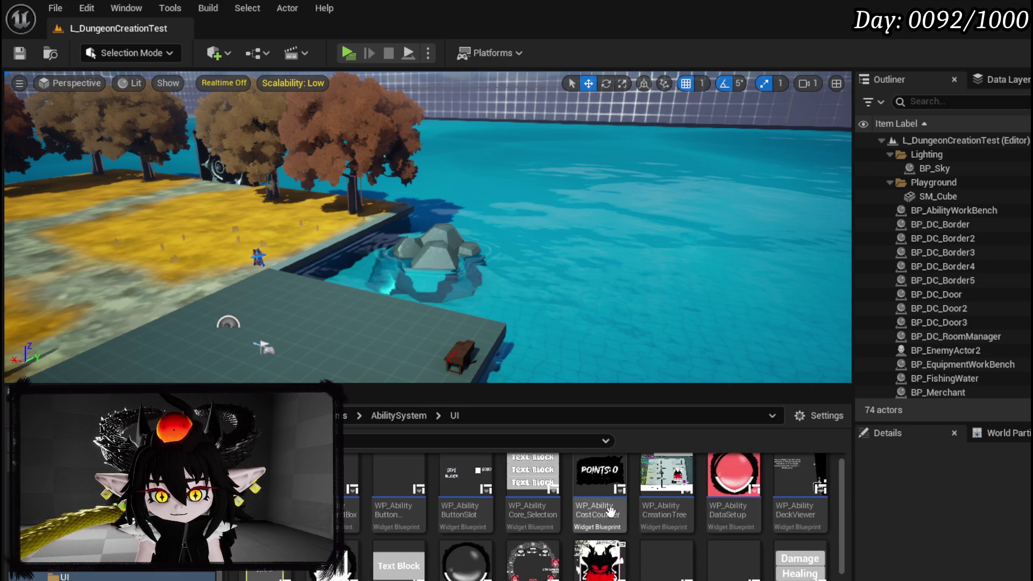
{"action": "scroll", "coordinate": [666, 495], "scroll_direction": "up", "scroll_amount": 1}
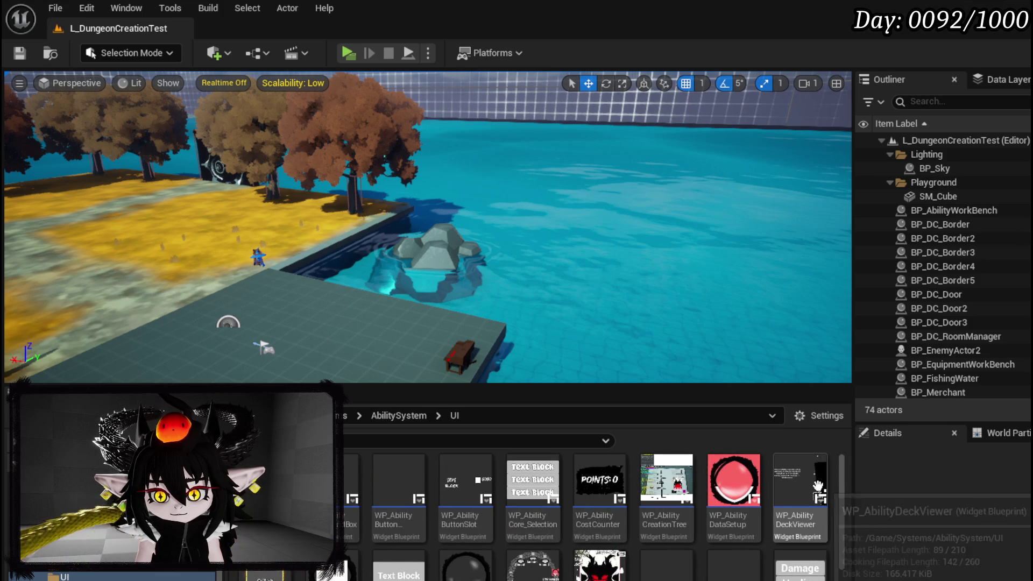
{"action": "scroll", "coordinate": [819, 486], "scroll_direction": "down", "scroll_amount": 3}
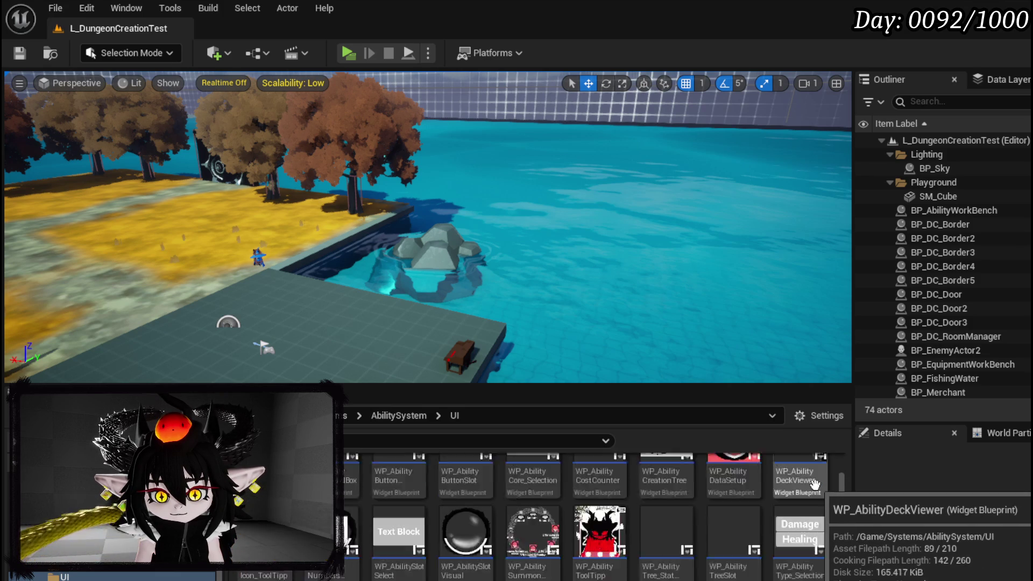
{"action": "double_click", "coordinate": [660, 514]}
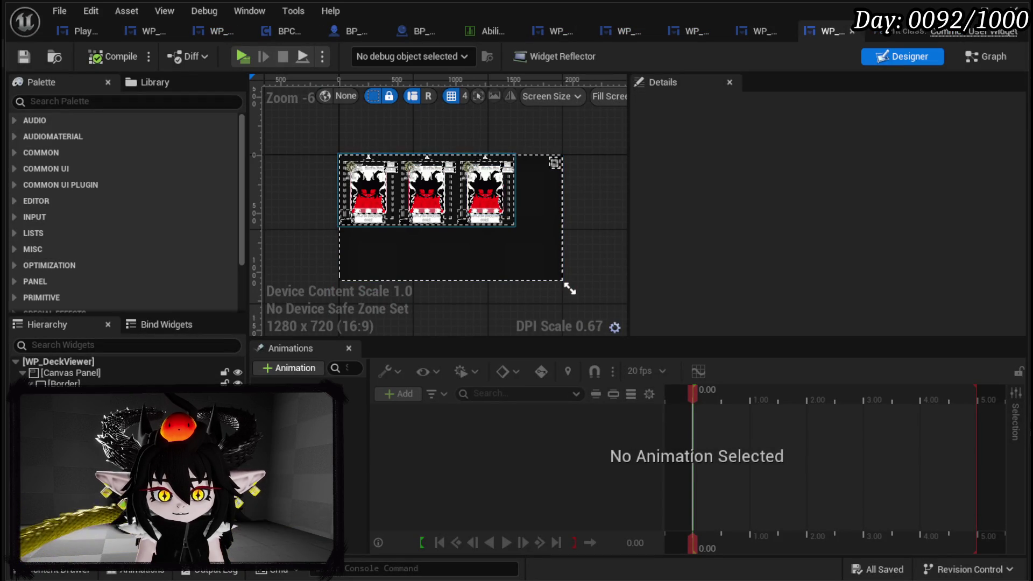
- Delete the MW_Button_Edit EDIT button from the tooltip card and compile
{"action": "left_click", "coordinate": [427, 192]}
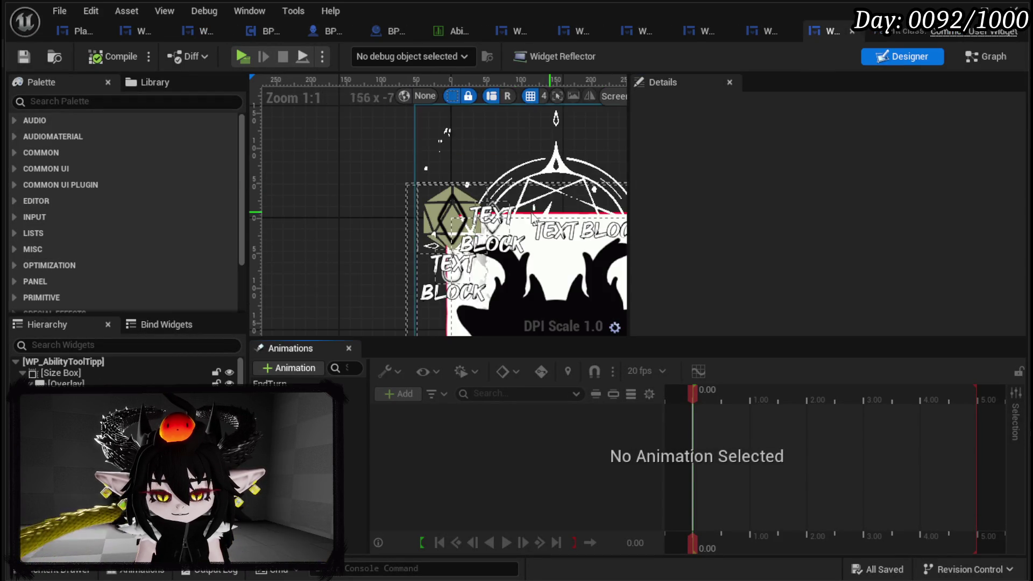
{"action": "left_click", "coordinate": [385, 203]}
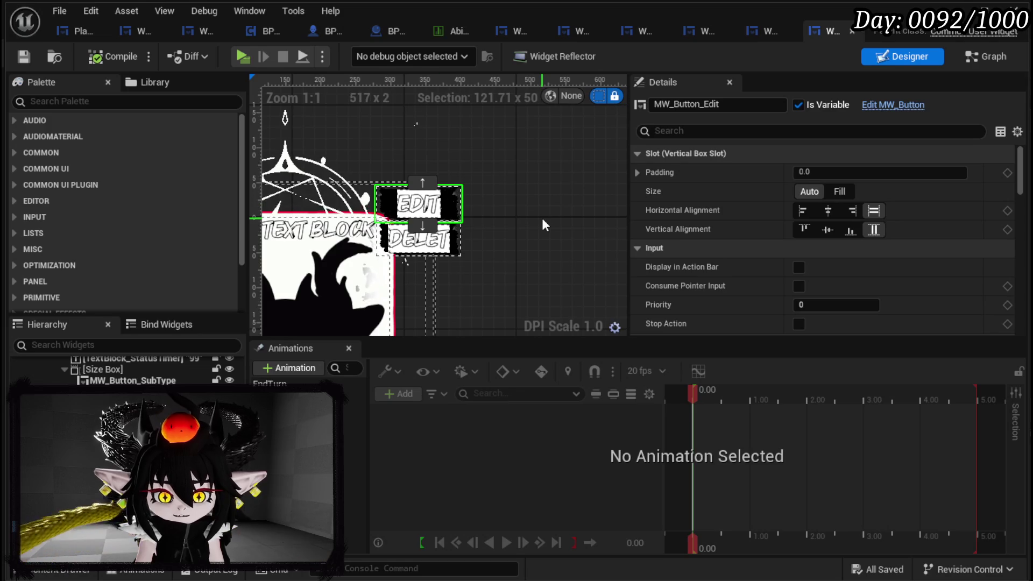
{"action": "key", "text": "Delete"}
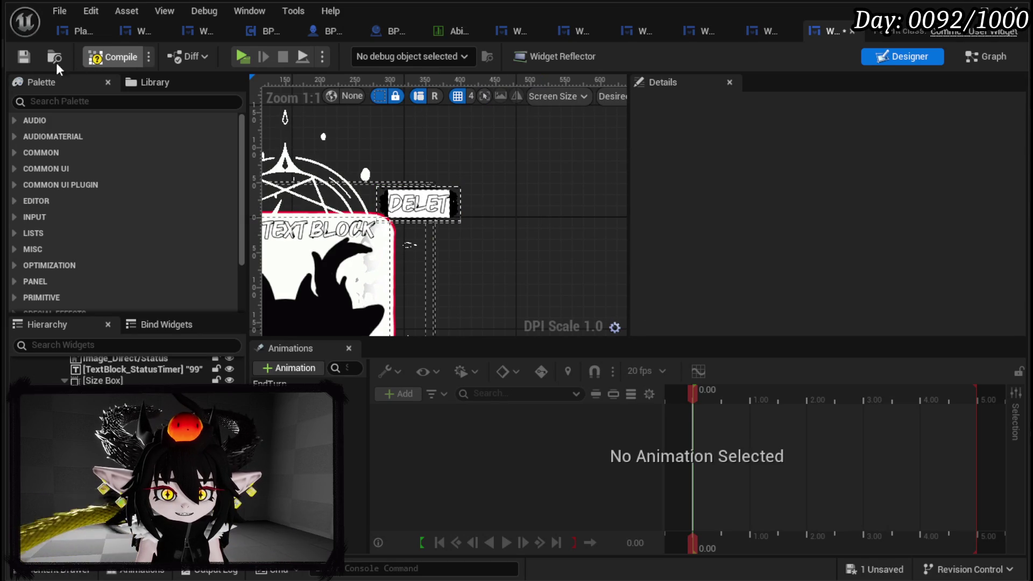
{"action": "left_click", "coordinate": [24, 63]}
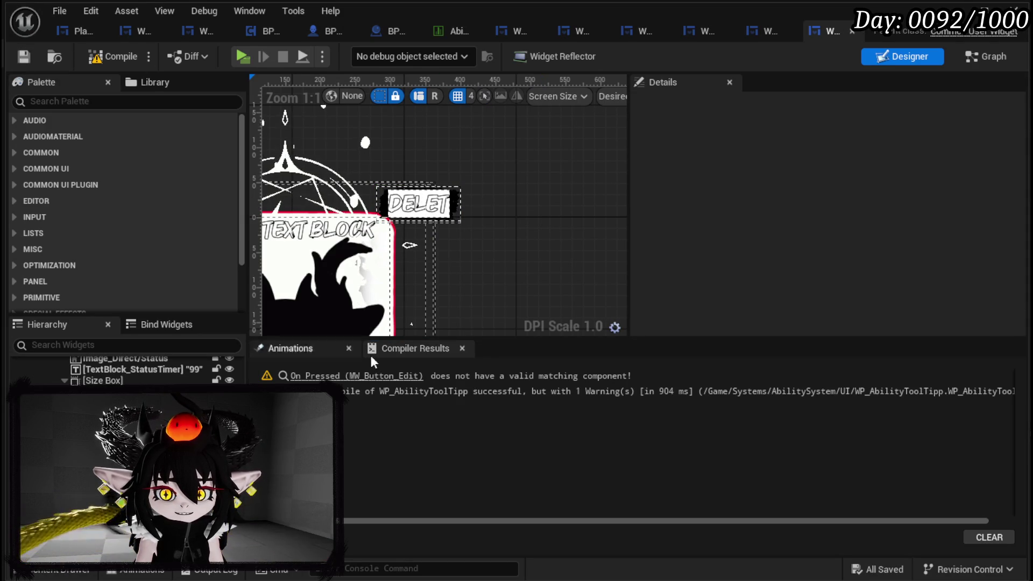
- Remove the orphaned On Pressed (MW_Button_Edit) event, recompile cleanly, and return to Designer
{"action": "left_click", "coordinate": [368, 377]}
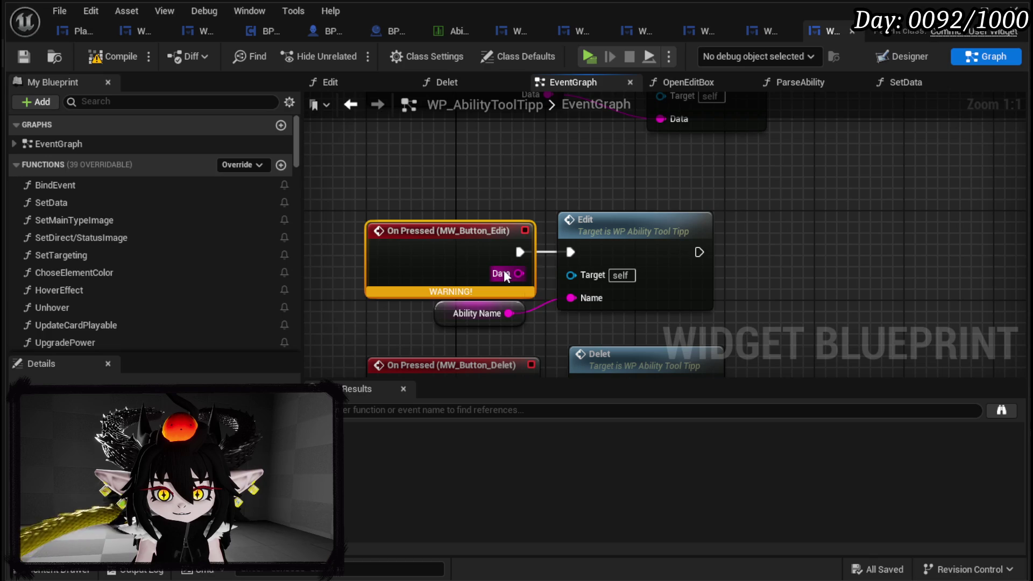
{"action": "key", "text": "Delete"}
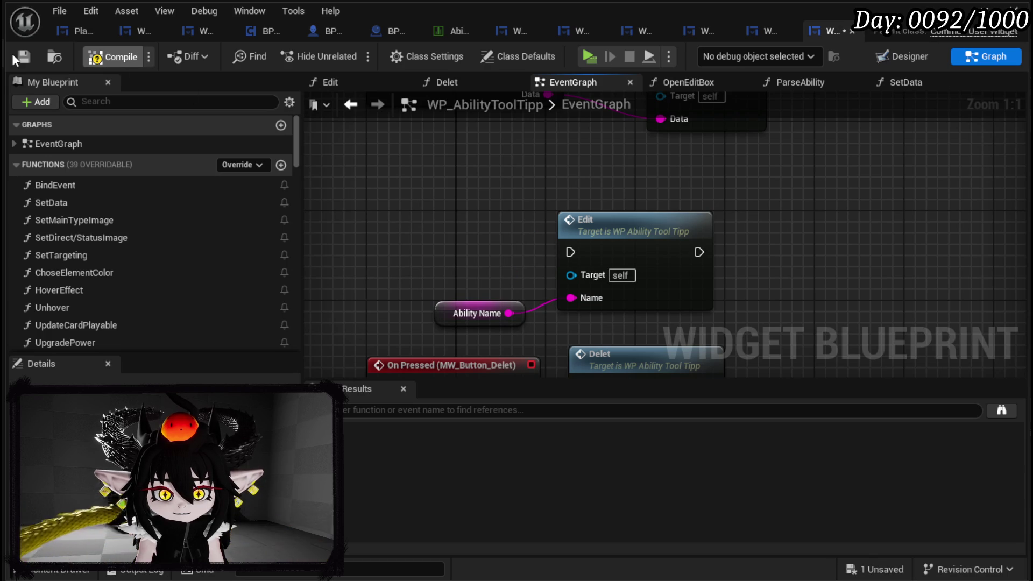
{"action": "left_click", "coordinate": [12, 53]}
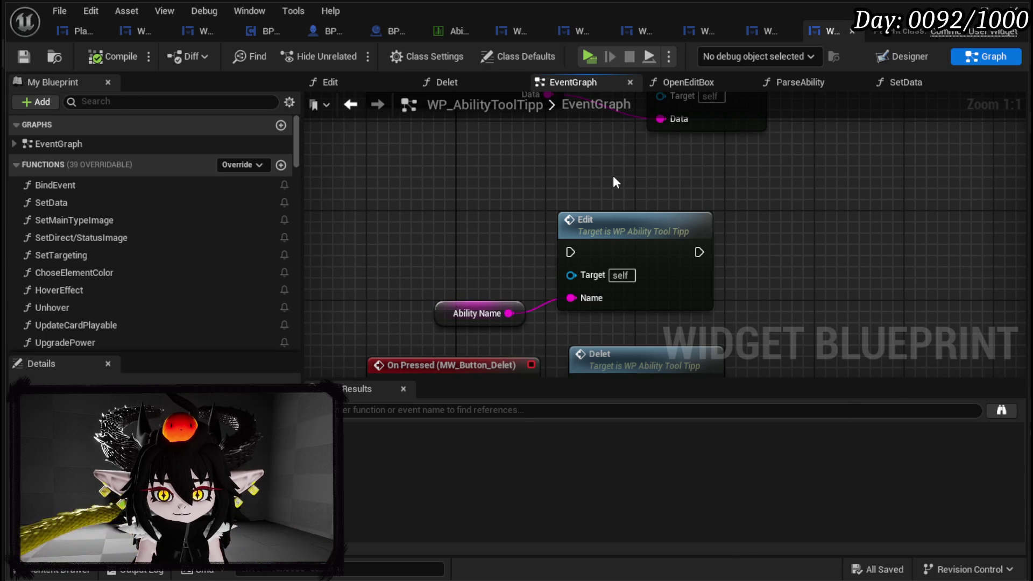
{"action": "scroll", "coordinate": [612, 175], "scroll_direction": "down", "scroll_amount": 3}
{"action": "left_click", "coordinate": [904, 56]}
{"action": "scroll", "coordinate": [623, 212], "scroll_direction": "down", "scroll_amount": 3}
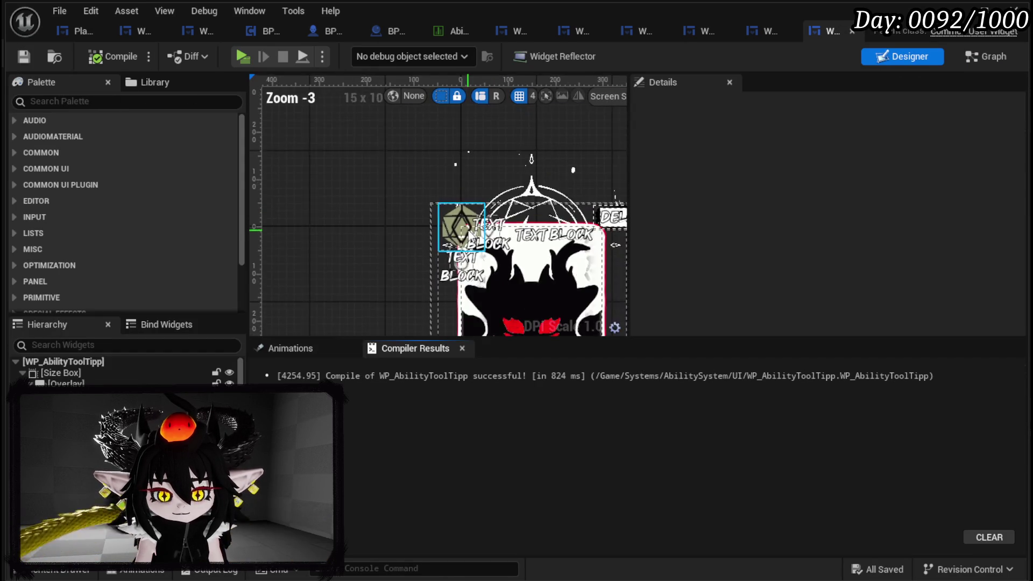
- Set the card's Button_Interact size to 375 by 475 and compile the tooltip widget
{"action": "left_click", "coordinate": [437, 182]}
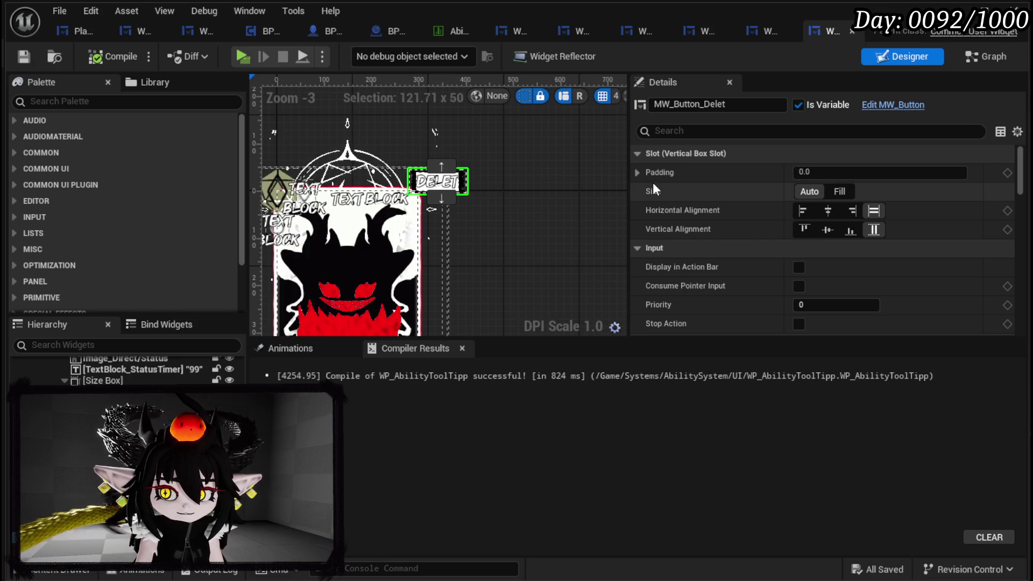
{"action": "left_click", "coordinate": [374, 253]}
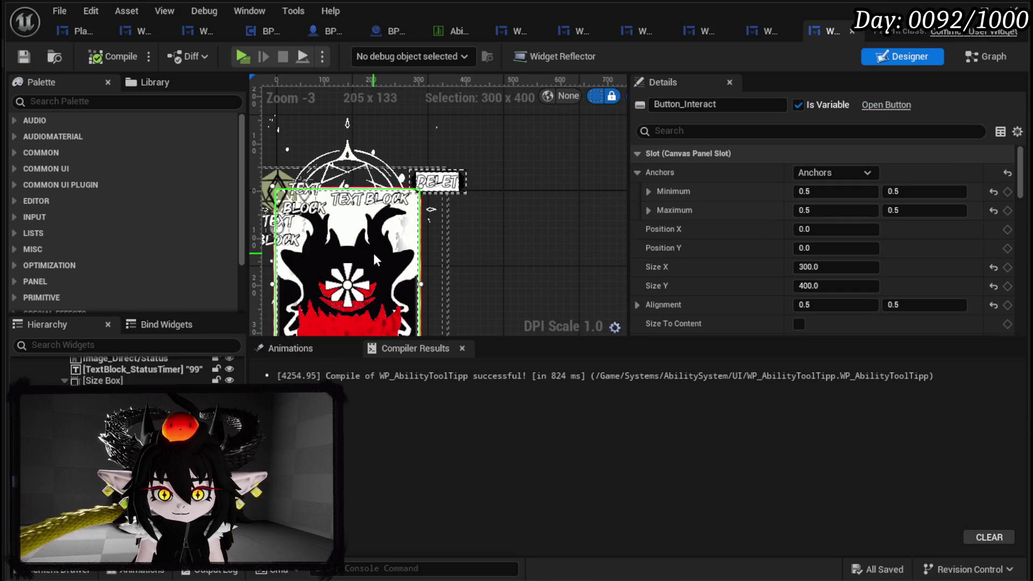
{"action": "left_click_drag", "start_coordinate": [473, 301], "coordinate": [507, 275]}
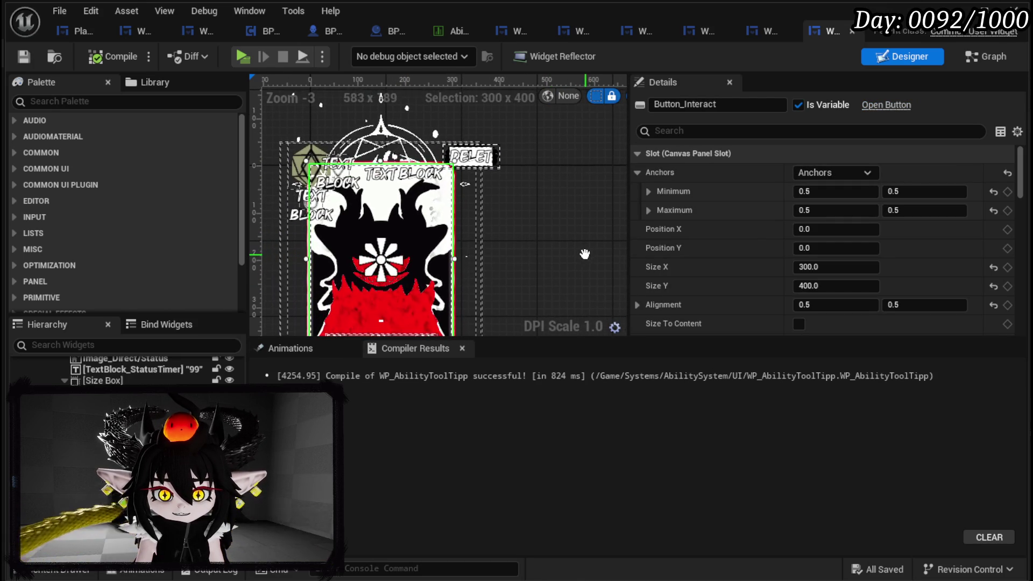
{"action": "scroll", "coordinate": [565, 242], "scroll_direction": "down", "scroll_amount": 1}
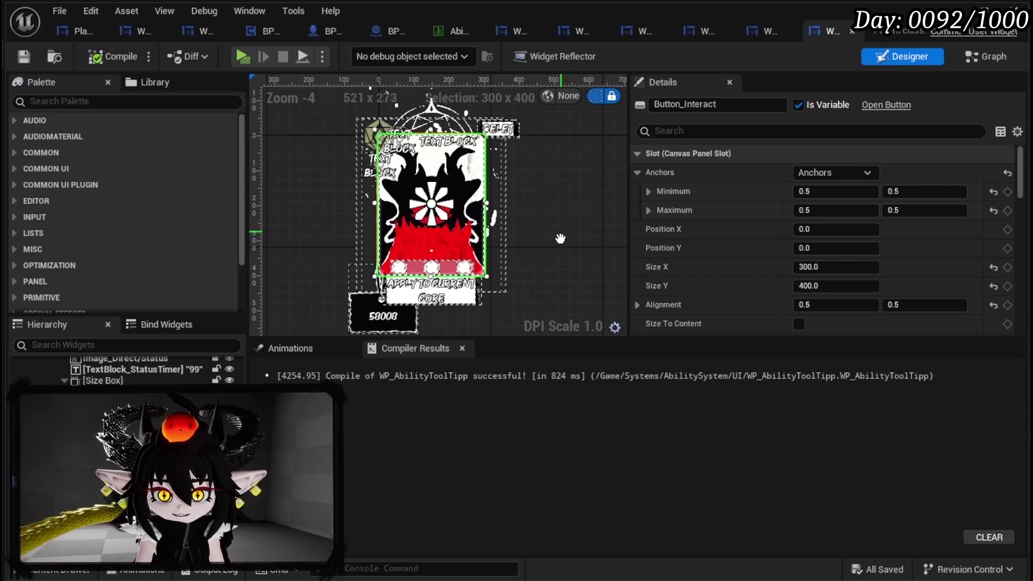
{"action": "left_click_drag", "start_coordinate": [822, 268], "coordinate": [866, 268]}
{"action": "left_click", "coordinate": [845, 269]}
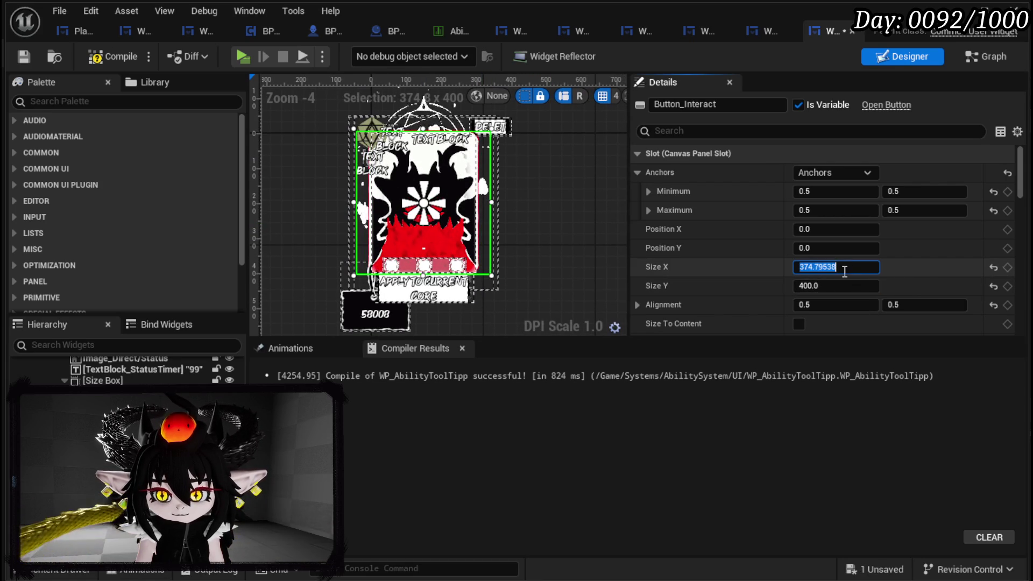
{"action": "key", "text": "Return"}
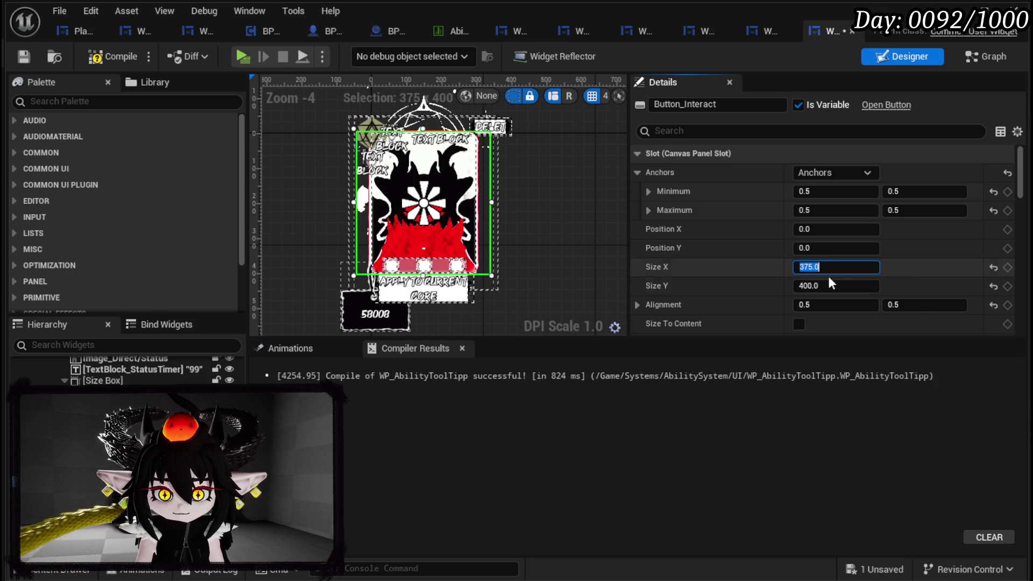
{"action": "left_click_drag", "start_coordinate": [820, 287], "coordinate": [852, 287]}
{"action": "type", "text": "475"}
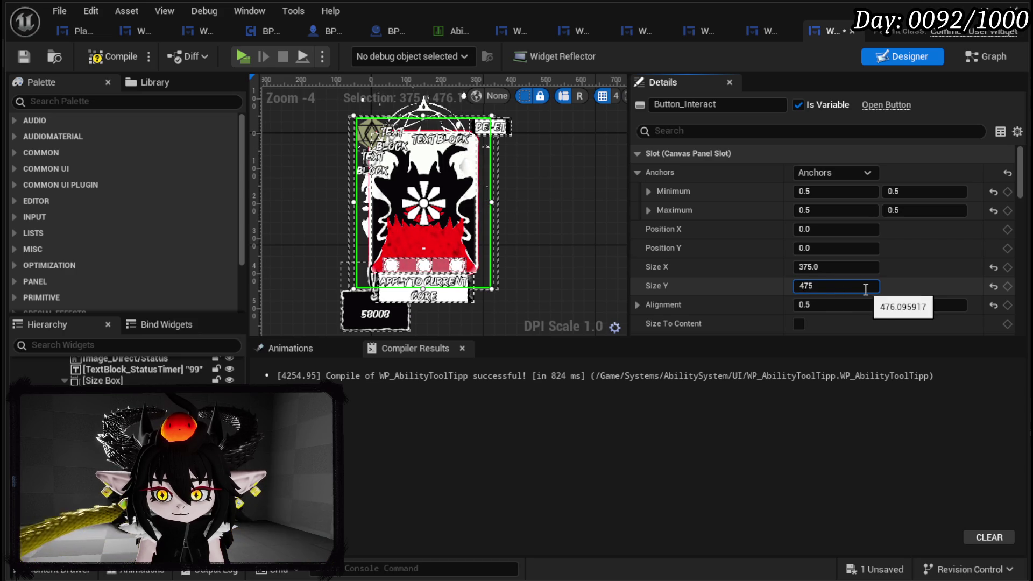
{"action": "left_click", "coordinate": [27, 57]}
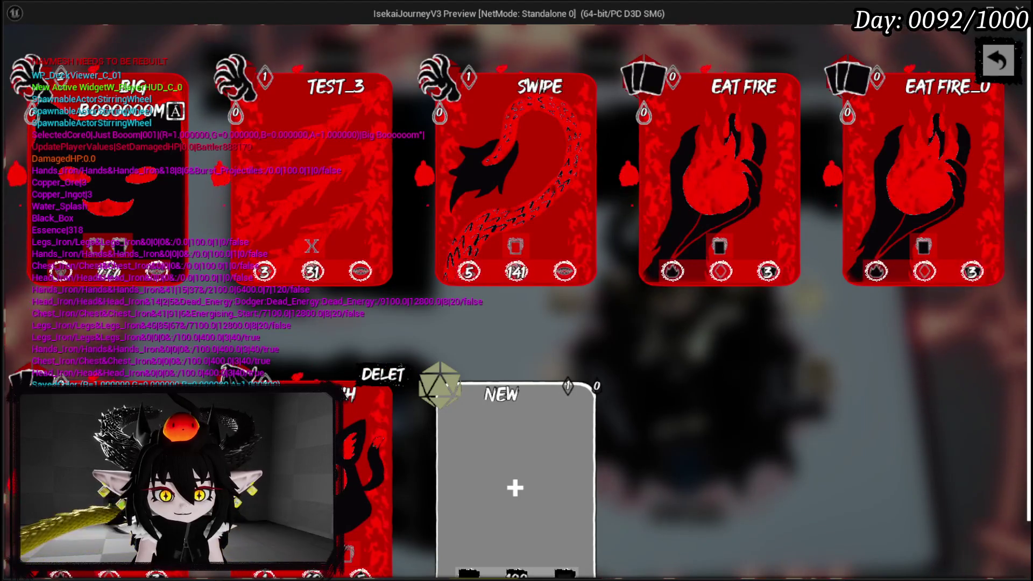
{"action": "key", "text": "Escape"}
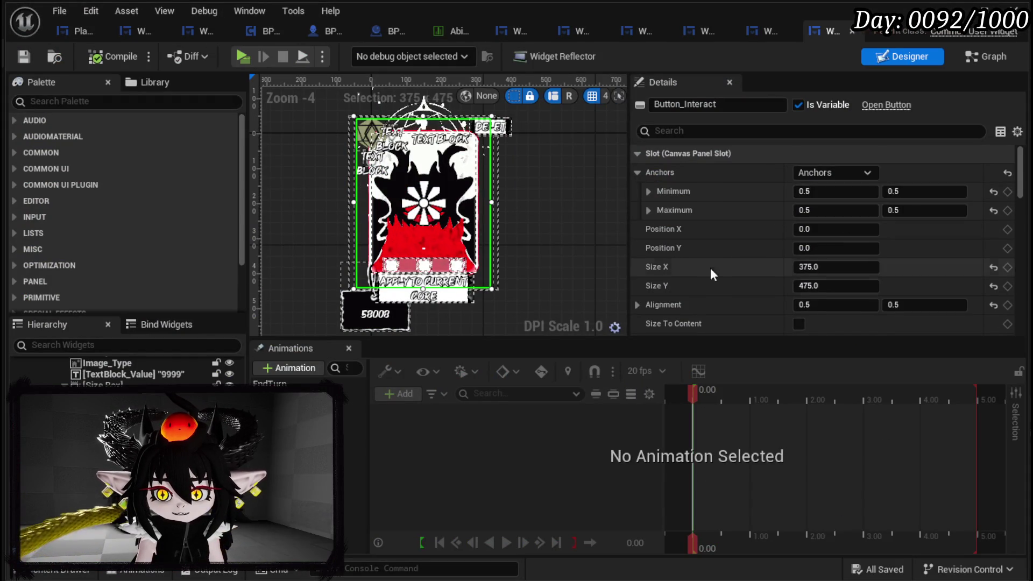
- Set the interact button's ZOrder to 10, then compile and save the widget
{"action": "scroll", "coordinate": [705, 272], "scroll_direction": "down", "scroll_amount": 4}
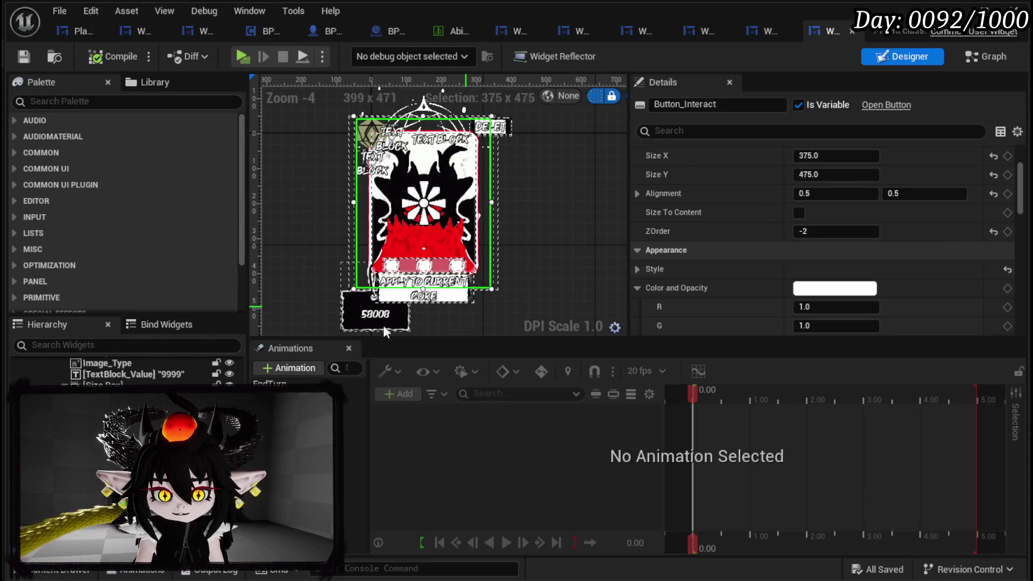
{"action": "scroll", "coordinate": [124, 371], "scroll_direction": "up", "scroll_amount": 3}
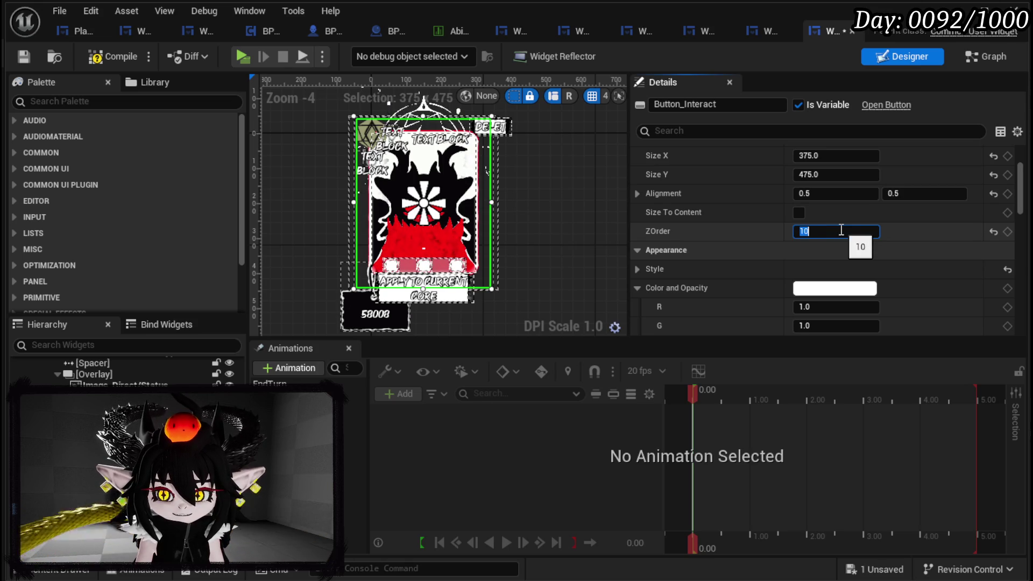
{"action": "left_click", "coordinate": [23, 56]}
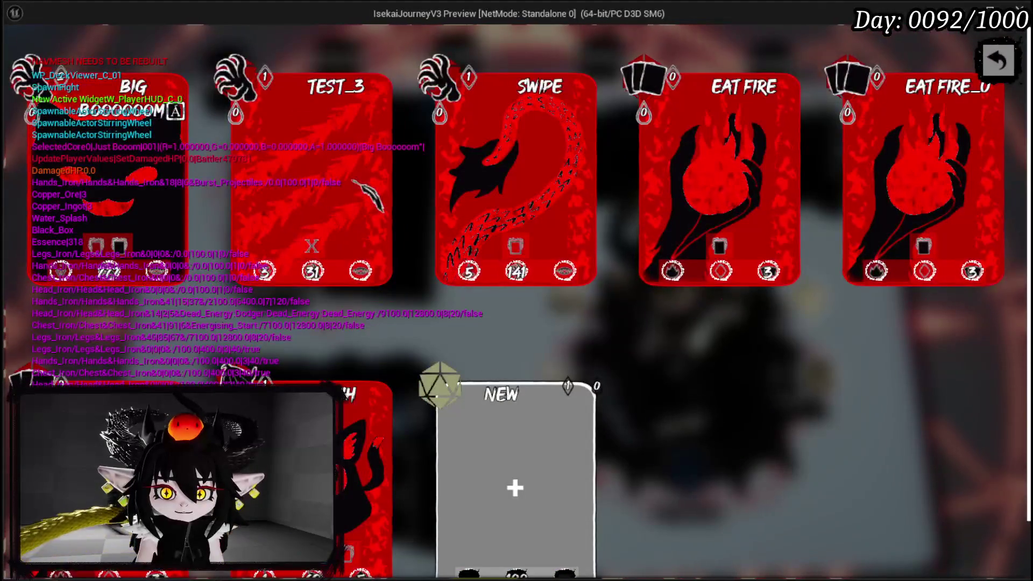
- Delete the TEST_3 card, close the deck viewer and go to card creation
{"action": "mouse_move", "coordinate": [455, 96]}
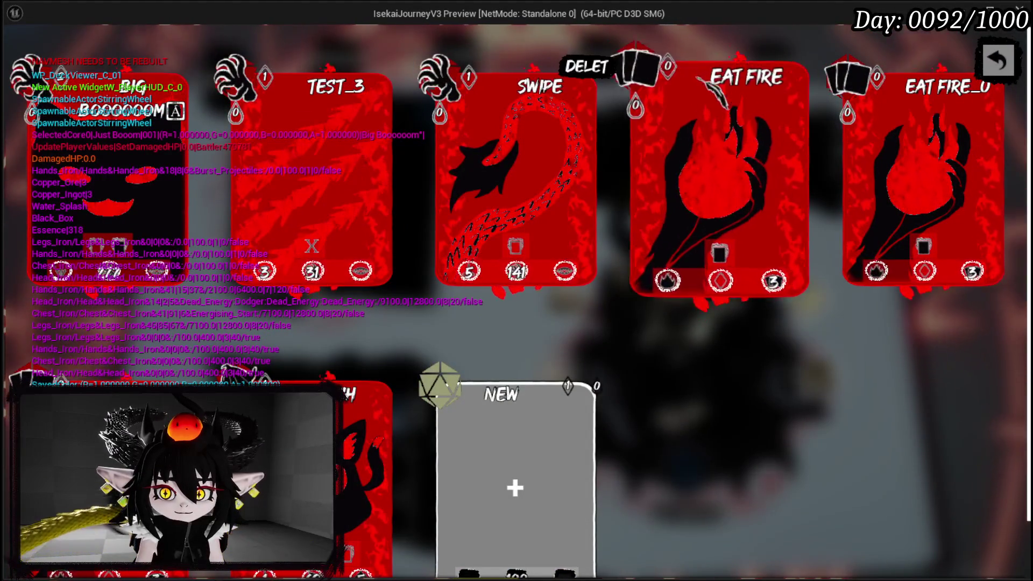
{"action": "mouse_move", "coordinate": [745, 84]}
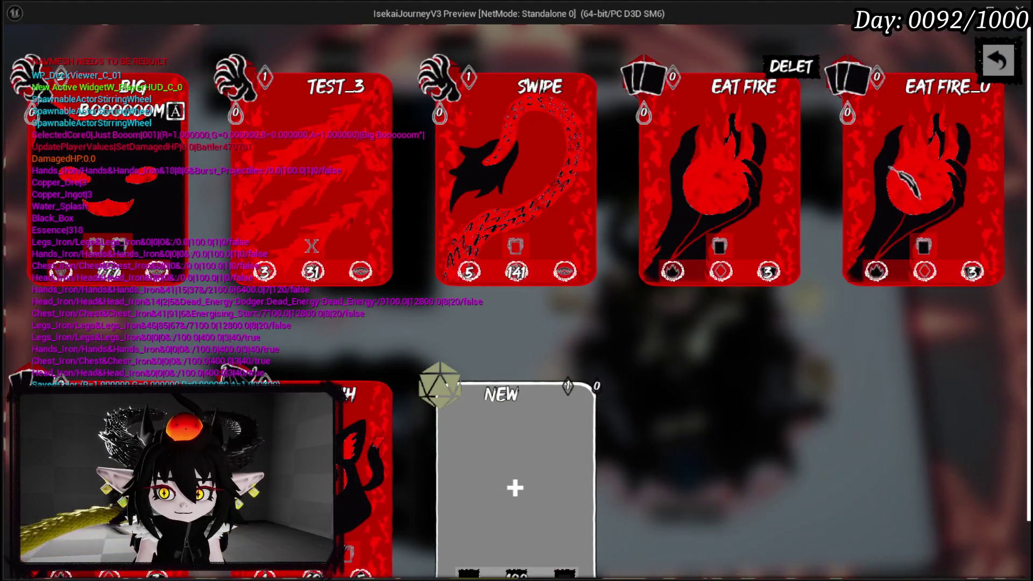
{"action": "mouse_move", "coordinate": [322, 239]}
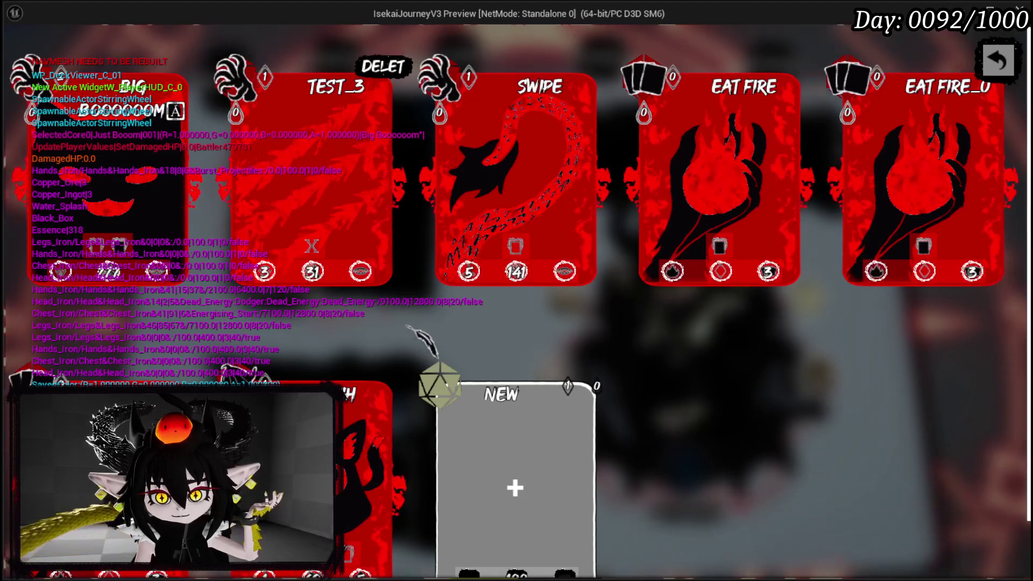
{"action": "left_click", "coordinate": [383, 67]}
{"action": "key", "text": "Escape"}
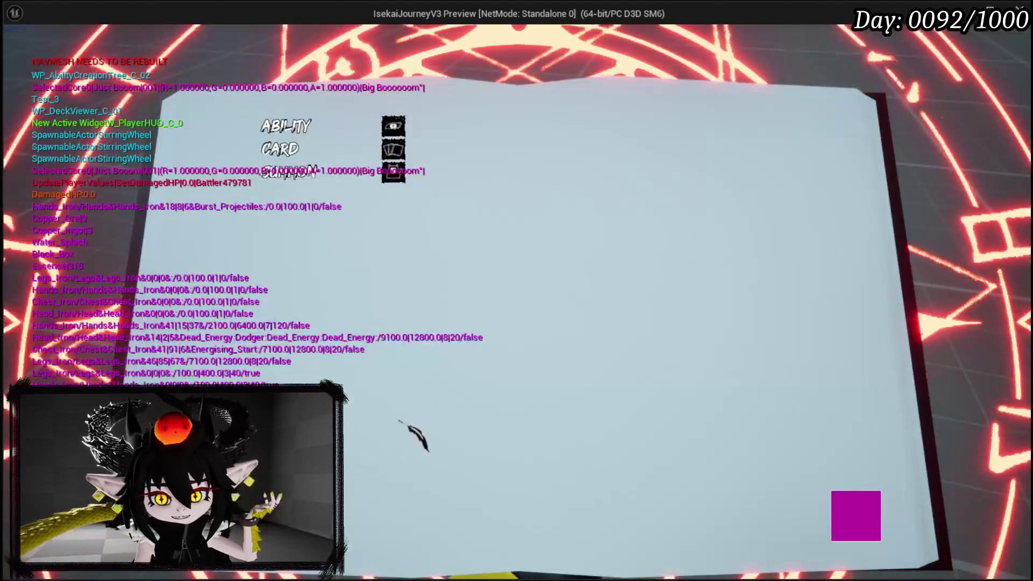
{"action": "left_click", "coordinate": [325, 150]}
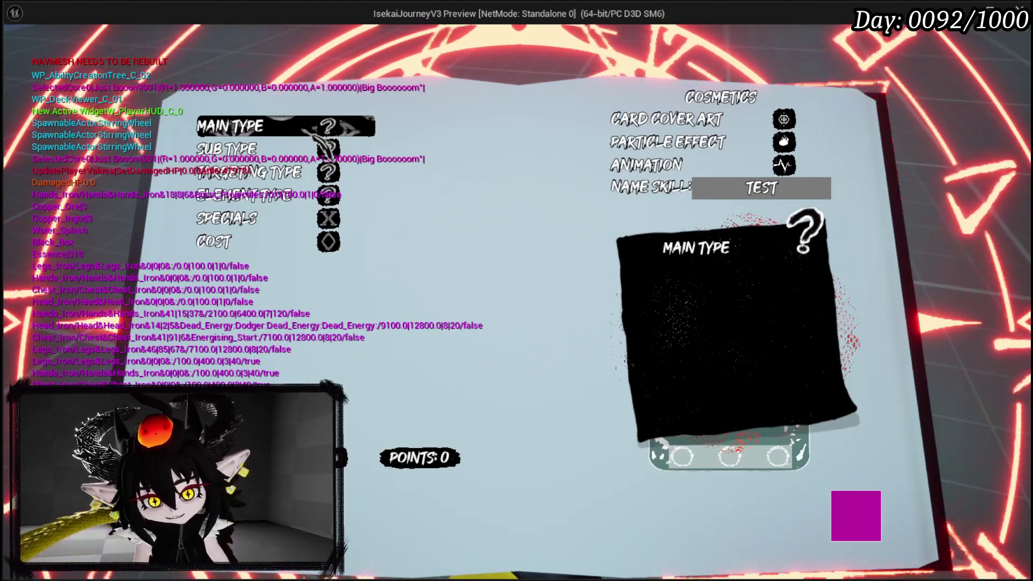
- Set the card's main type to Offensive and sub type to Direct Hit with power 31
{"action": "left_click", "coordinate": [301, 128]}
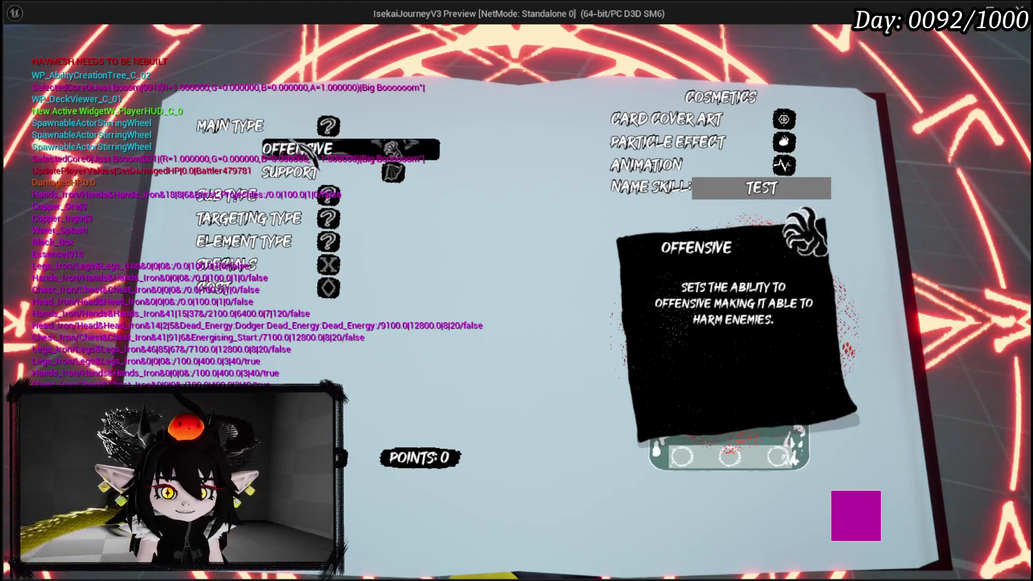
{"action": "left_click", "coordinate": [284, 149]}
{"action": "left_click", "coordinate": [280, 153]}
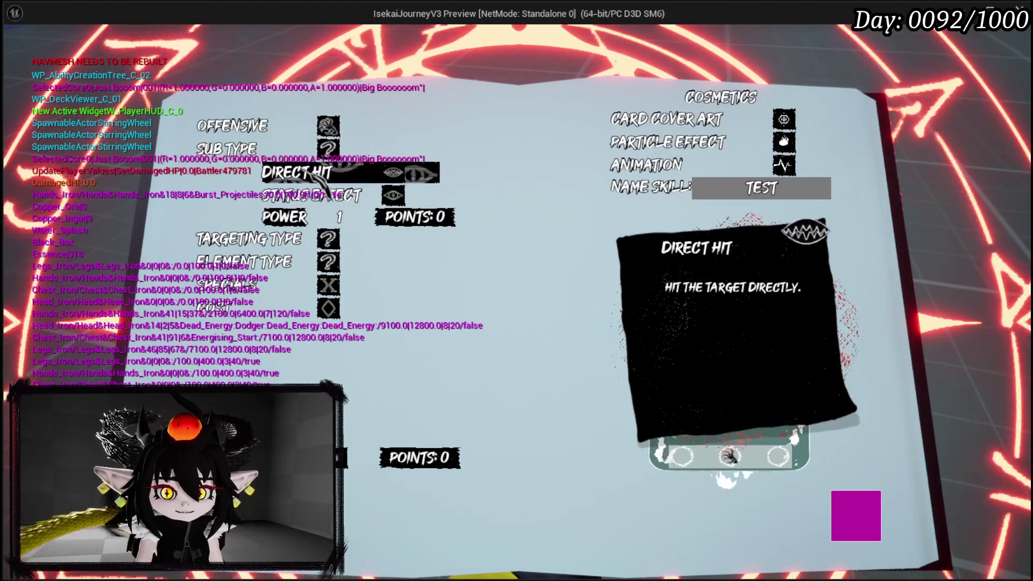
{"action": "scroll", "coordinate": [338, 217], "scroll_direction": "up", "scroll_amount": 20}
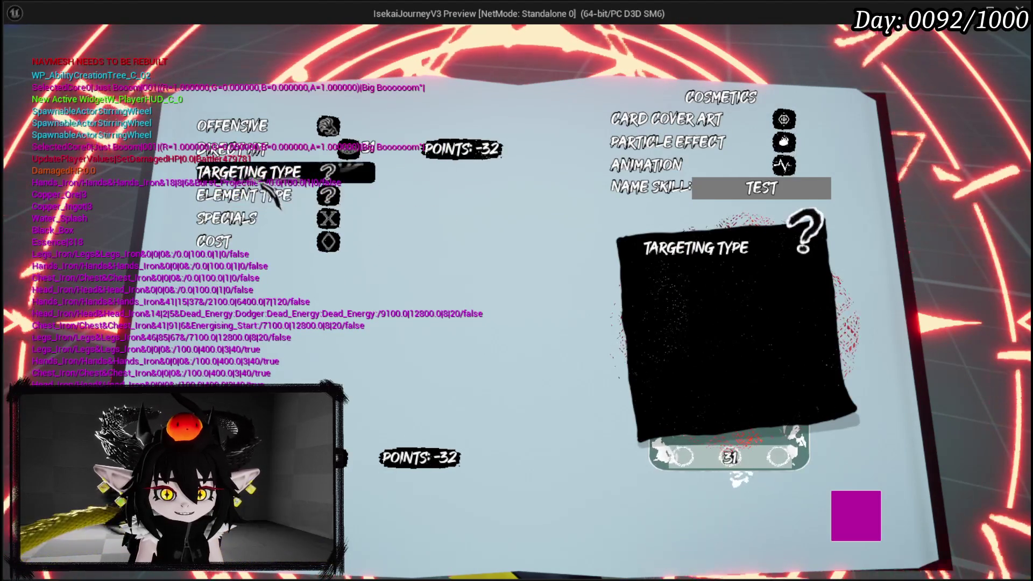
- Set the card's targeting to Bounce and element to Fire, then start editing the AP cost
{"action": "left_click", "coordinate": [280, 172]}
{"action": "left_click", "coordinate": [302, 240]}
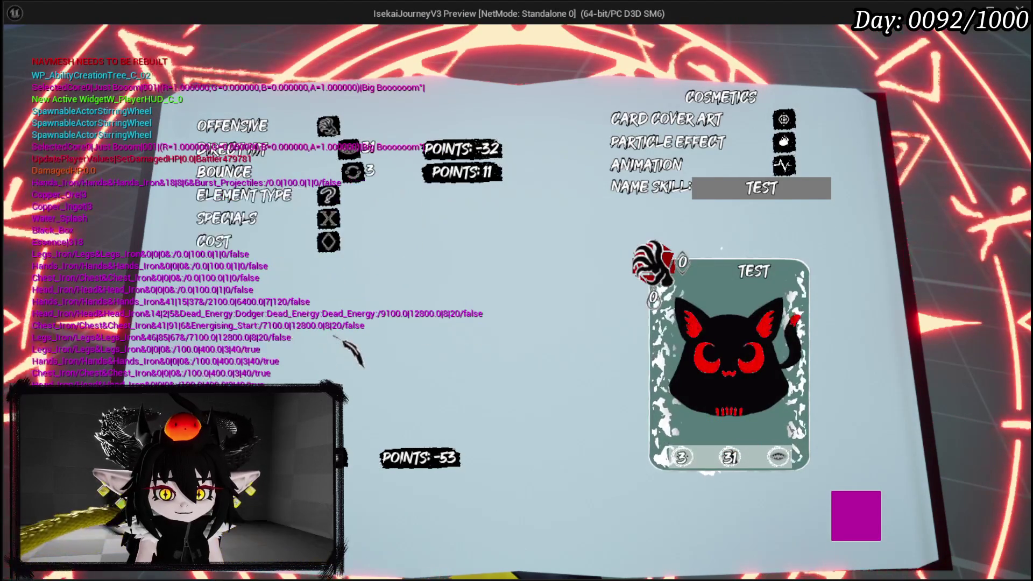
{"action": "left_click", "coordinate": [290, 196]}
{"action": "left_click", "coordinate": [280, 224]}
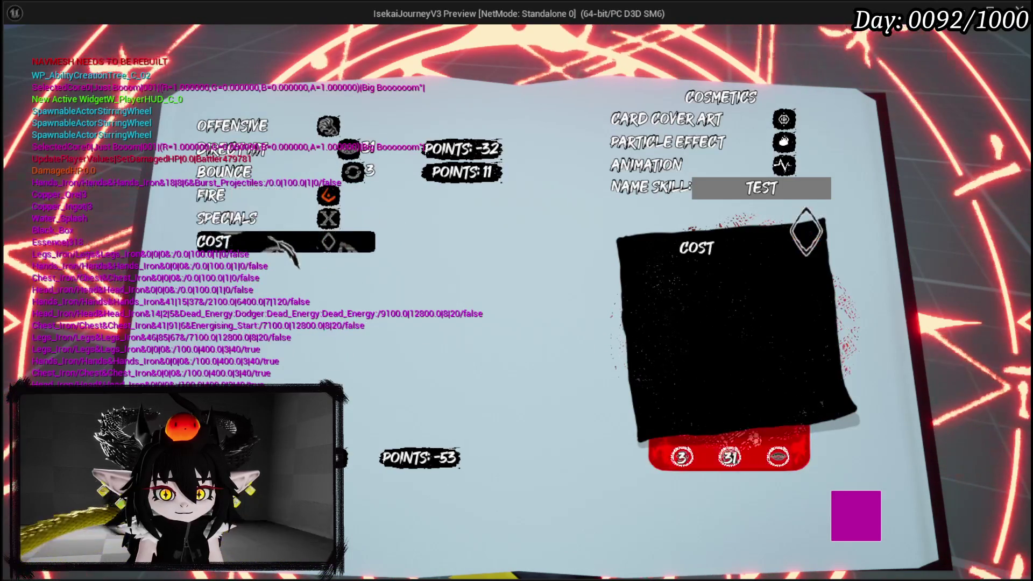
{"action": "left_click", "coordinate": [286, 218]}
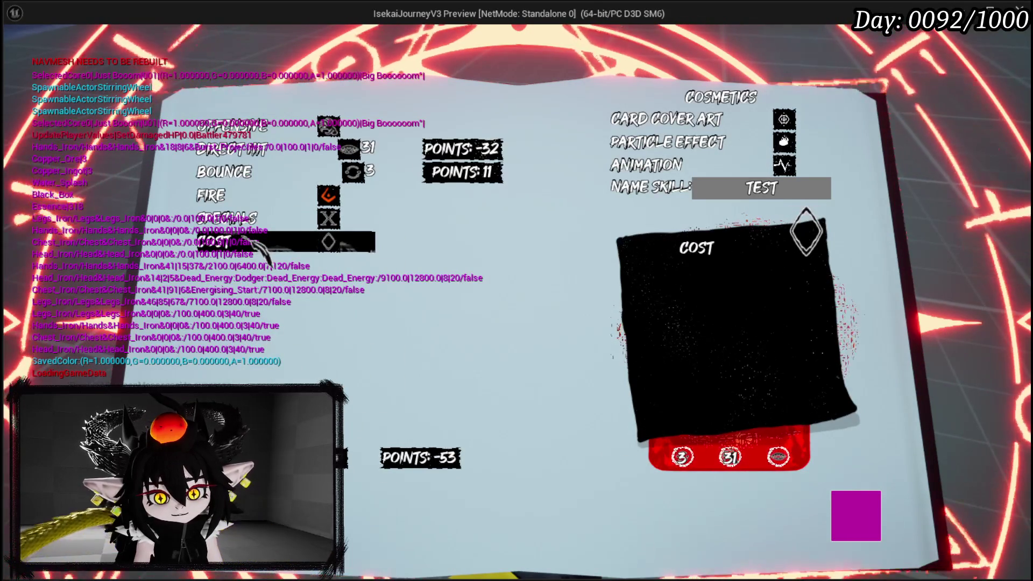
{"action": "left_click", "coordinate": [292, 262]}
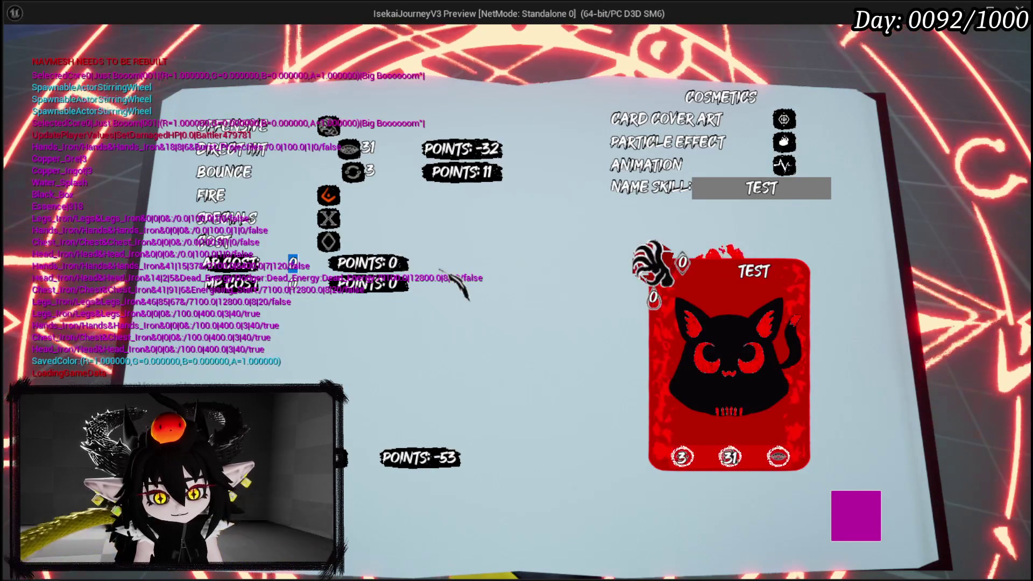
- Give the card an AP cost of 1 and the Ephemeral special
{"action": "type", "text": "1"}
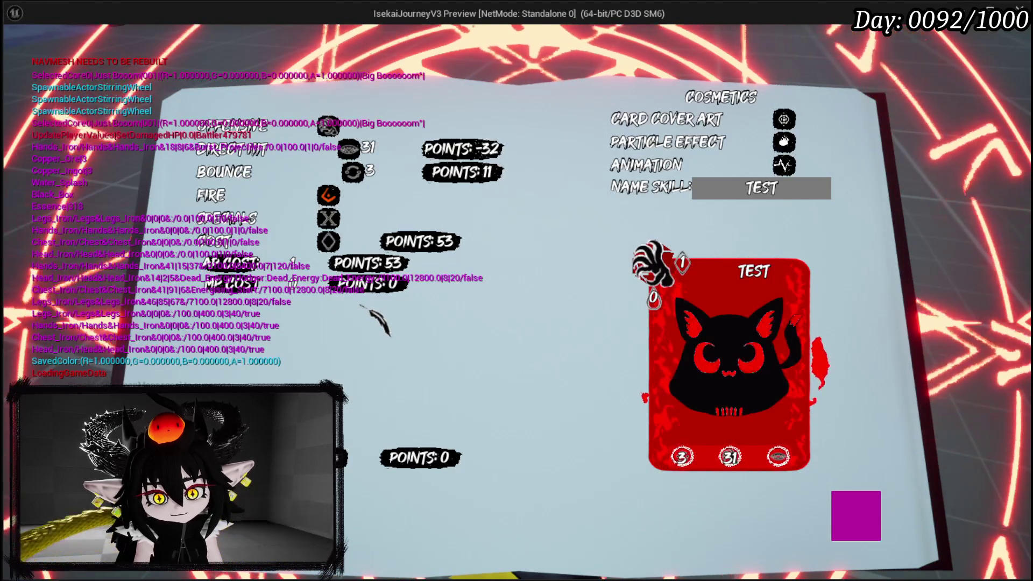
{"action": "left_click", "coordinate": [259, 229]}
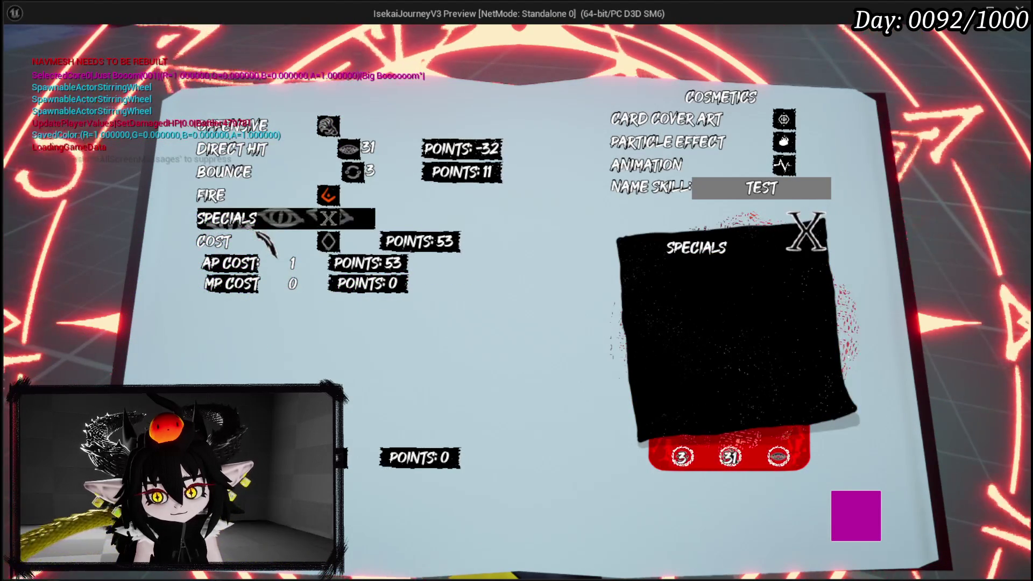
{"action": "left_click", "coordinate": [259, 240]}
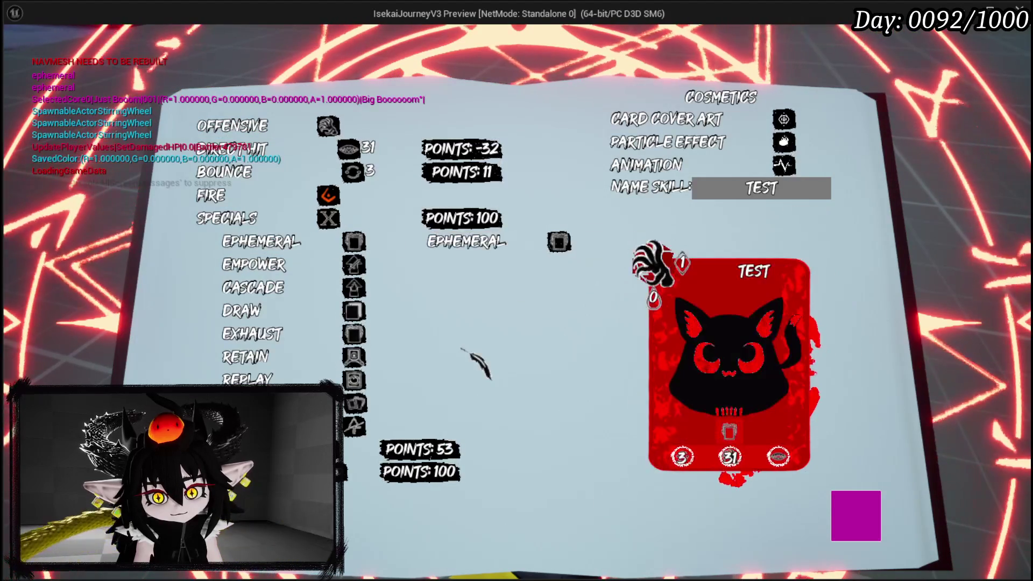
{"action": "left_click", "coordinate": [240, 226]}
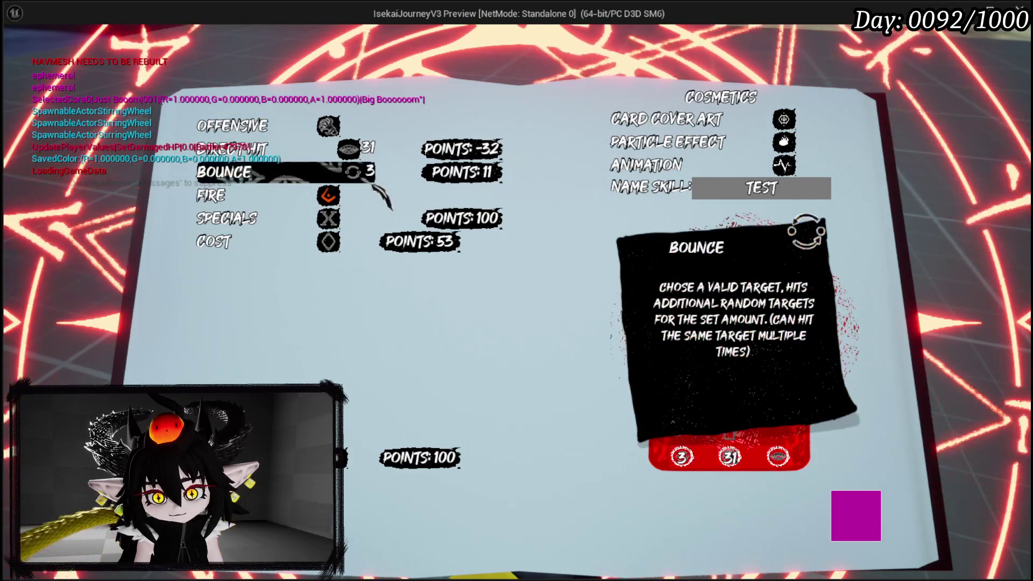
- Set Direct Hit power to 127 and rename the skill to 'TRIPPLE SLASH'
{"action": "left_click", "coordinate": [323, 148]}
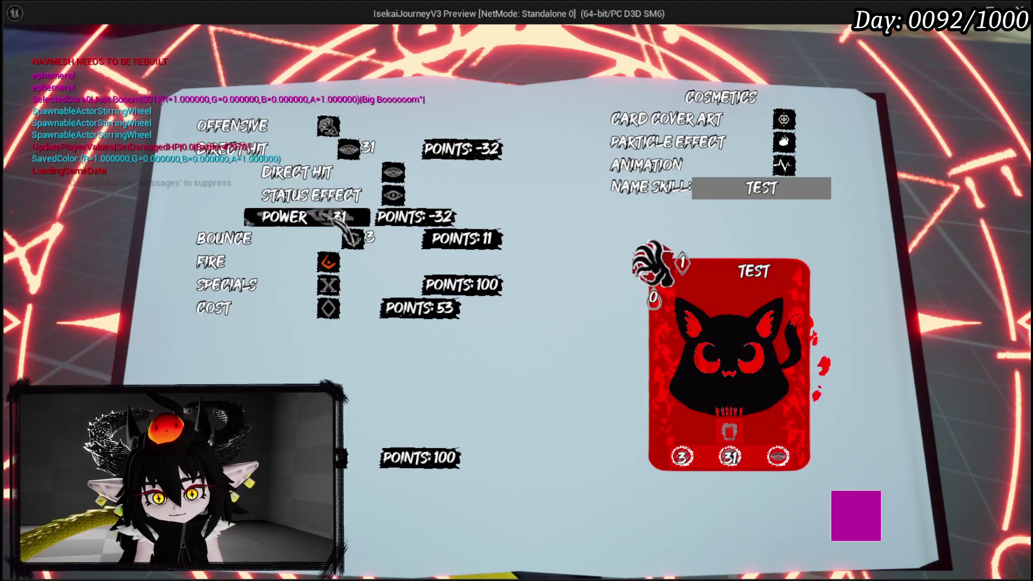
{"action": "type", "text": "131"}
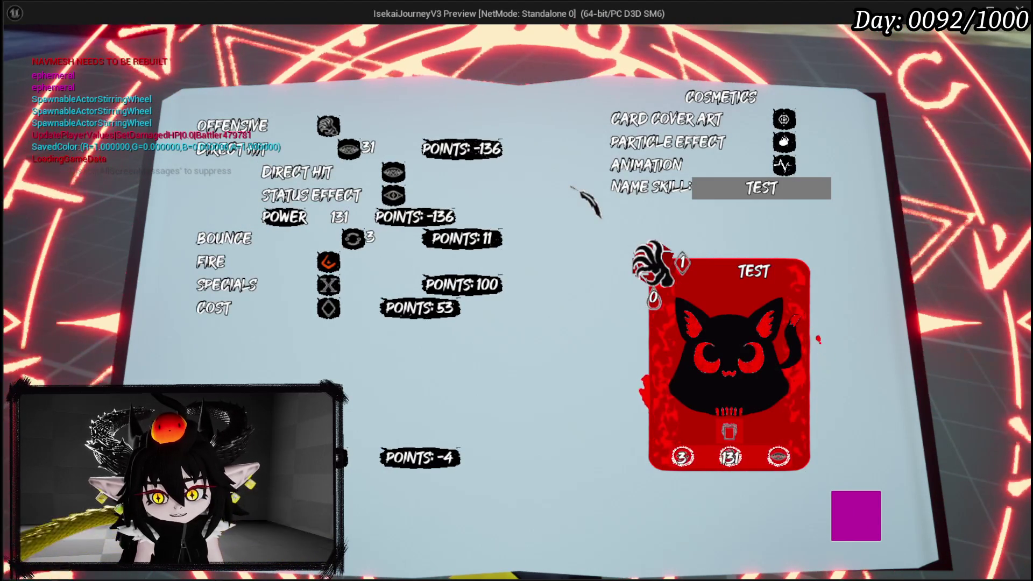
{"action": "type", "text": "8"}
{"action": "key", "text": "BackSpace"}
{"action": "type", "text": "7"}
{"action": "key", "text": "Return"}
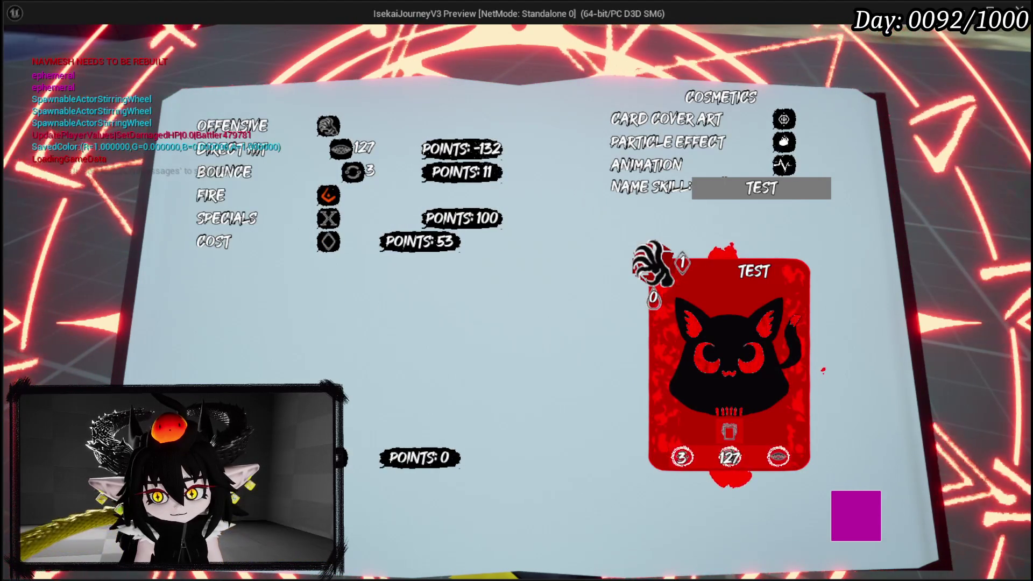
{"action": "double_click", "coordinate": [757, 179]}
{"action": "type", "text": "TRIPPLE SLASH"}
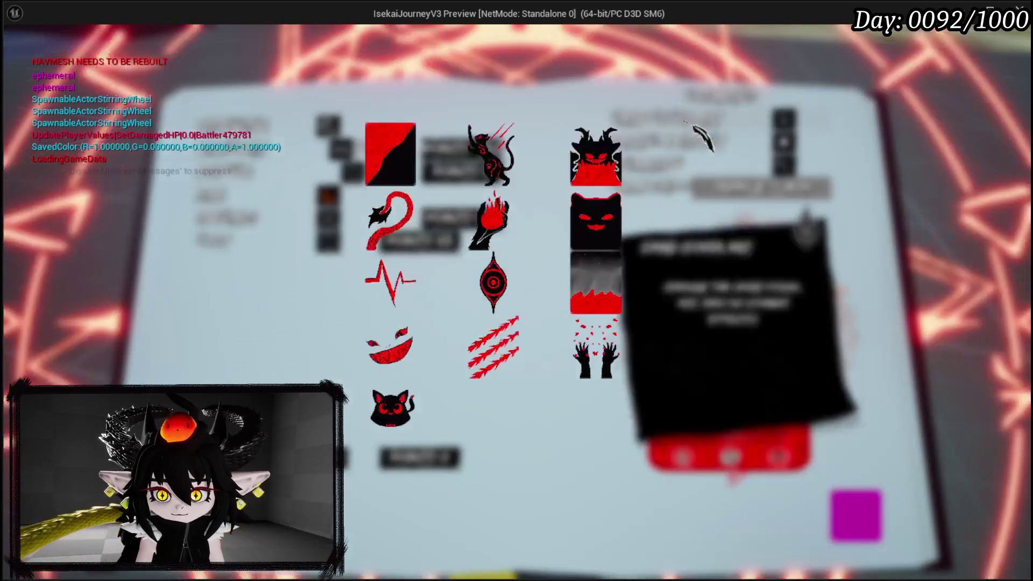
- Choose particle effect 48 for the Tripple Slash card
{"action": "left_click", "coordinate": [784, 119]}
{"action": "left_click", "coordinate": [469, 355]}
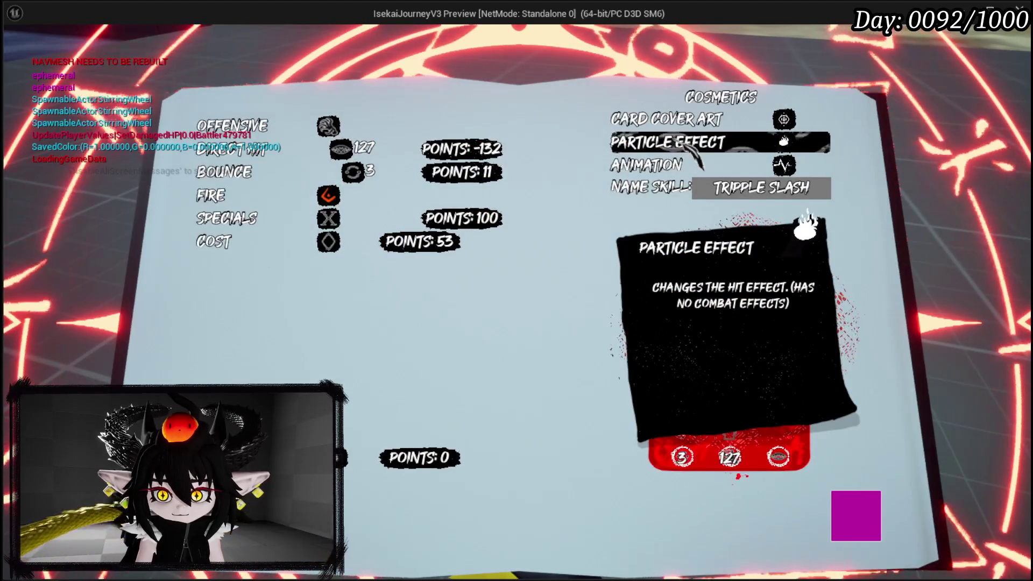
{"action": "left_click", "coordinate": [697, 156]}
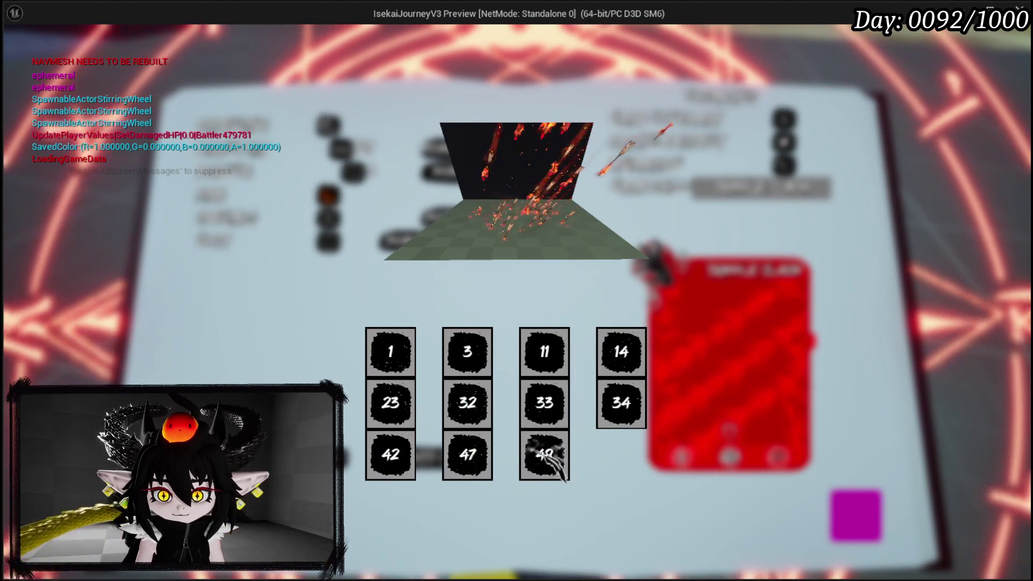
{"action": "left_click", "coordinate": [545, 453]}
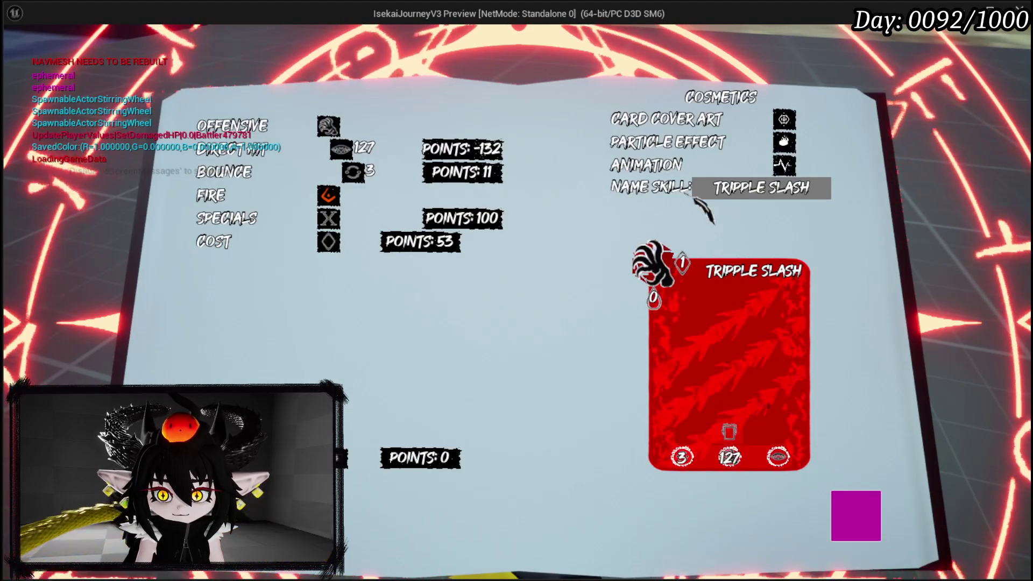
- Pick the skill's animation, finish the card, and bring up the Confirm Creation dialog
{"action": "left_click", "coordinate": [679, 168]}
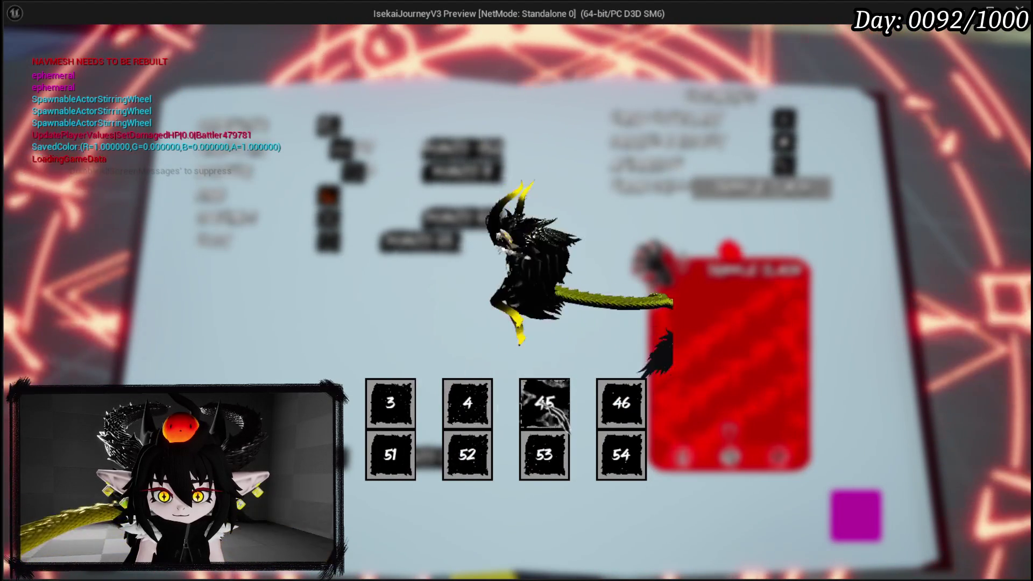
{"action": "left_click", "coordinate": [466, 404]}
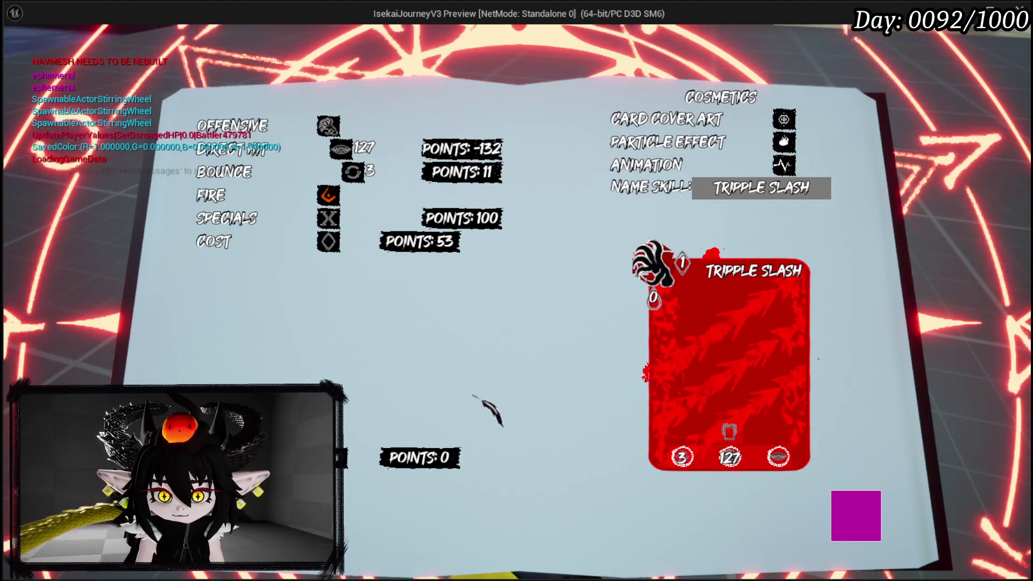
{"action": "left_click", "coordinate": [848, 522]}
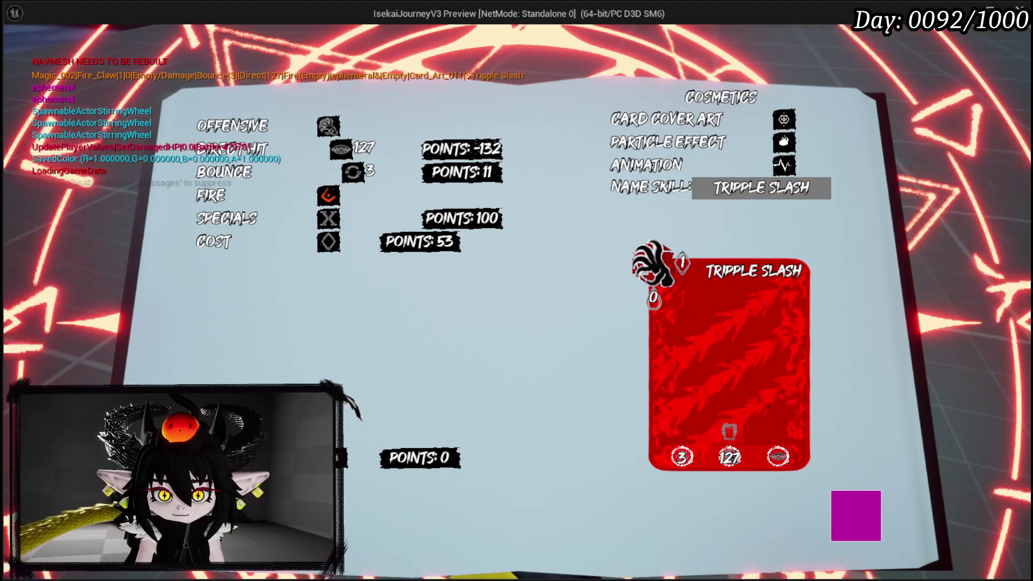
{"action": "left_click", "coordinate": [358, 457]}
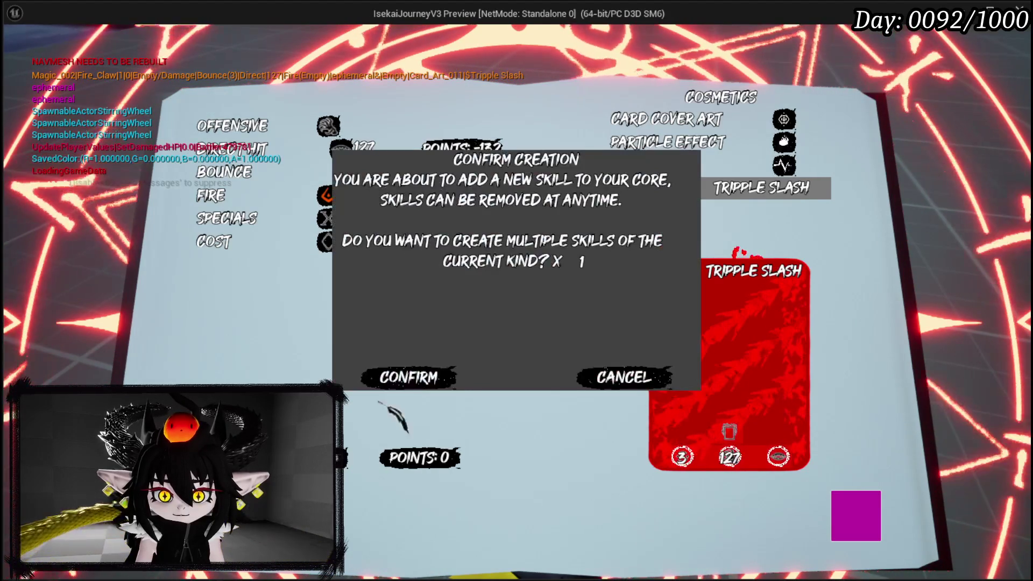
- Confirm creating Tripple Slash, close the equipment book and resume play
{"action": "left_click", "coordinate": [408, 376]}
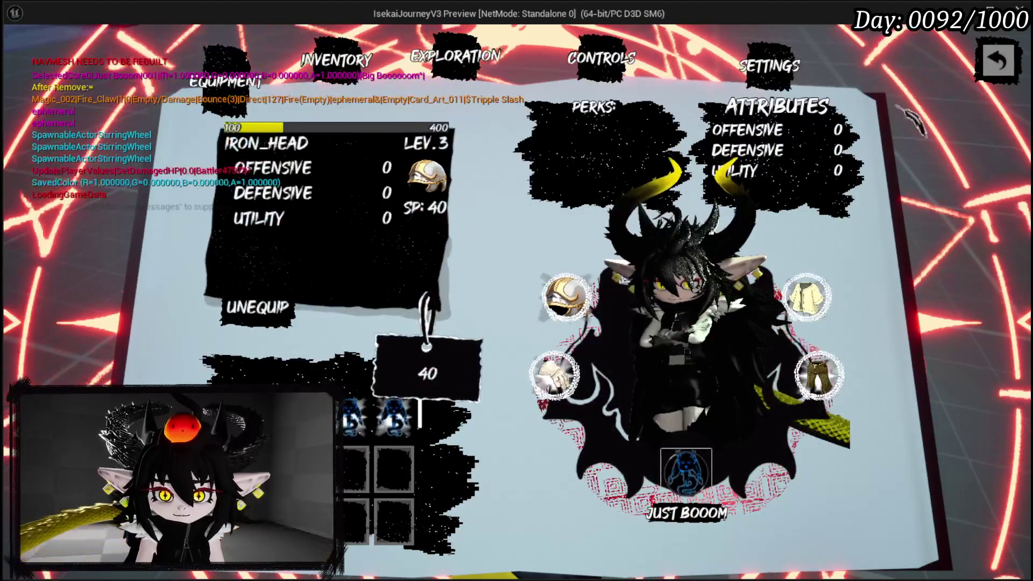
{"action": "key", "text": "Escape"}
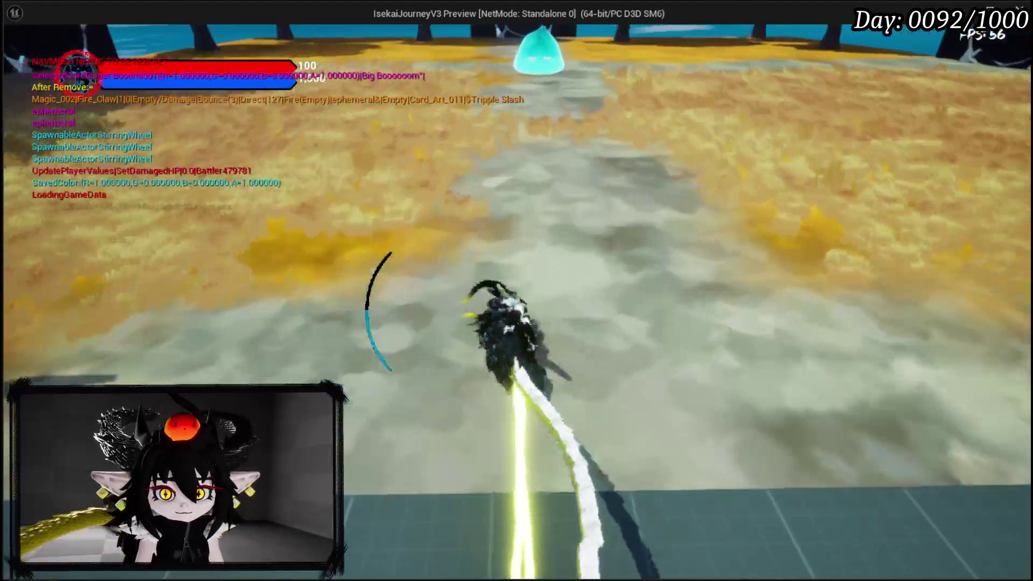
{"action": "key", "text": "Escape"}
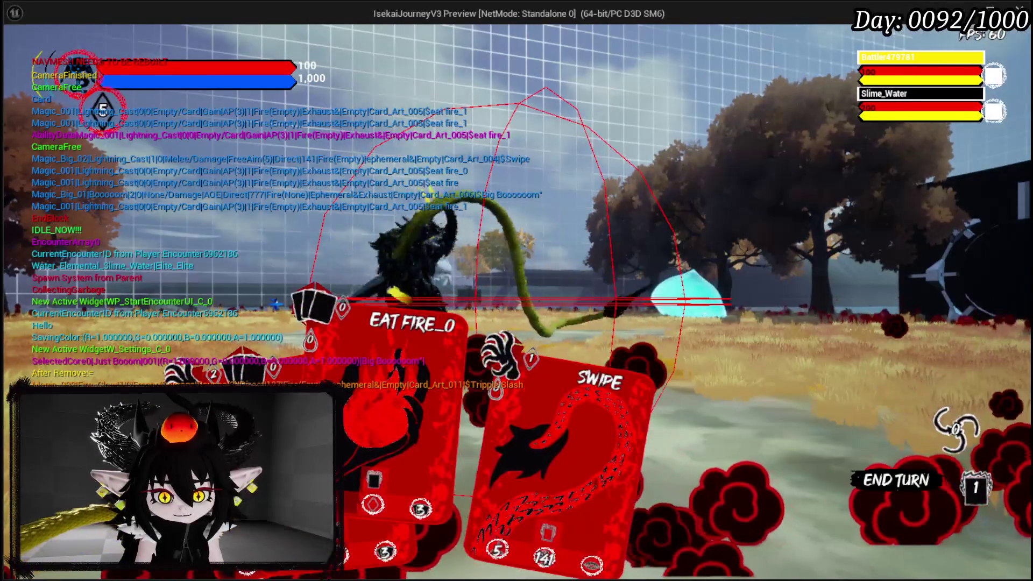
- Play EAT FIRE_0 to gain AP, then play SWIPE targeting the slime
{"action": "key", "text": "Return"}
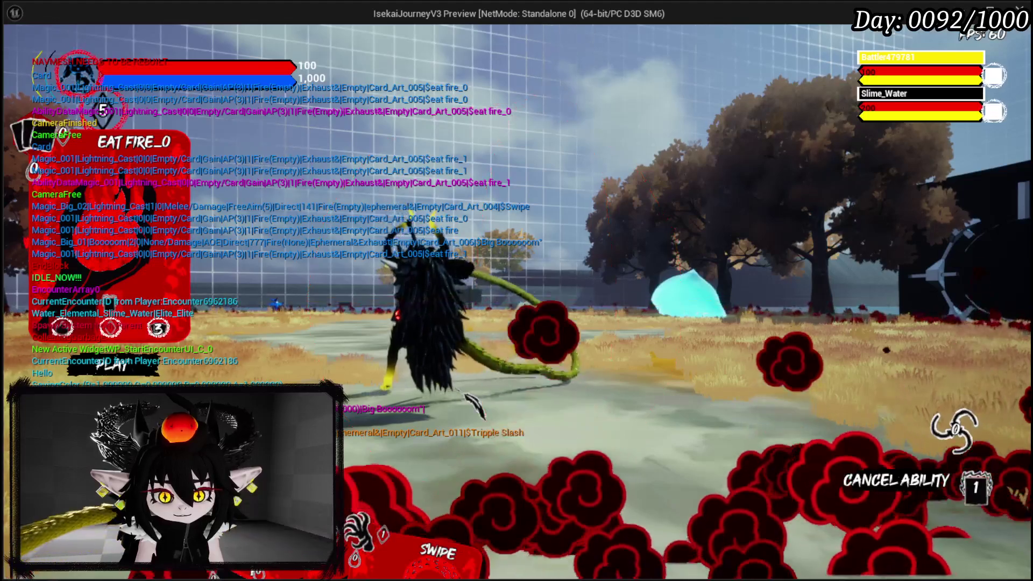
{"action": "key", "text": "Return"}
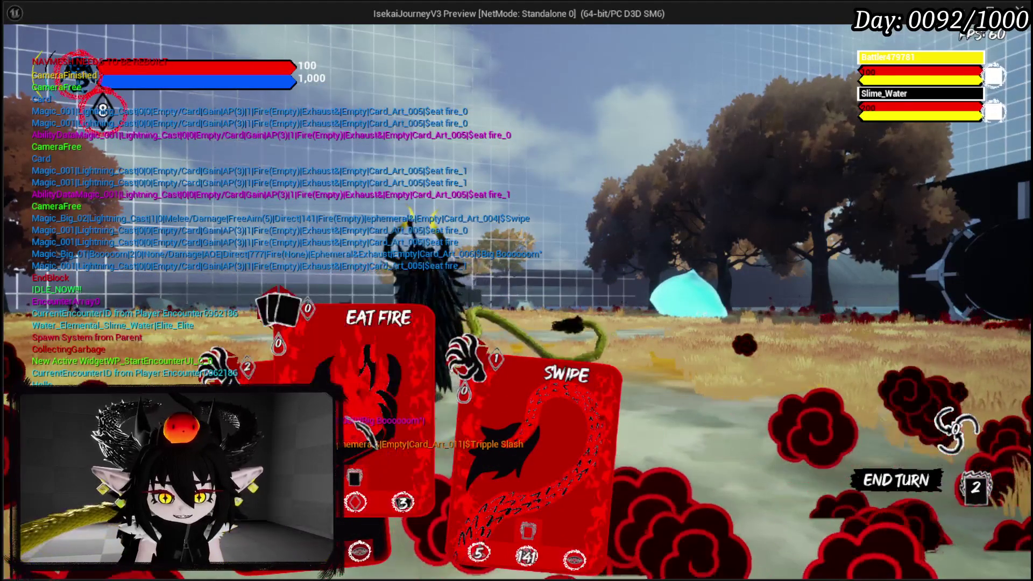
{"action": "key", "text": "Return"}
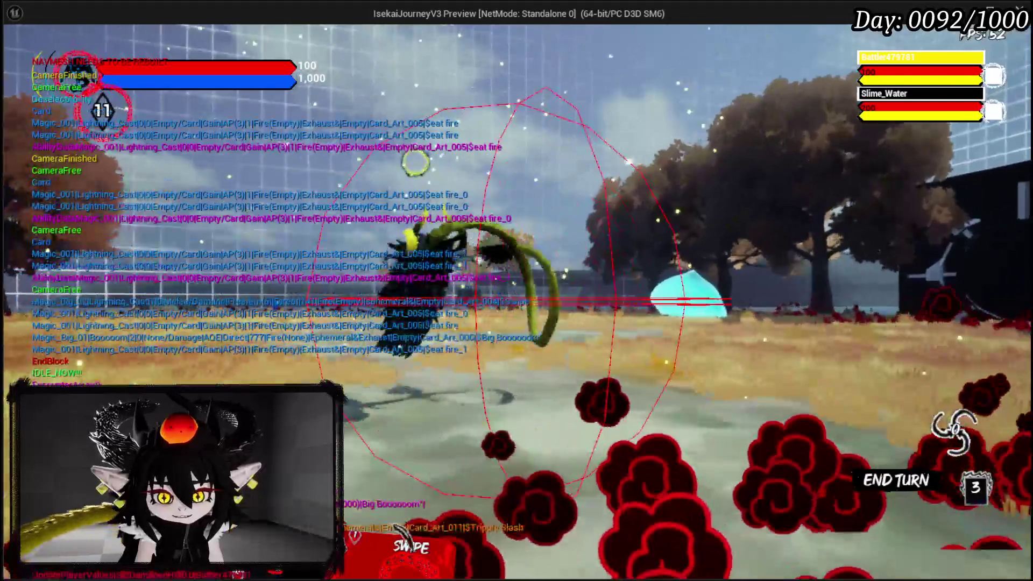
{"action": "key", "text": "Return"}
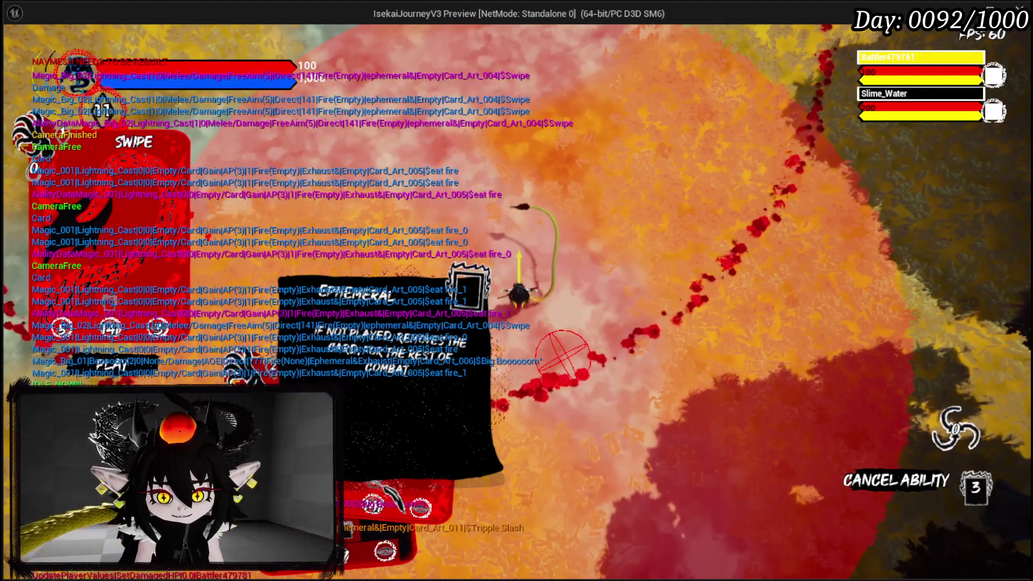
{"action": "left_click", "coordinate": [535, 238]}
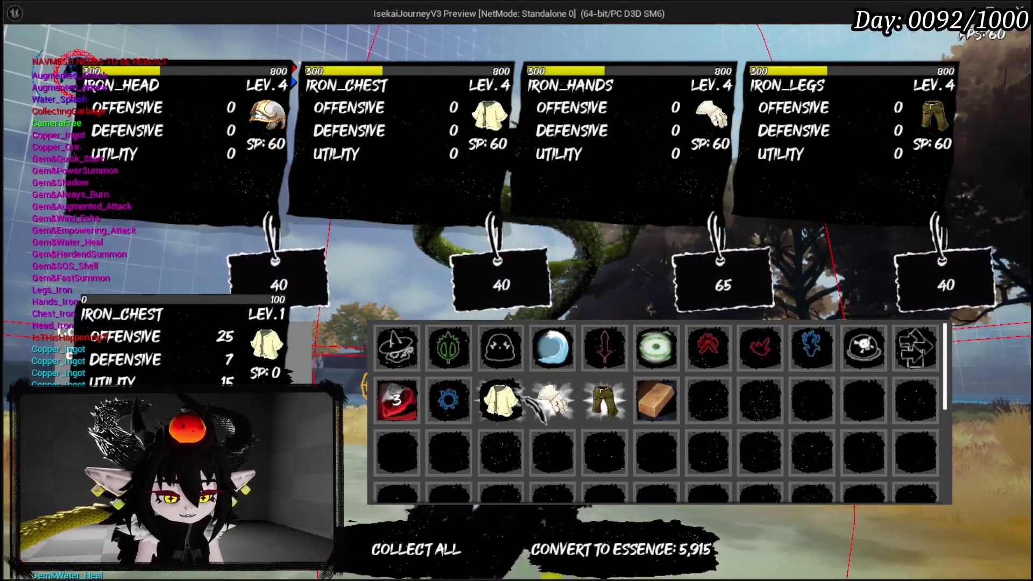
- End the playtest, save everything, and show WP_AbilityToolTipp's event graph
{"action": "key", "text": "Escape"}
{"action": "left_click", "coordinate": [20, 53]}
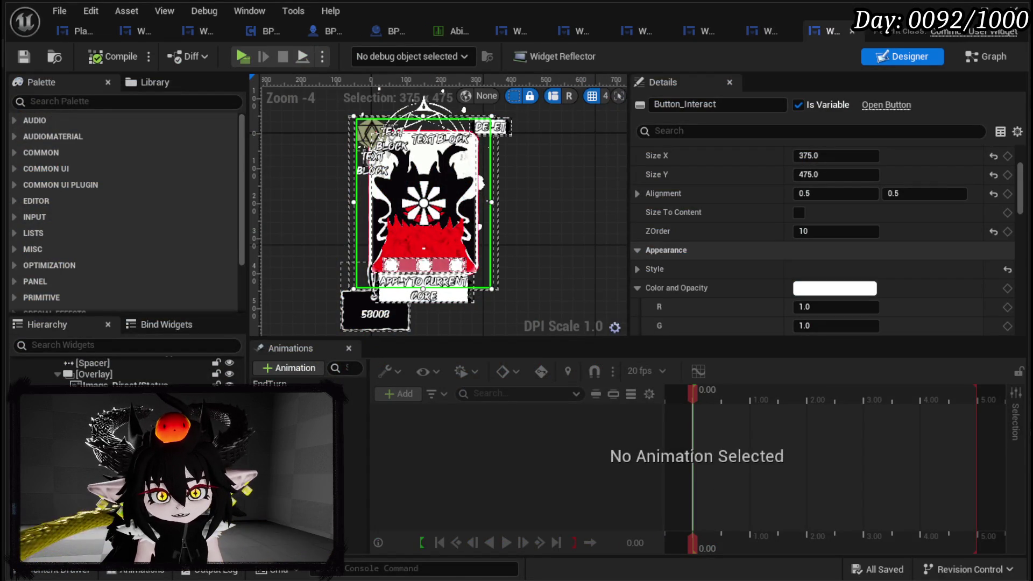
{"action": "left_click", "coordinate": [30, 62]}
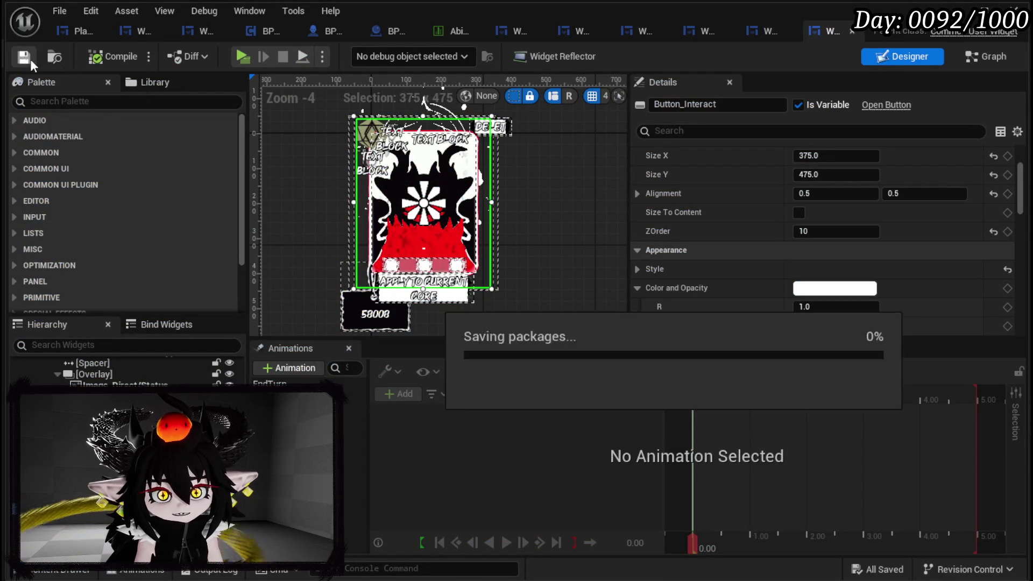
{"action": "left_click", "coordinate": [972, 61]}
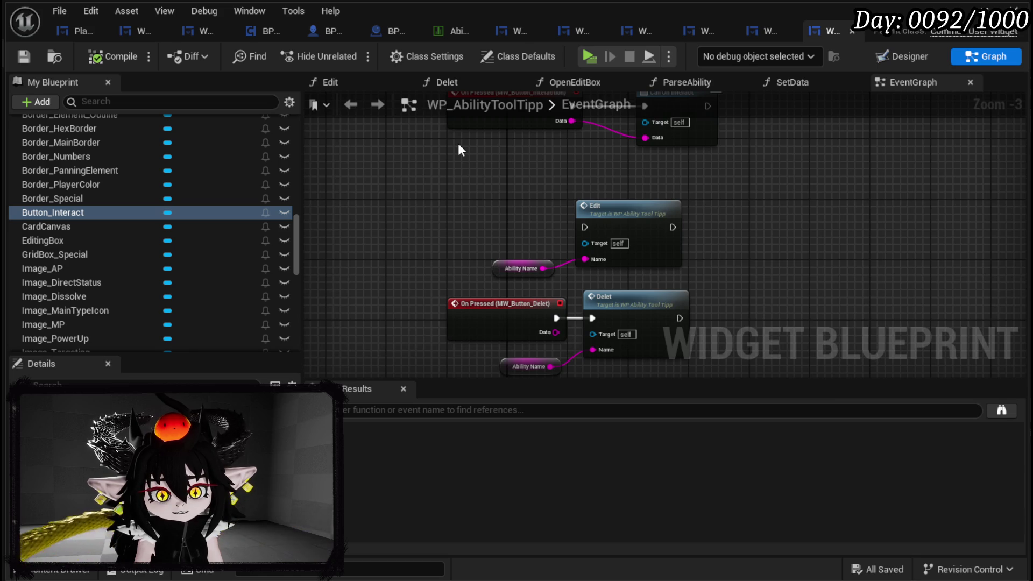
- Switch to WP_SkillTree_Ability's PreSetData graph and frame its nodes
{"action": "left_click", "coordinate": [204, 32]}
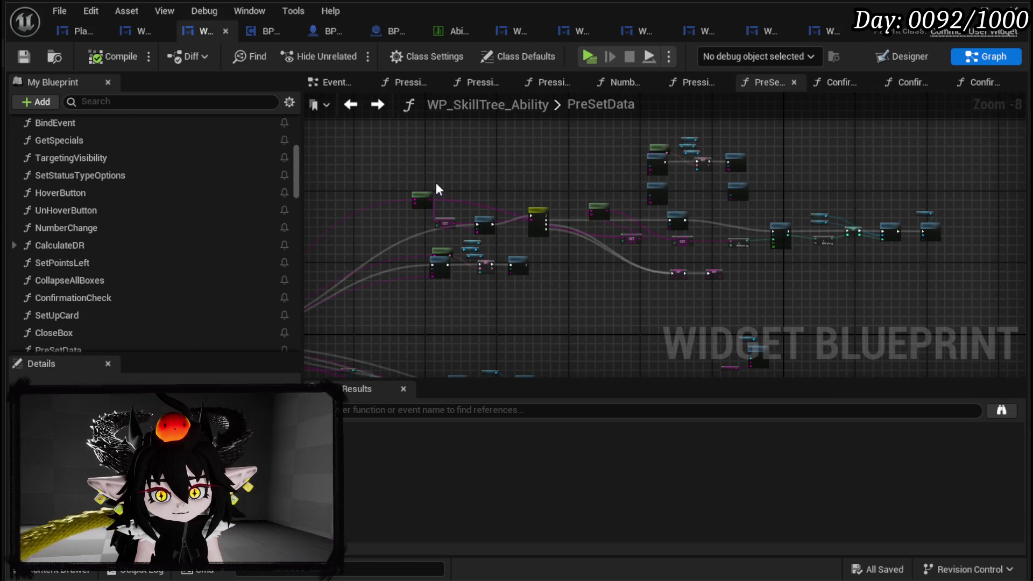
{"action": "scroll", "coordinate": [437, 186], "scroll_direction": "down", "scroll_amount": 4}
{"action": "left_click_drag", "start_coordinate": [459, 159], "coordinate": [567, 150]}
{"action": "left_click_drag", "start_coordinate": [621, 210], "coordinate": [574, 202]}
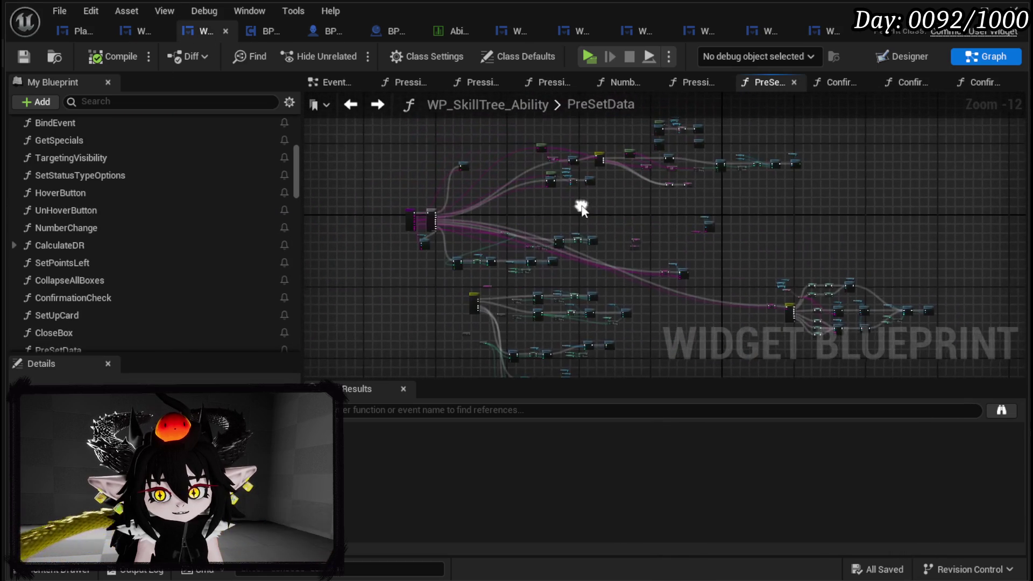
{"action": "mouse_move", "coordinate": [375, 119]}
{"action": "left_mouse_down"}
{"action": "mouse_move", "coordinate": [381, 160]}
{"action": "mouse_move", "coordinate": [930, 435]}
{"action": "mouse_move", "coordinate": [618, 300]}
{"action": "mouse_move", "coordinate": [618, 310]}
{"action": "left_mouse_up"}
{"action": "scroll", "coordinate": [619, 310], "scroll_direction": "up", "scroll_amount": 10}
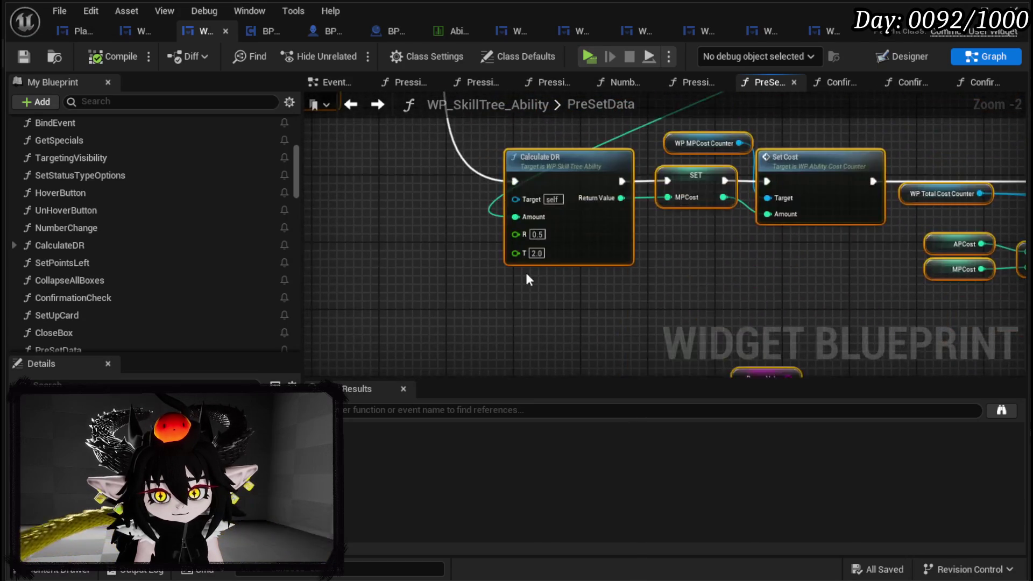
{"action": "scroll", "coordinate": [531, 240], "scroll_direction": "down", "scroll_amount": 4}
{"action": "scroll", "coordinate": [462, 231], "scroll_direction": "up", "scroll_amount": 4}
- Wrap the PreSetData entry node in a comment titled 'What a failure'
{"action": "left_click", "coordinate": [563, 183]}
{"action": "type", "text": "c"}
{"action": "type", "text": "What a D"}
{"action": "type", "text": "esater"}
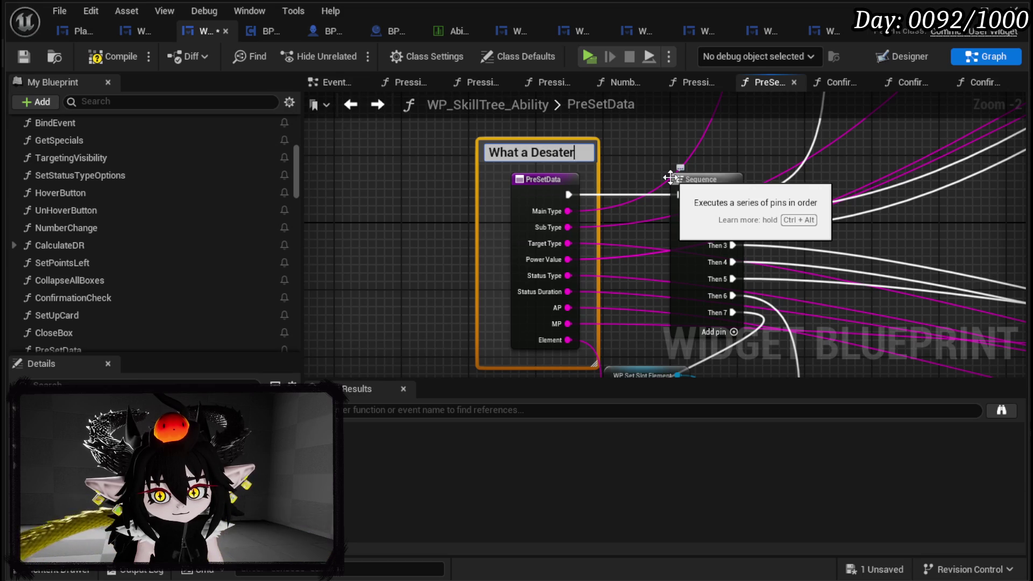
{"action": "key", "text": "BackSpace"}
{"action": "key", "text": "BackSpace"}
{"action": "key", "text": "BackSpace"}
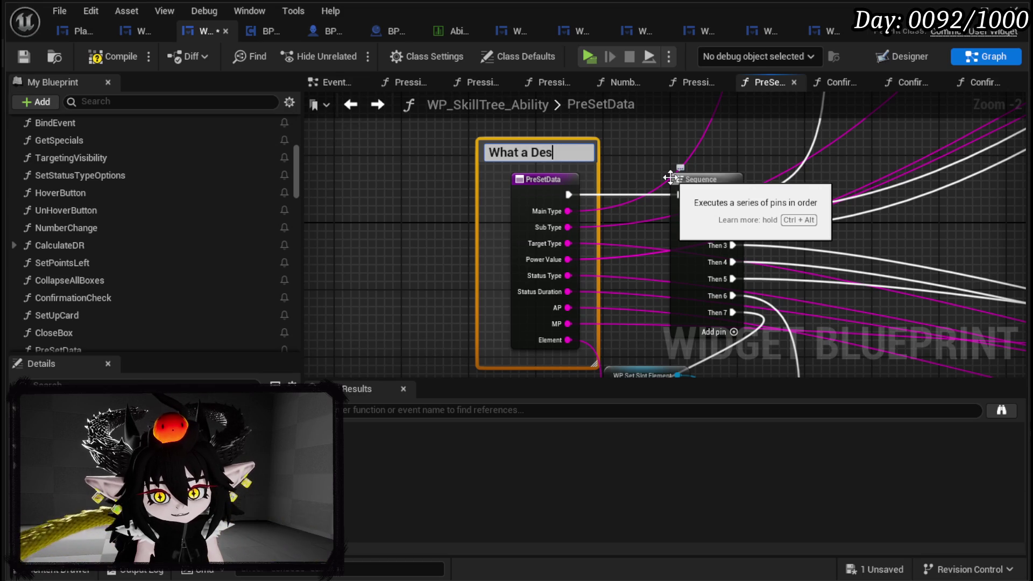
{"action": "key", "text": "BackSpace"}
{"action": "key", "text": "BackSpace"}
{"action": "key", "text": "BackSpace"}
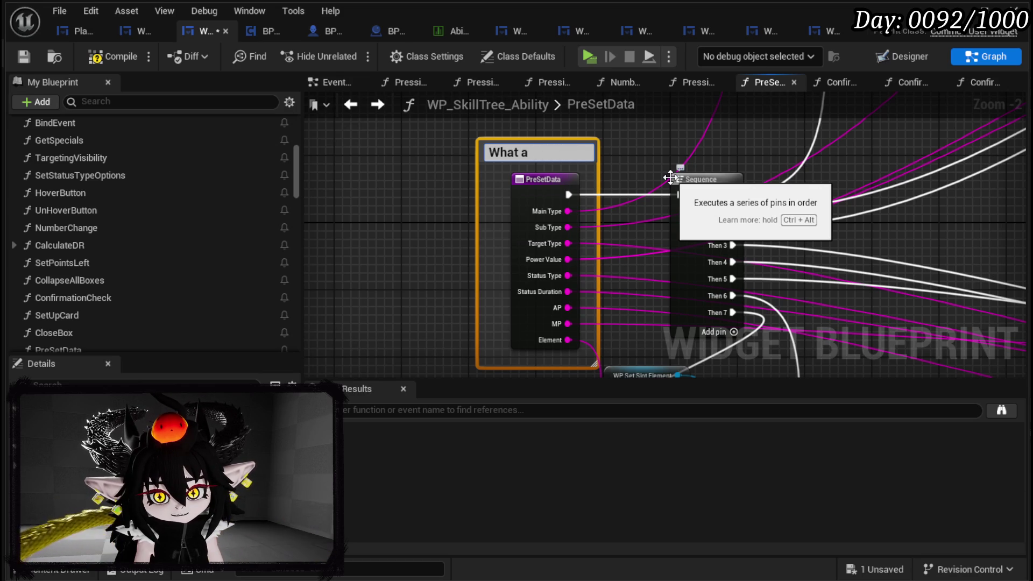
{"action": "type", "text": "failure"}
{"action": "key", "text": "Return"}
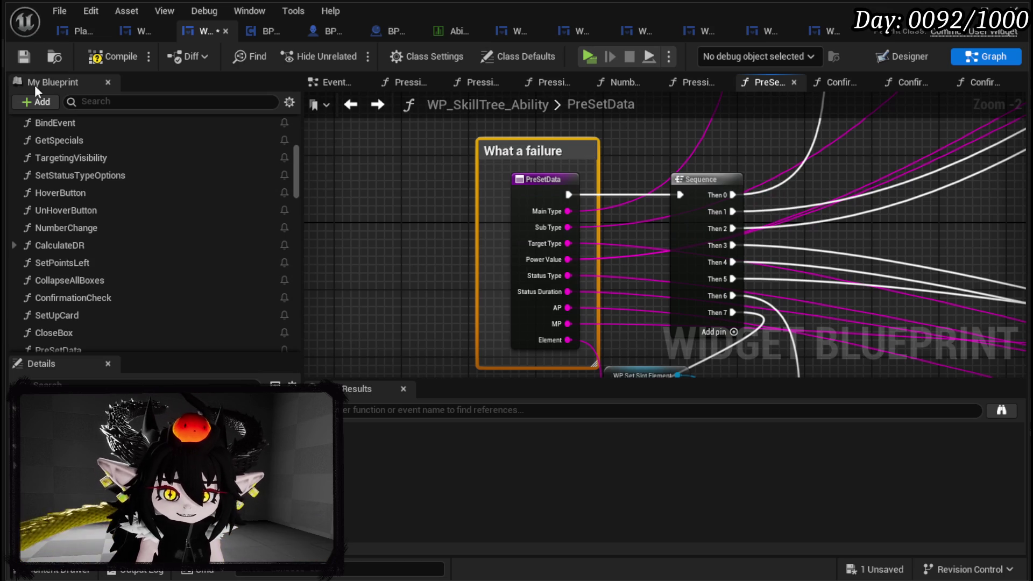
- Compile and save WP_SkillTree_Ability
{"action": "left_click", "coordinate": [92, 57]}
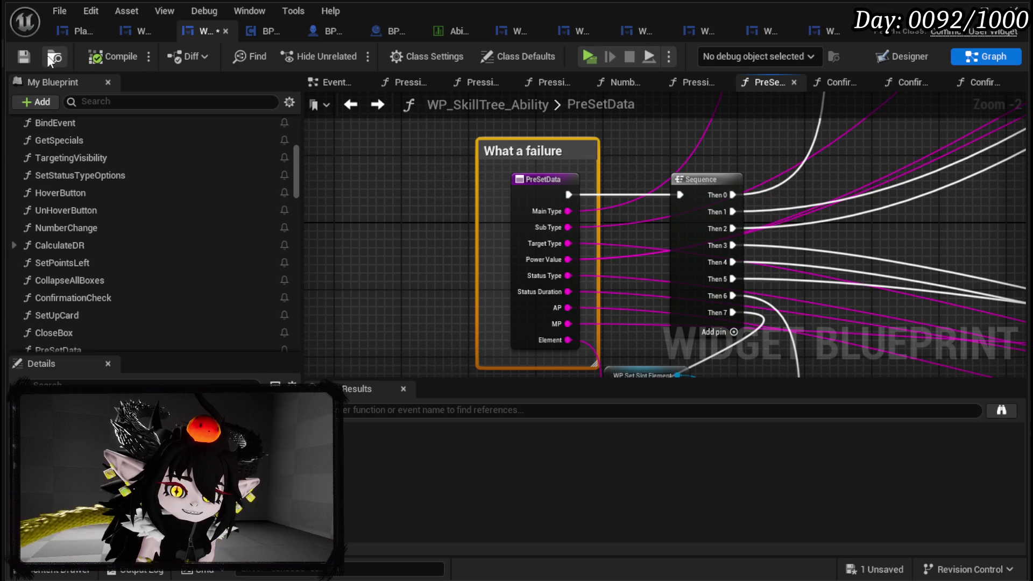
{"action": "left_click", "coordinate": [24, 56]}
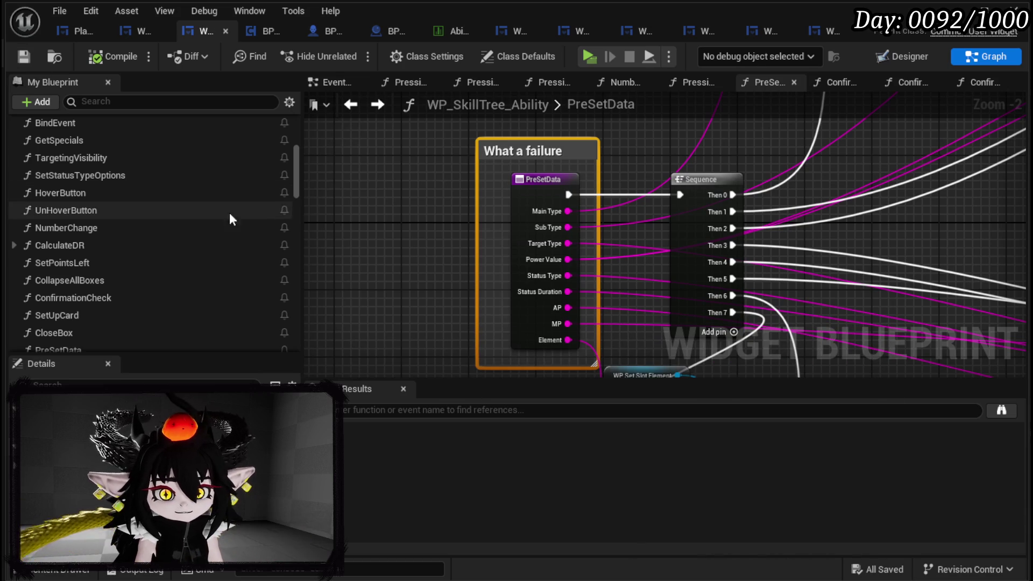
{"action": "scroll", "coordinate": [175, 226], "scroll_direction": "down", "scroll_amount": 5}
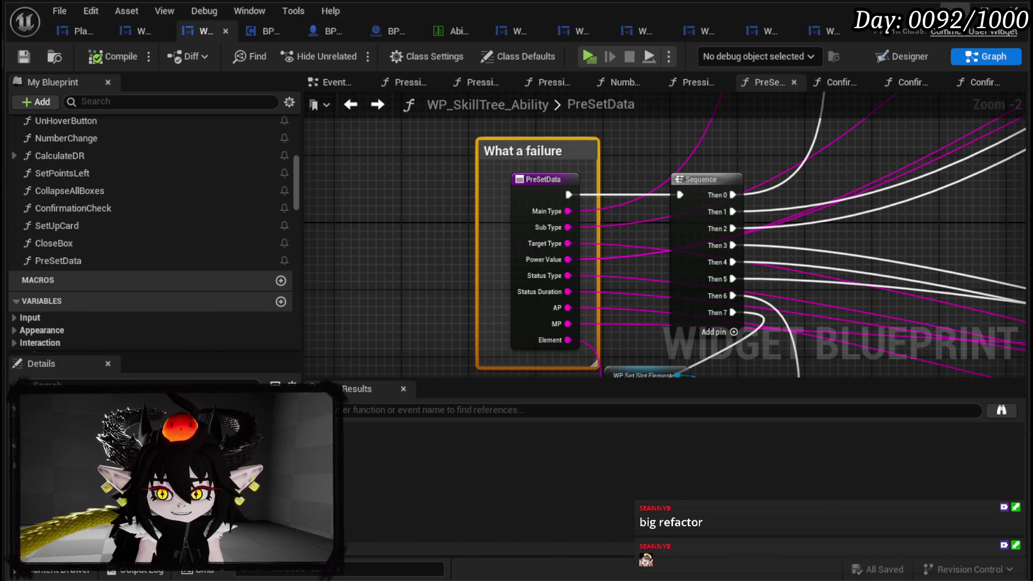
{"action": "left_click", "coordinate": [955, 10]}
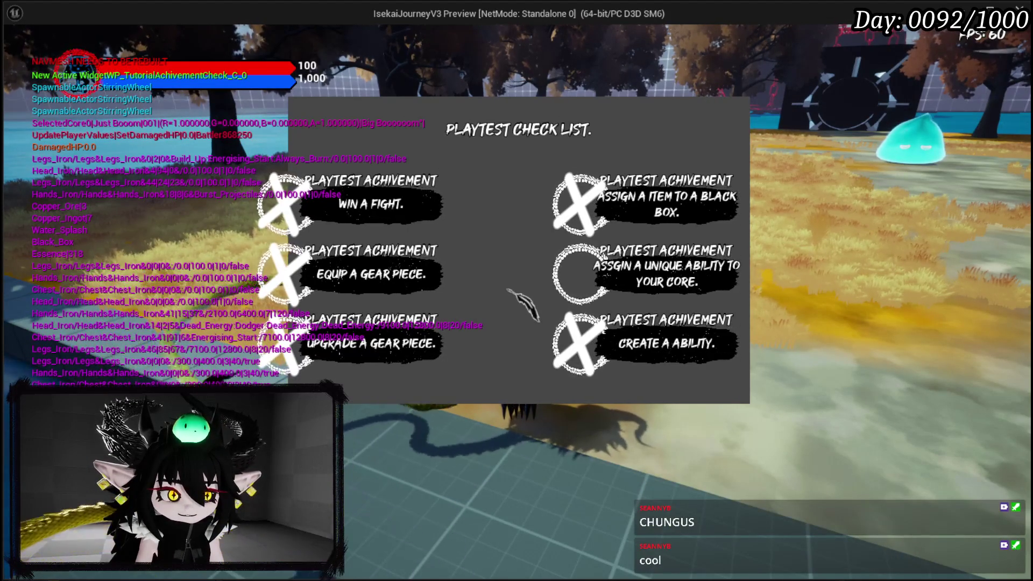
{"action": "key", "text": "Escape"}
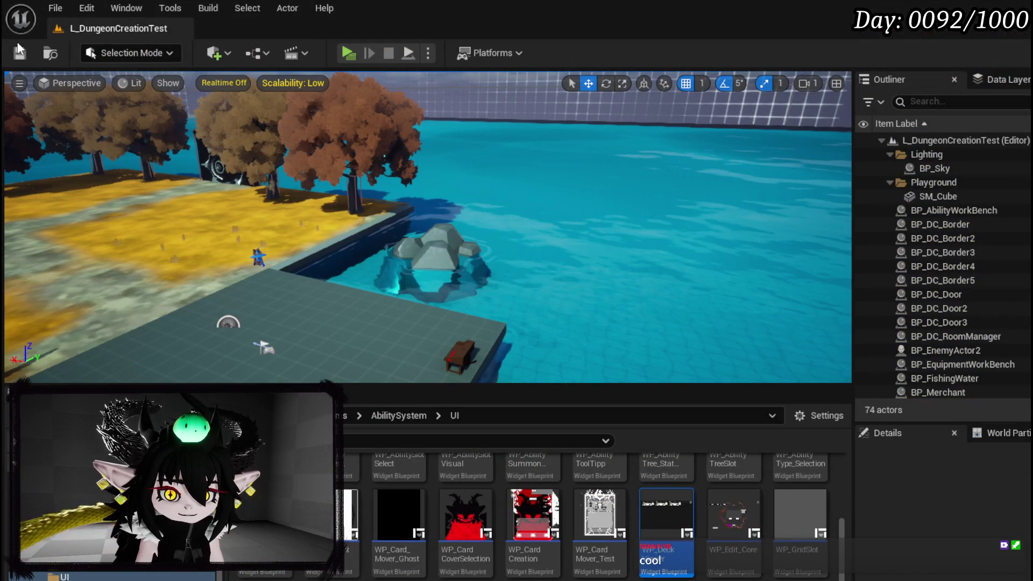
{"action": "left_click", "coordinate": [20, 54]}
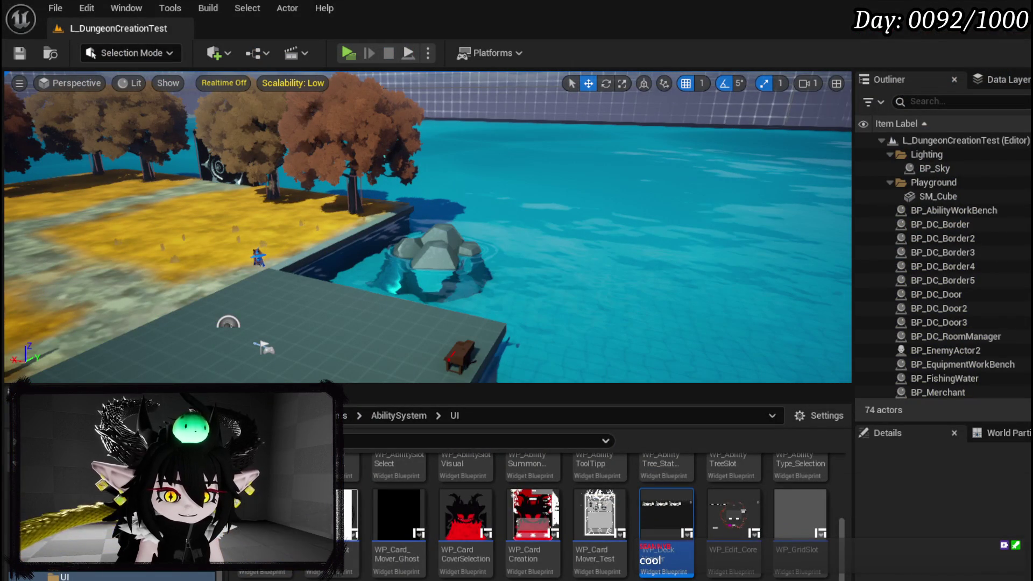
{"action": "key", "text": "alt+Tab"}
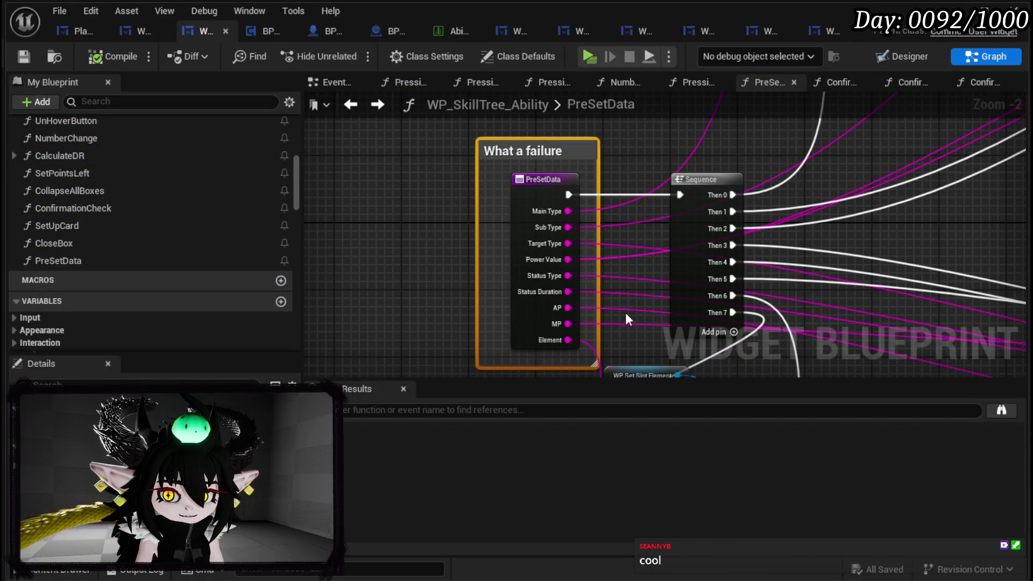
- Open ConfirmationCheck from the My Blueprint functions list and frame its Is Empty/NOT/AND logic
{"action": "scroll", "coordinate": [511, 279], "scroll_direction": "down", "scroll_amount": 3}
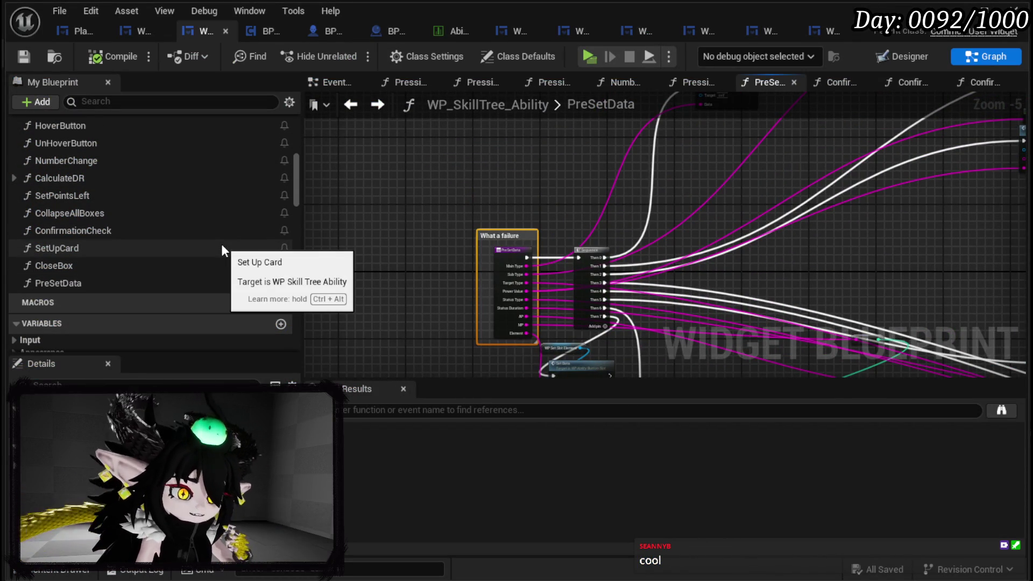
{"action": "scroll", "coordinate": [223, 250], "scroll_direction": "up", "scroll_amount": 5}
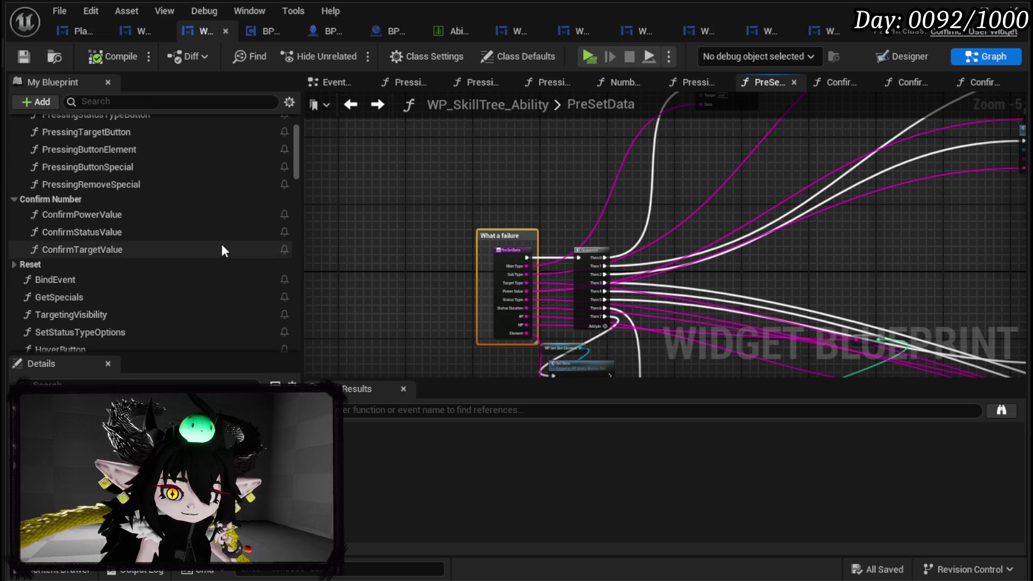
{"action": "scroll", "coordinate": [223, 250], "scroll_direction": "down", "scroll_amount": 3}
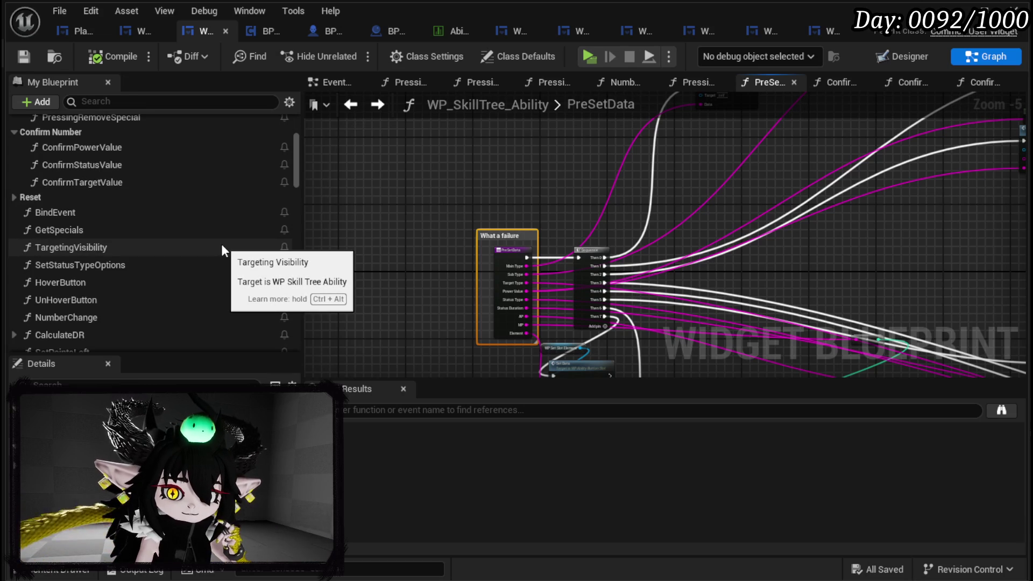
{"action": "scroll", "coordinate": [222, 248], "scroll_direction": "up", "scroll_amount": 6}
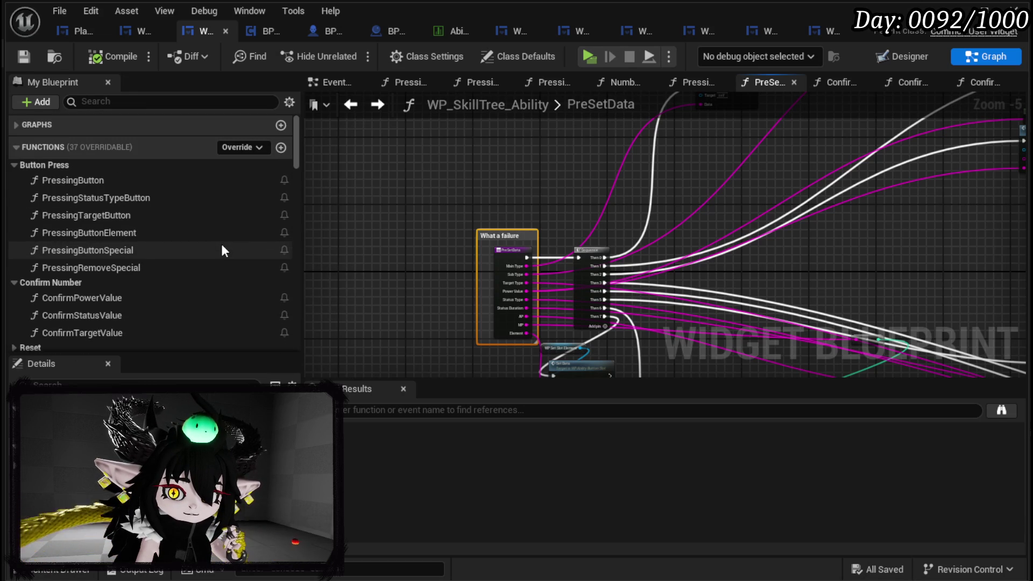
{"action": "scroll", "coordinate": [224, 251], "scroll_direction": "down", "scroll_amount": 5}
{"action": "scroll", "coordinate": [253, 240], "scroll_direction": "down", "scroll_amount": 8}
{"action": "scroll", "coordinate": [249, 237], "scroll_direction": "down", "scroll_amount": 1}
{"action": "scroll", "coordinate": [249, 237], "scroll_direction": "up", "scroll_amount": 5}
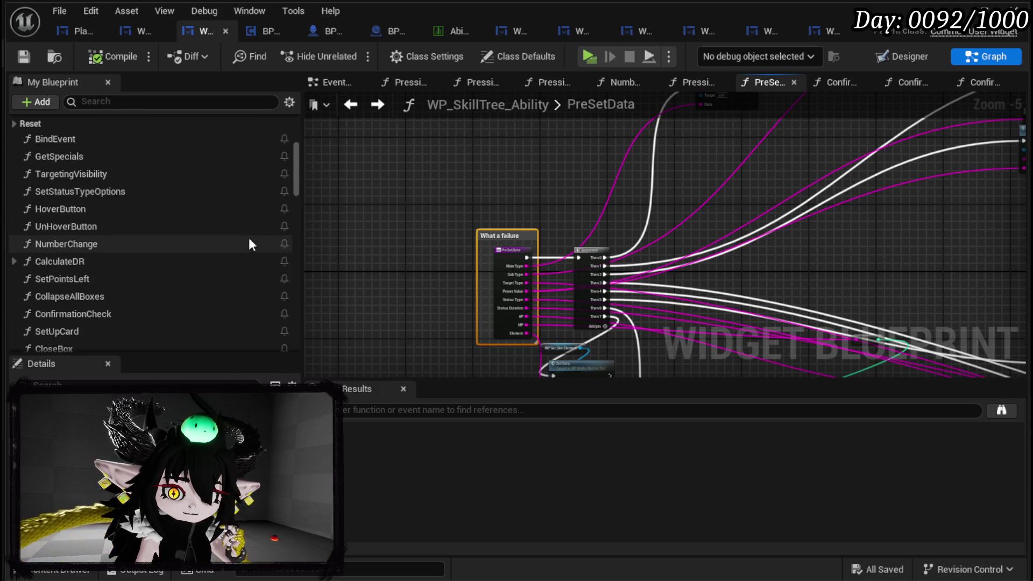
{"action": "scroll", "coordinate": [250, 239], "scroll_direction": "down", "scroll_amount": 3}
{"action": "double_click", "coordinate": [150, 247]}
{"action": "mouse_move", "coordinate": [567, 234]}
{"action": "left_mouse_down"}
{"action": "mouse_move", "coordinate": [385, 178]}
{"action": "mouse_move", "coordinate": [396, 224]}
{"action": "mouse_move", "coordinate": [405, 168]}
{"action": "mouse_move", "coordinate": [429, 286]}
{"action": "mouse_move", "coordinate": [429, 266]}
{"action": "left_mouse_up"}
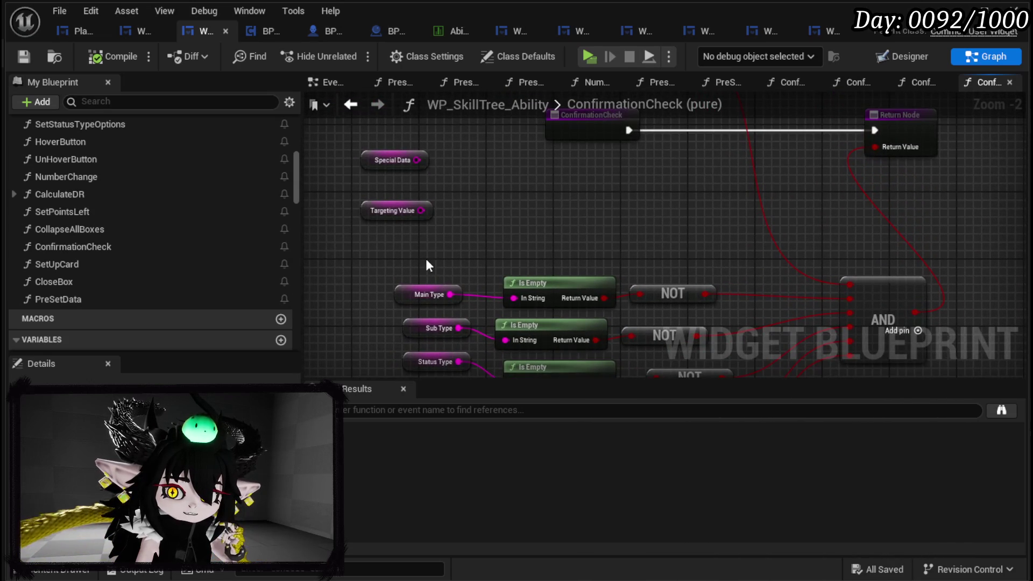
- Browse the ConfirmationCheck graph's action list, then dismiss it without adding a node
{"action": "right_click", "coordinate": [469, 195]}
{"action": "scroll", "coordinate": [187, 292], "scroll_direction": "down", "scroll_amount": 10}
{"action": "scroll", "coordinate": [188, 289], "scroll_direction": "down", "scroll_amount": 5}
{"action": "scroll", "coordinate": [187, 289], "scroll_direction": "up", "scroll_amount": 3}
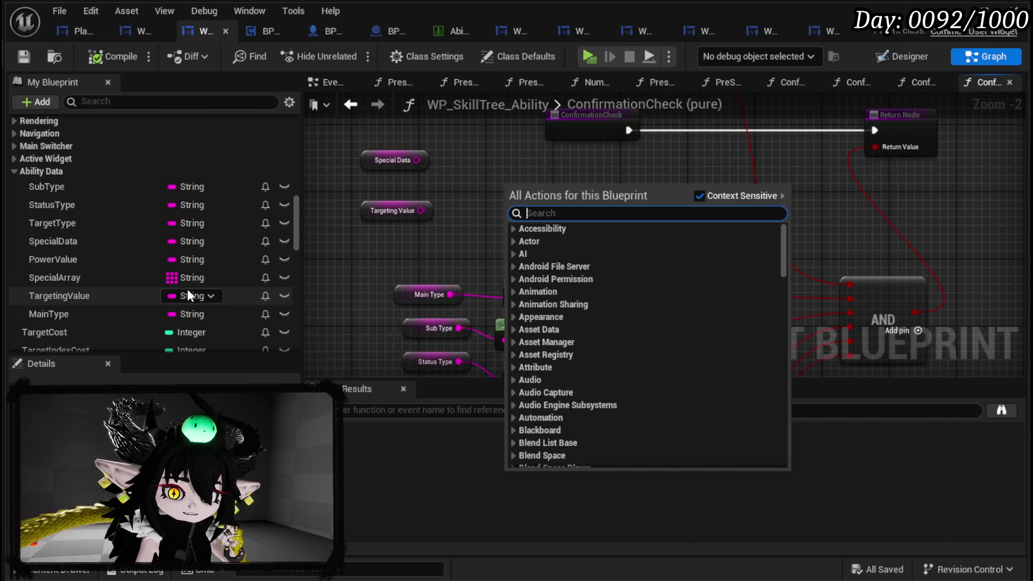
{"action": "scroll", "coordinate": [187, 293], "scroll_direction": "down", "scroll_amount": 15}
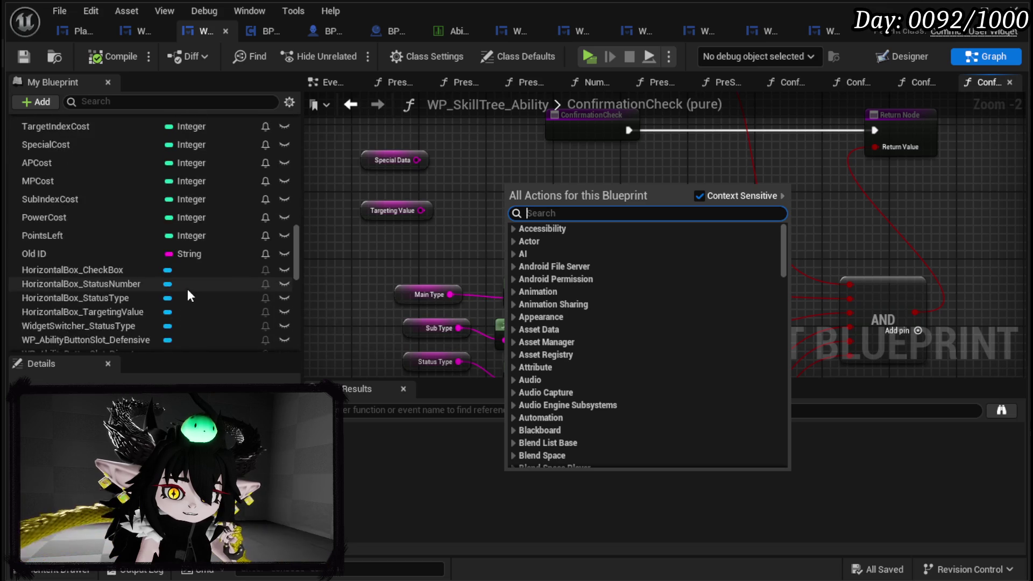
{"action": "scroll", "coordinate": [187, 289], "scroll_direction": "down", "scroll_amount": 1}
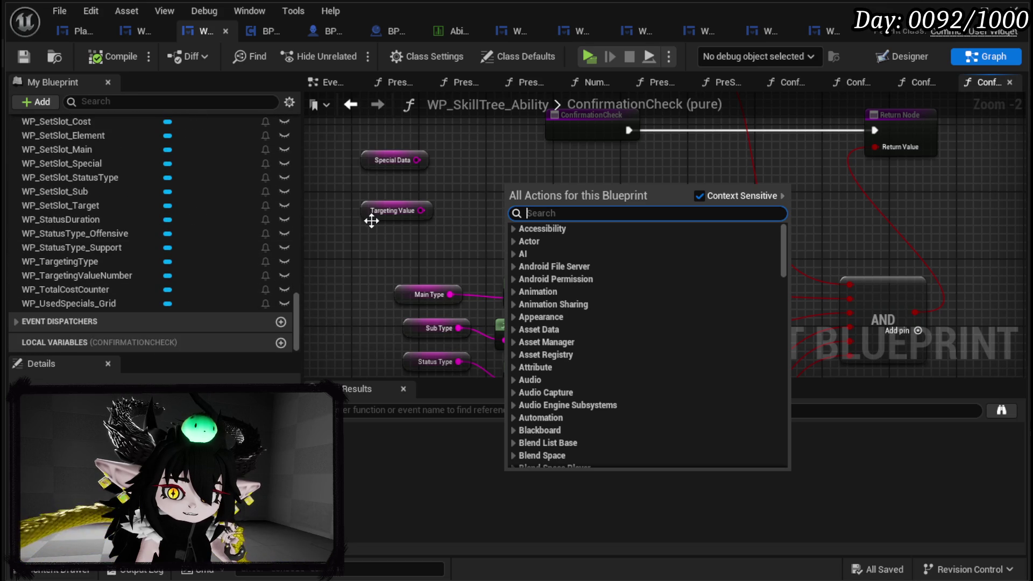
{"action": "left_click", "coordinate": [377, 260]}
- Move the Special Data and Targeting Value nodes up-left and save all modified packages
{"action": "left_click_drag", "start_coordinate": [372, 288], "coordinate": [473, 186]}
{"action": "left_click_drag", "start_coordinate": [423, 272], "coordinate": [331, 230]}
{"action": "left_click", "coordinate": [464, 251]}
{"action": "left_click", "coordinate": [25, 56]}
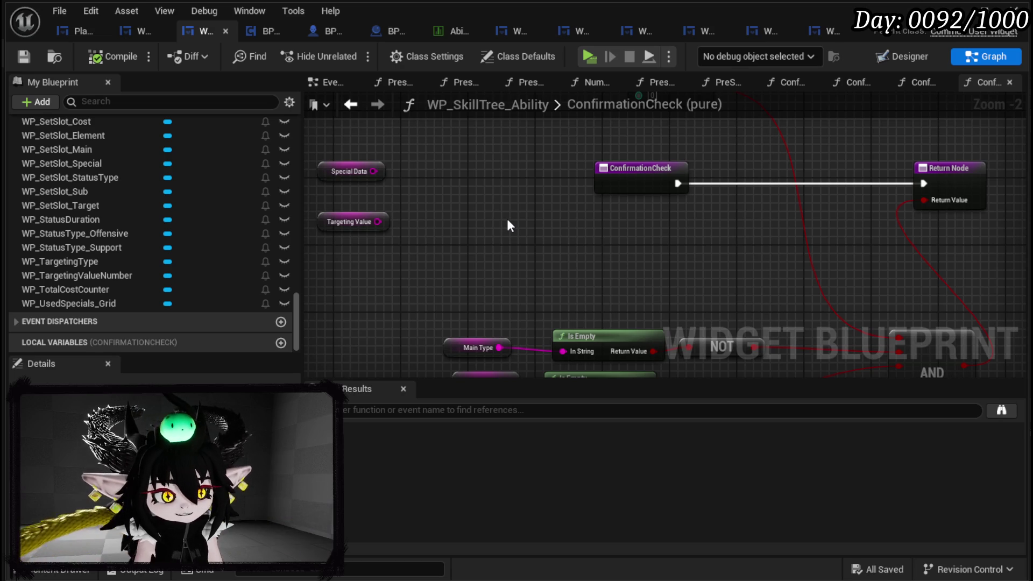
{"action": "left_click", "coordinate": [28, 56]}
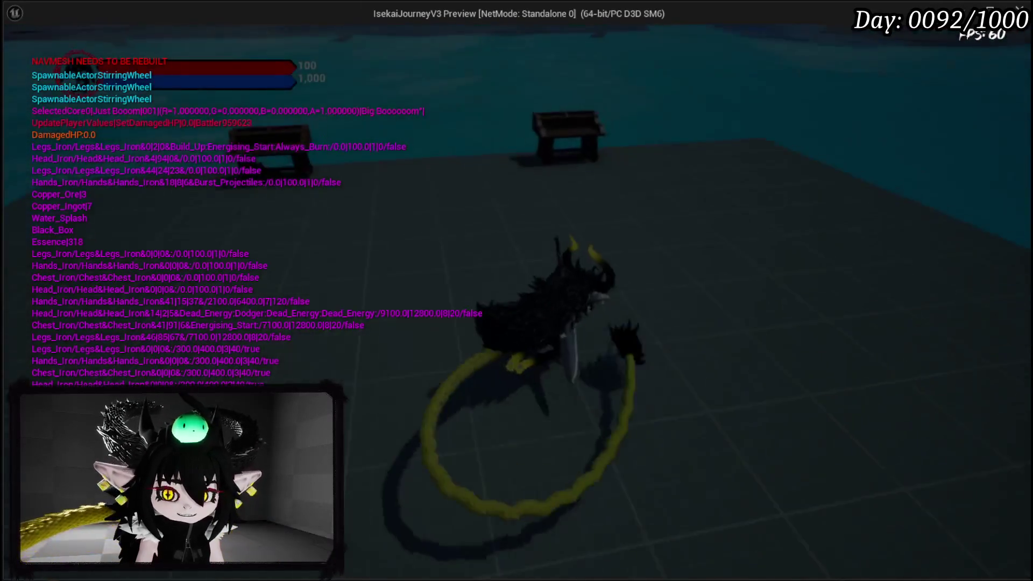
- Open the summoning book, start creating a card, and set its Main Type to Gain
{"action": "key", "text": "Tab"}
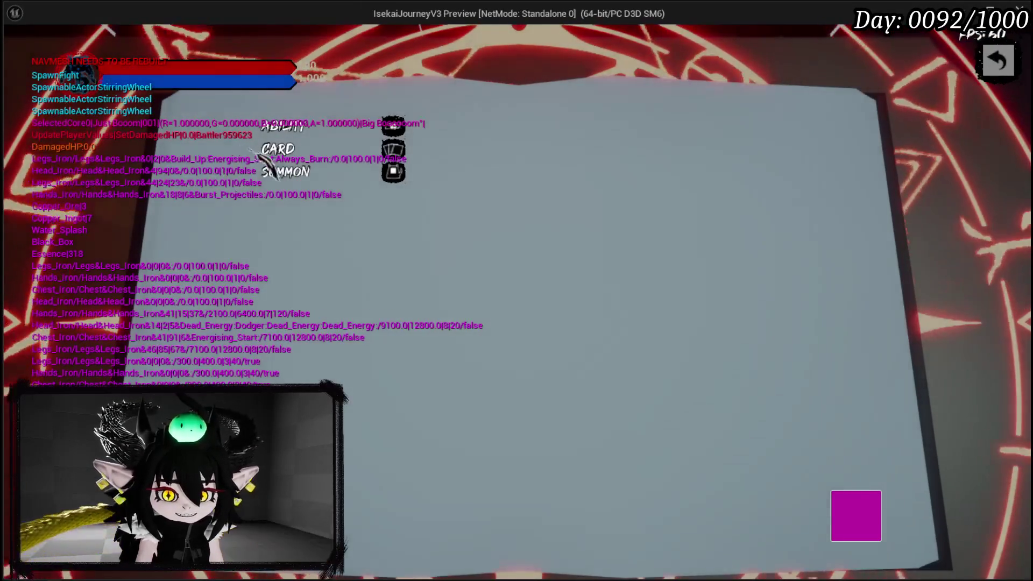
{"action": "key", "text": "Return"}
{"action": "key", "text": "Up"}
{"action": "key", "text": "Down"}
{"action": "key", "text": "Down"}
{"action": "key", "text": "Down"}
{"action": "key", "text": "Up"}
{"action": "key", "text": "Up"}
{"action": "key", "text": "Up"}
{"action": "key", "text": "Return"}
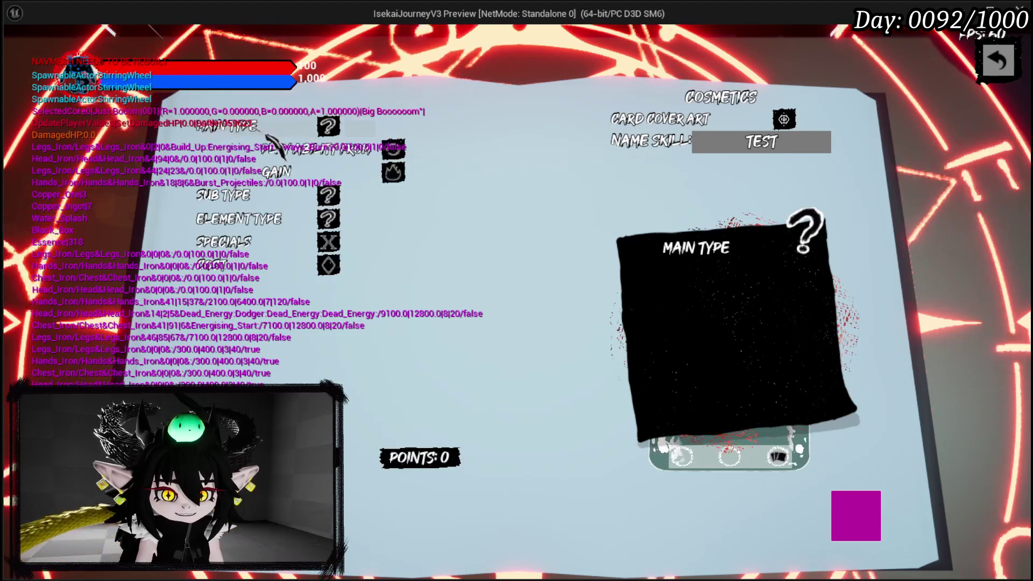
{"action": "key", "text": "Down"}
{"action": "key", "text": "Return"}
- Set the card's Sub Type to Action Points with an amount of 3
{"action": "key", "text": "Up"}
{"action": "key", "text": "Down"}
{"action": "key", "text": "Up"}
{"action": "key", "text": "Down"}
{"action": "key", "text": "Return"}
{"action": "key", "text": "Down"}
{"action": "key", "text": "Down"}
{"action": "key", "text": "Up"}
{"action": "key", "text": "Return"}
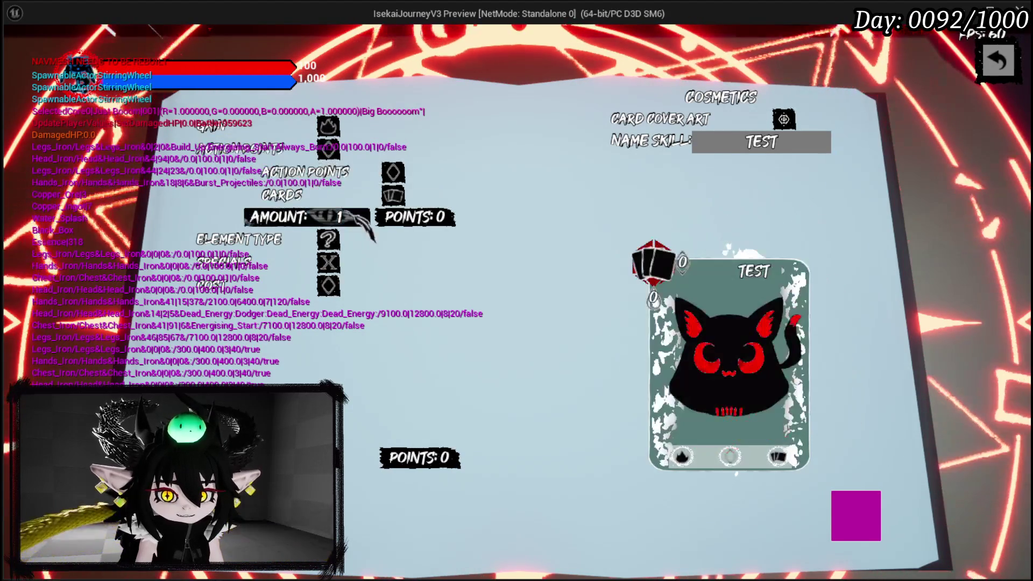
{"action": "key", "text": "Return"}
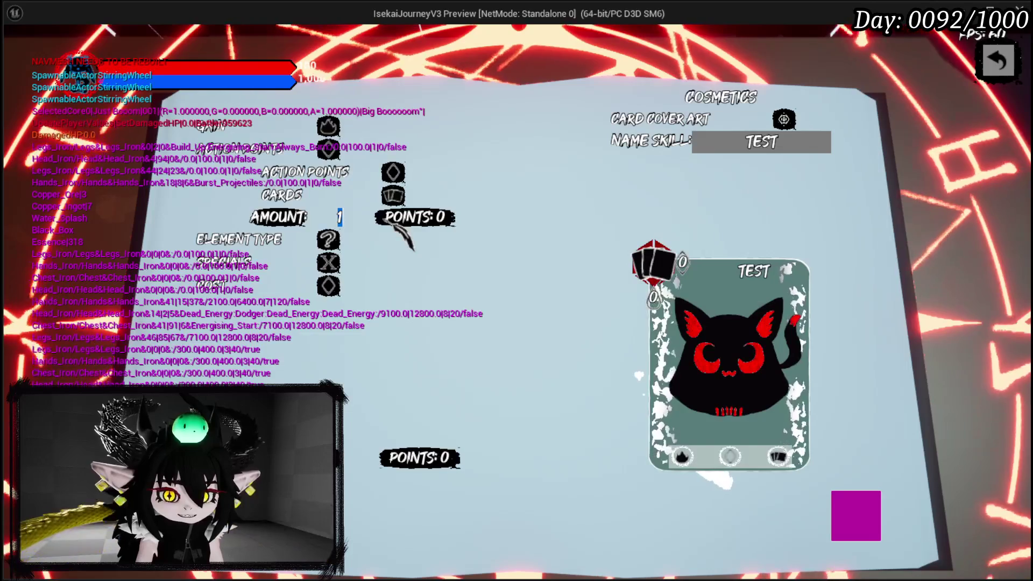
{"action": "type", "text": "3"}
{"action": "key", "text": "Return"}
- Set the card's Element Type to Fire
{"action": "key", "text": "Down"}
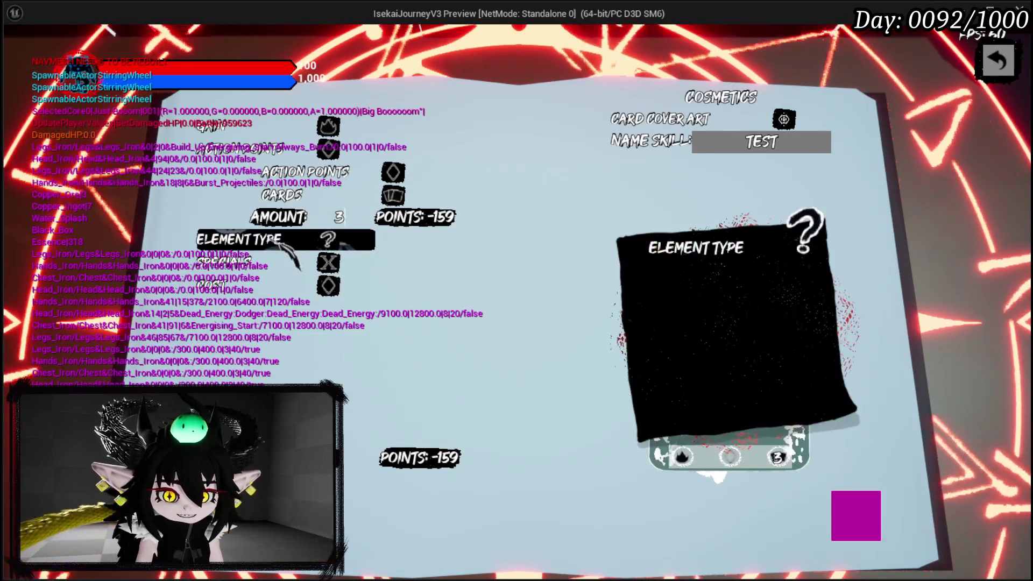
{"action": "key", "text": "Down"}
{"action": "key", "text": "Up"}
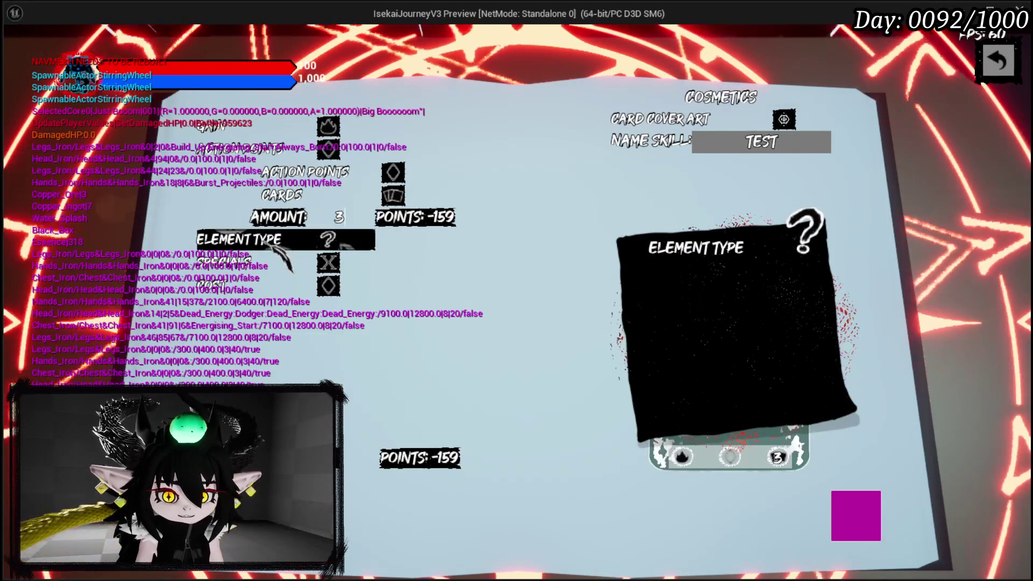
{"action": "key", "text": "Return"}
{"action": "key", "text": "Up"}
{"action": "key", "text": "Up"}
{"action": "key", "text": "Return"}
- Add the Exhaust and Draw specials to the card
{"action": "key", "text": "Down"}
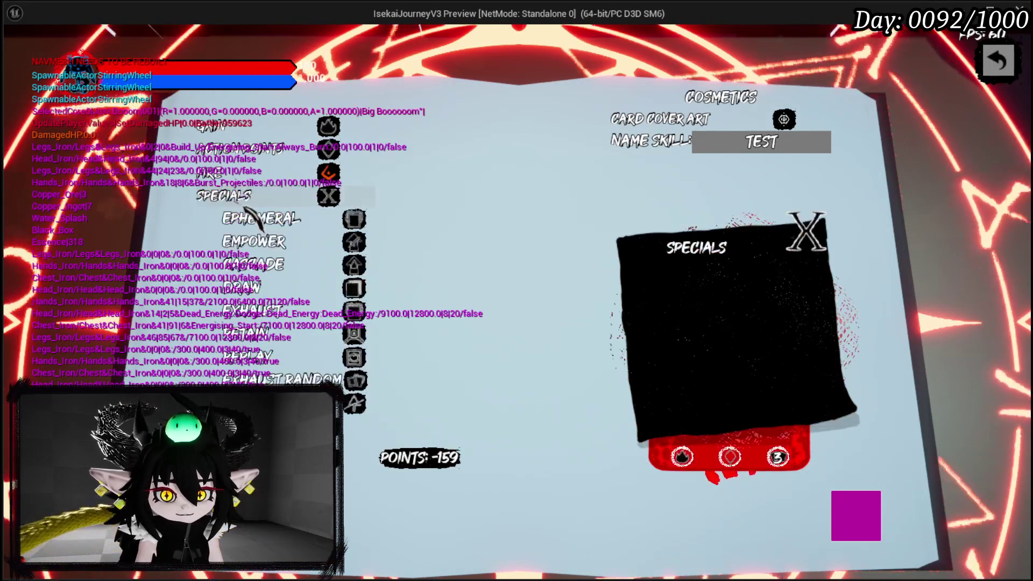
{"action": "key", "text": "Return"}
{"action": "key", "text": "Return"}
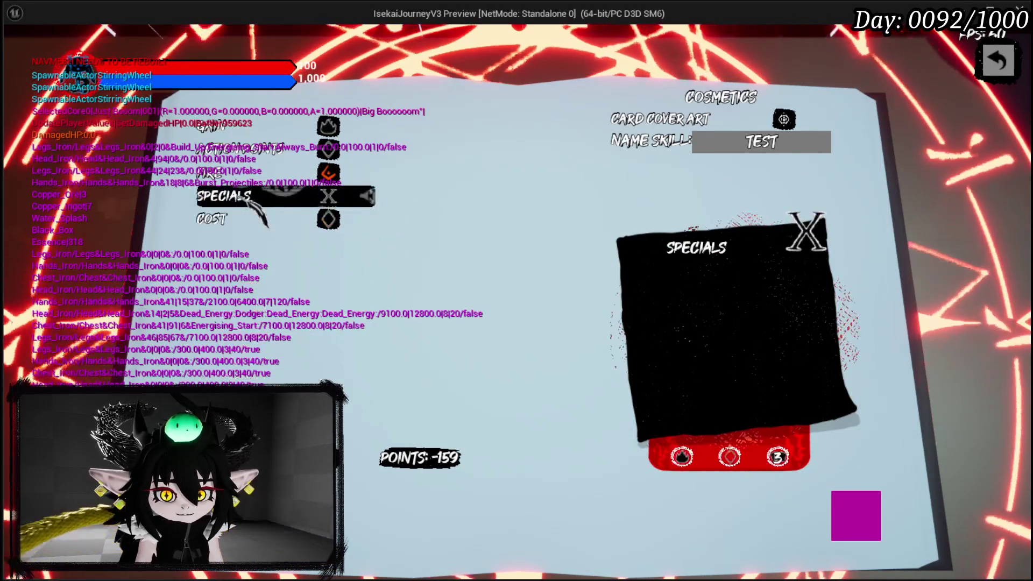
{"action": "key", "text": "Up"}
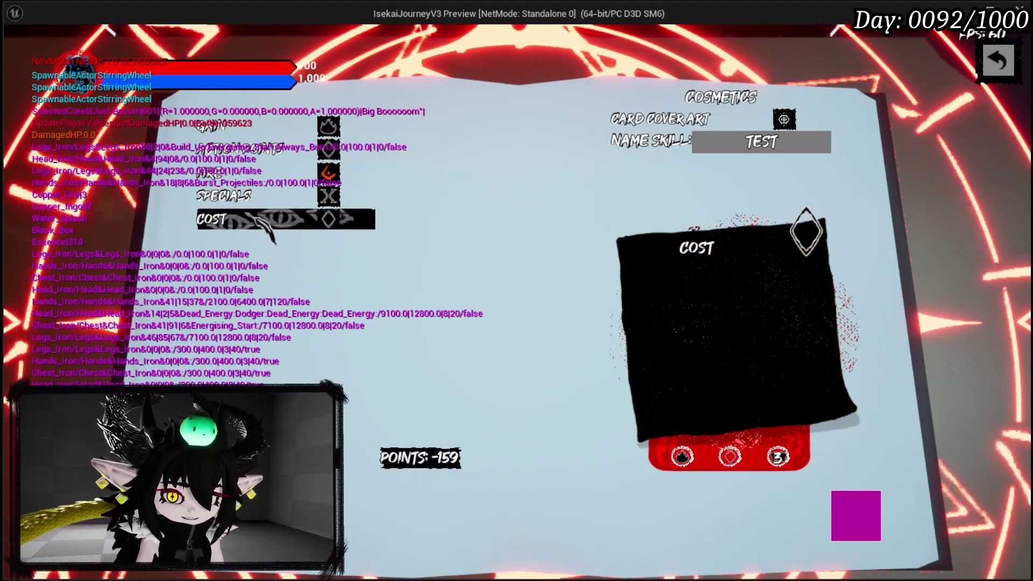
{"action": "key", "text": "Up"}
{"action": "key", "text": "Return"}
{"action": "key", "text": "Down"}
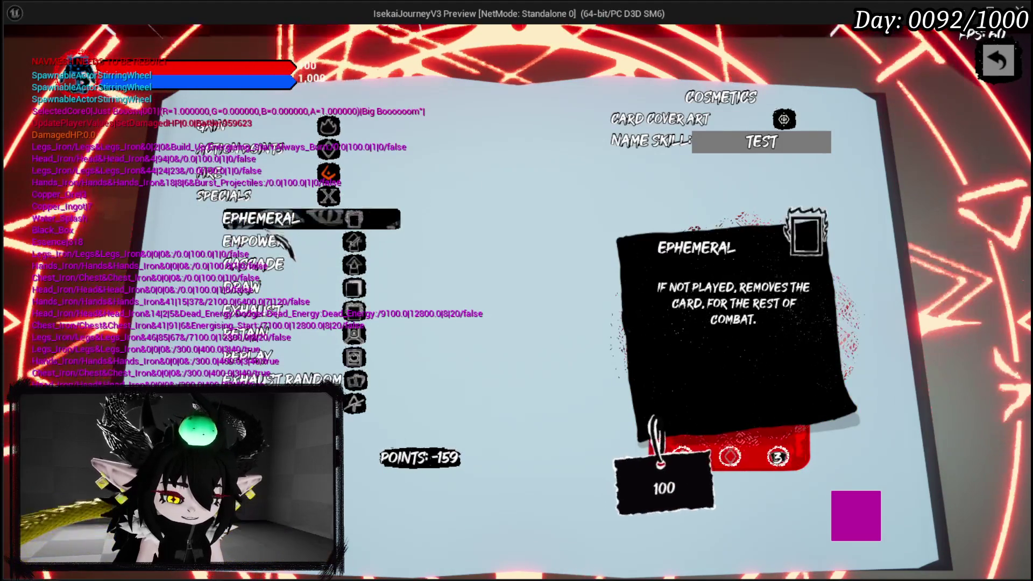
{"action": "left_click", "coordinate": [277, 309]}
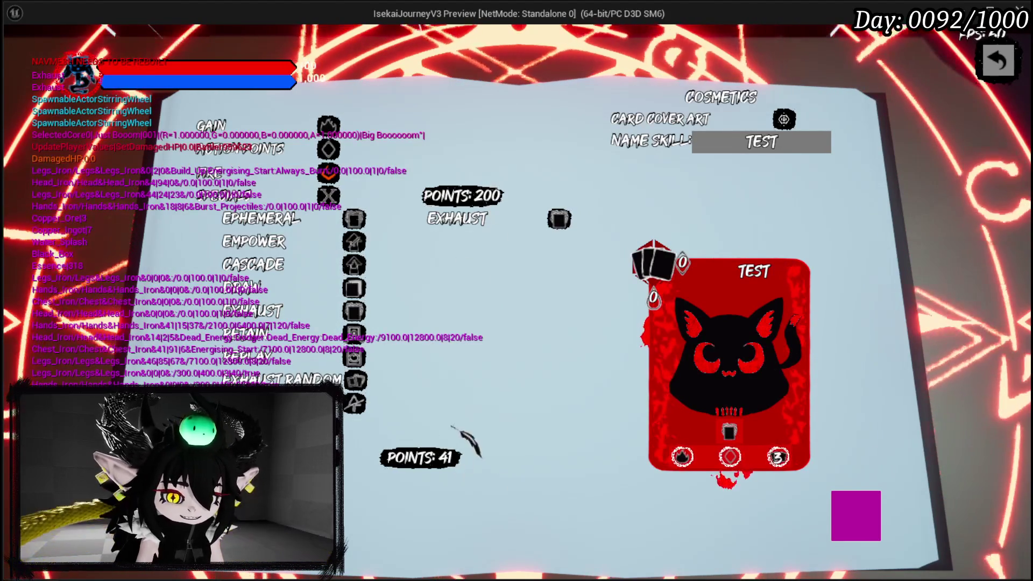
{"action": "mouse_move", "coordinate": [263, 331]}
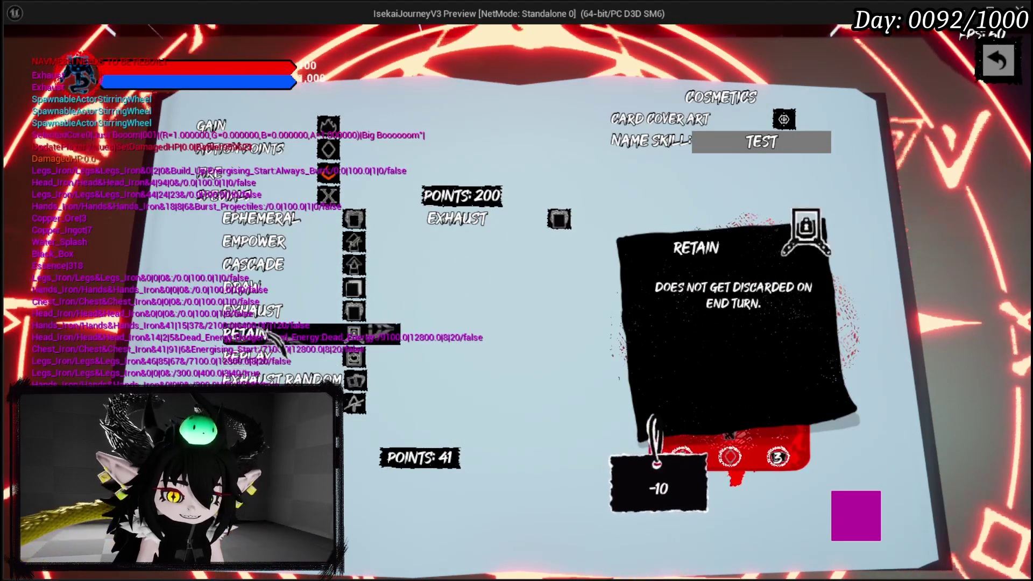
{"action": "left_click", "coordinate": [266, 288]}
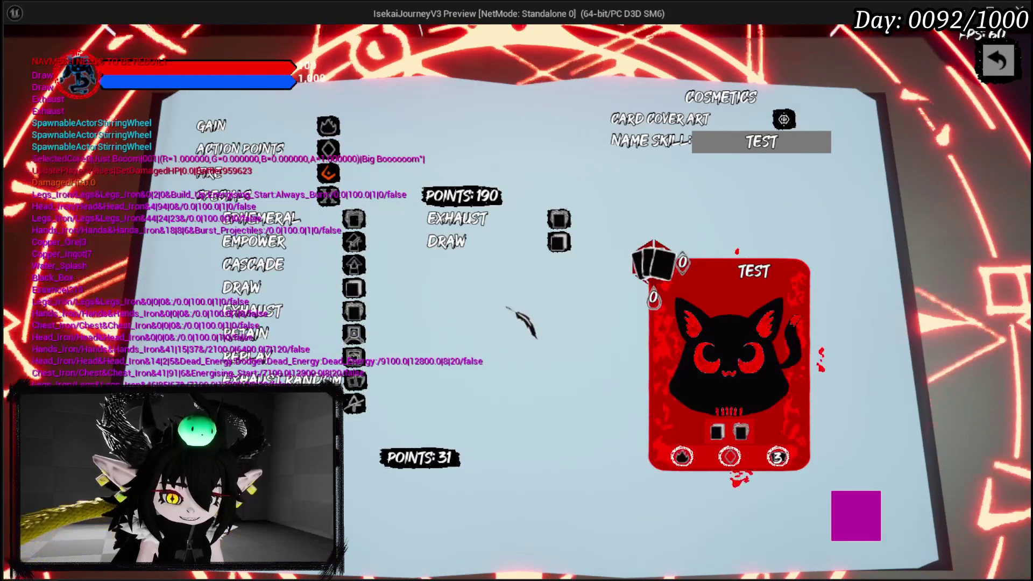
- Confirm the 3 action points setting and submit the card for creation
{"action": "mouse_move", "coordinate": [730, 457]}
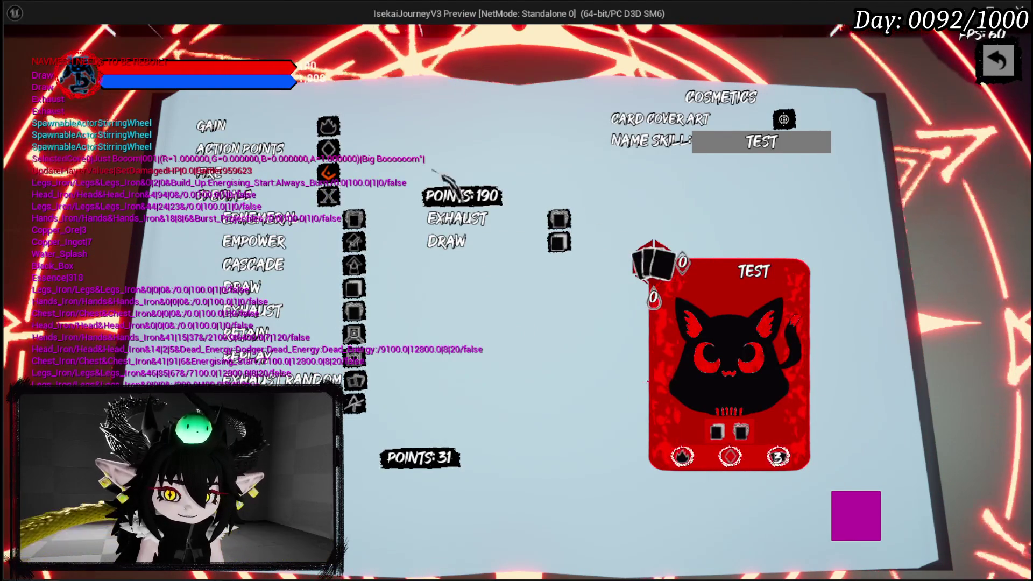
{"action": "mouse_move", "coordinate": [270, 162]}
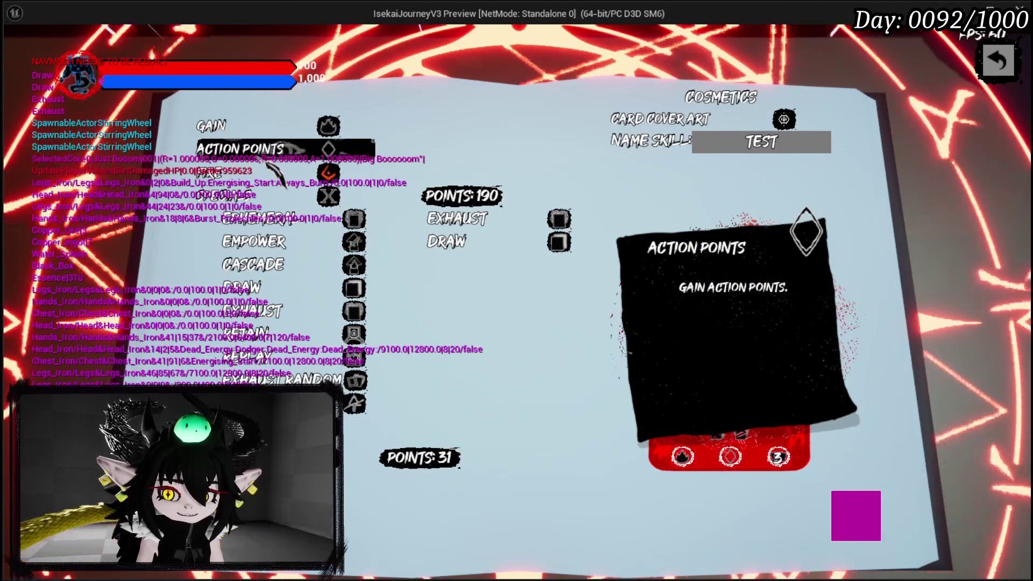
{"action": "left_click", "coordinate": [270, 161]}
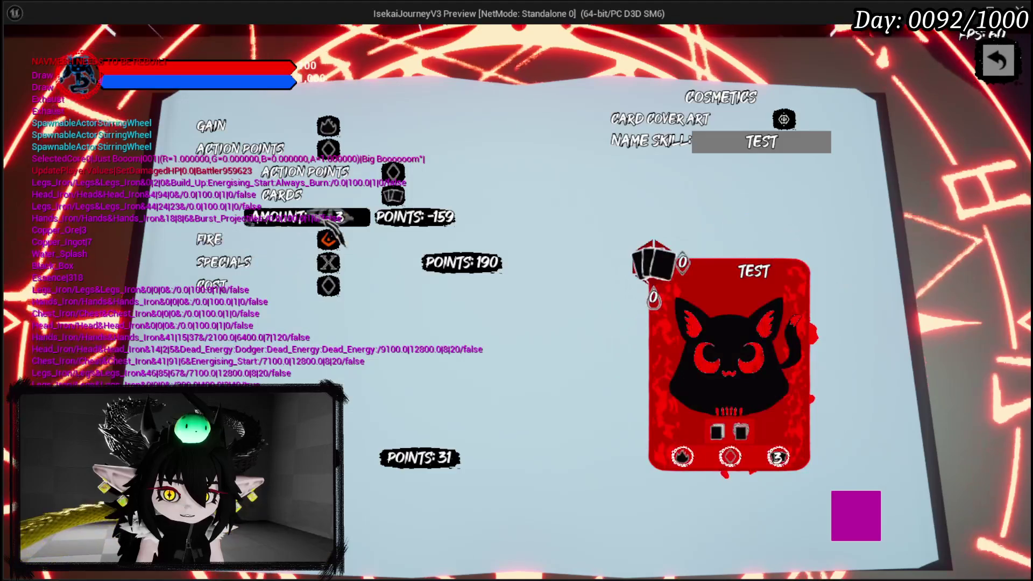
{"action": "key", "text": "Return"}
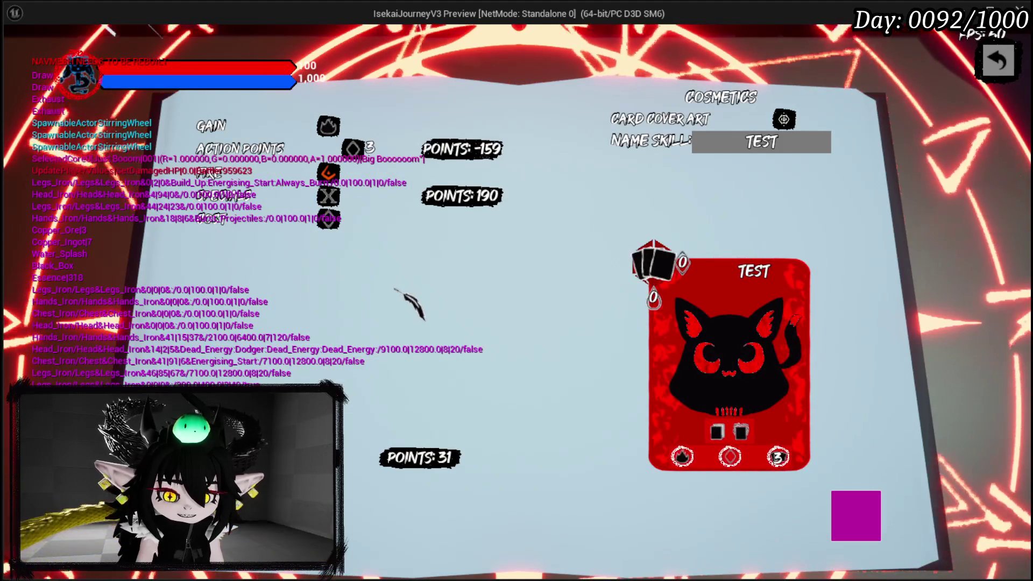
{"action": "key", "text": "Return"}
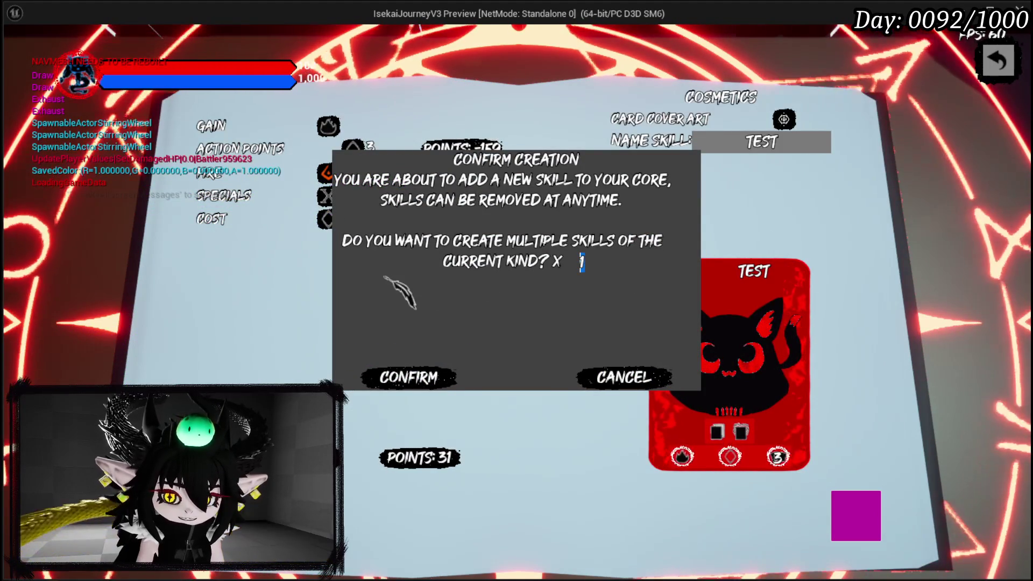
- Confirm creating 50 copies of the card, then close the card-creation book back to battle
{"action": "type", "text": "50"}
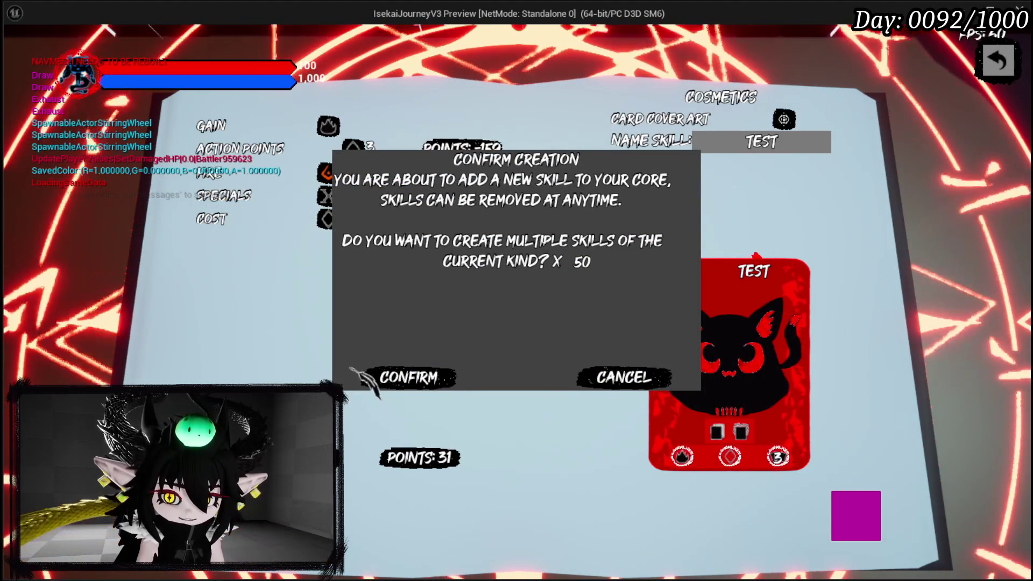
{"action": "left_click", "coordinate": [396, 389]}
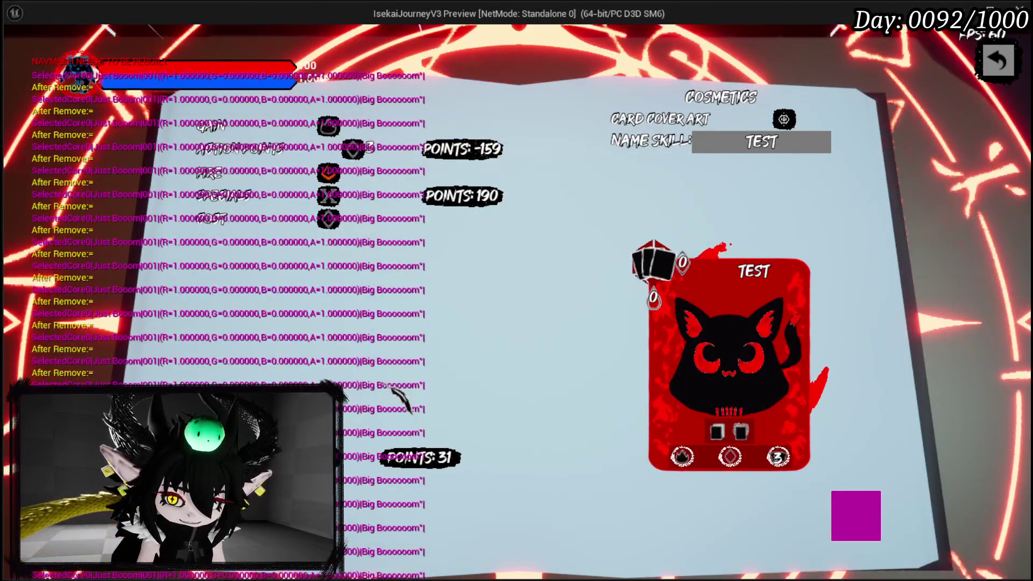
{"action": "key", "text": "Escape"}
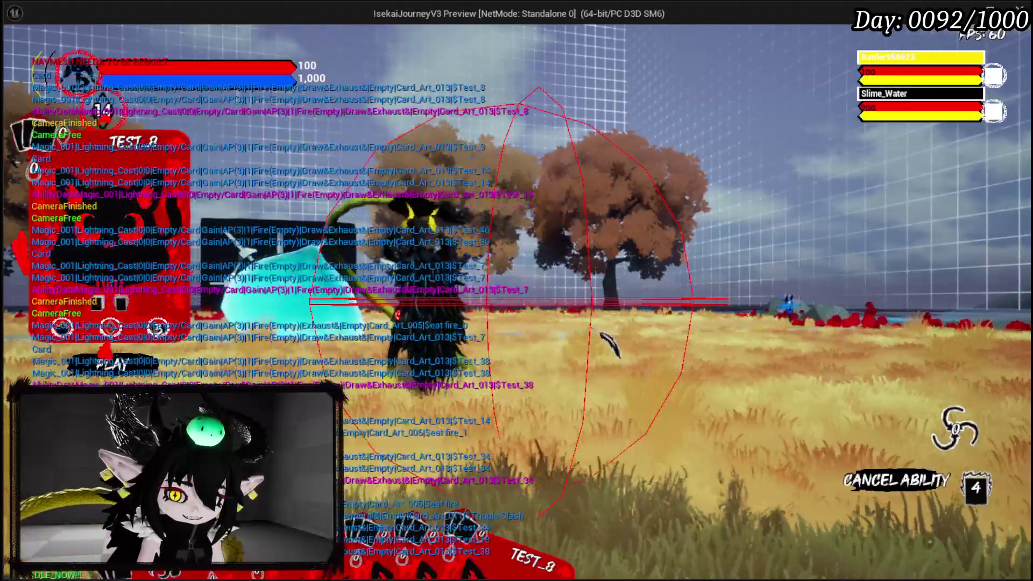
- Cancel the pending ability, then play the TEST_37, TEST_23 and Rush cards
{"action": "right_click", "coordinate": [600, 333]}
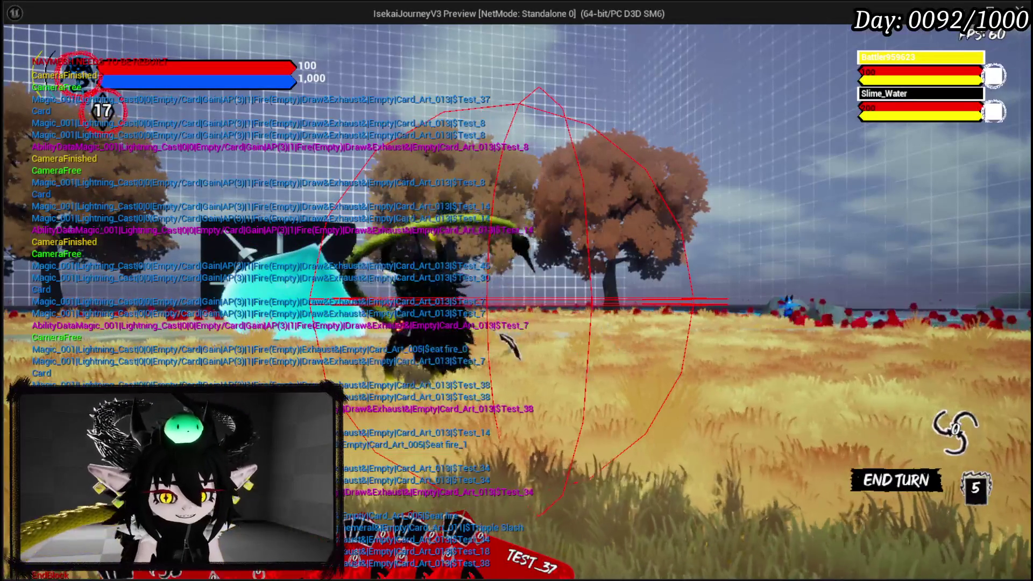
{"action": "left_click", "coordinate": [535, 454]}
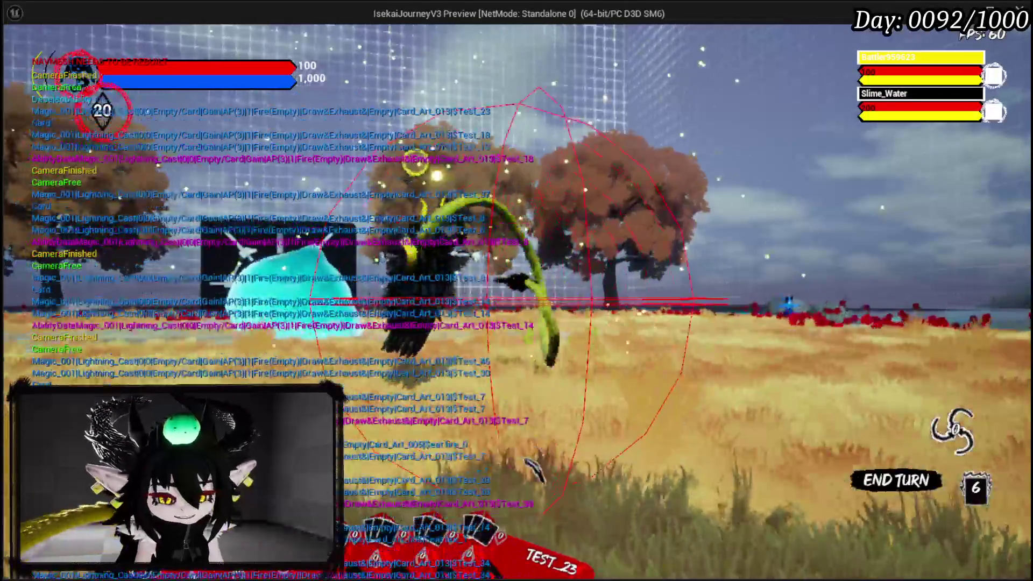
{"action": "left_click", "coordinate": [575, 409]}
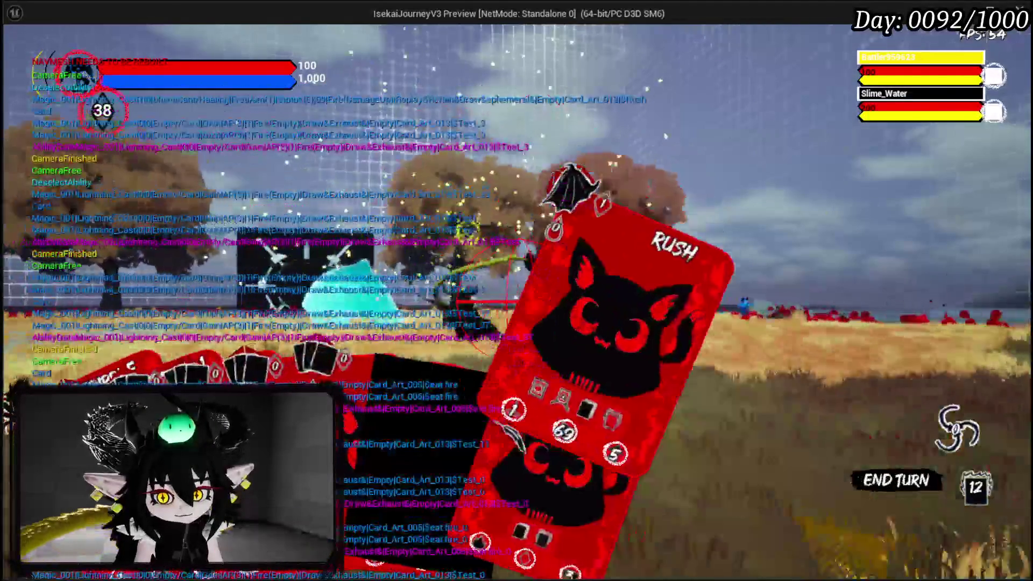
{"action": "left_click", "coordinate": [496, 418]}
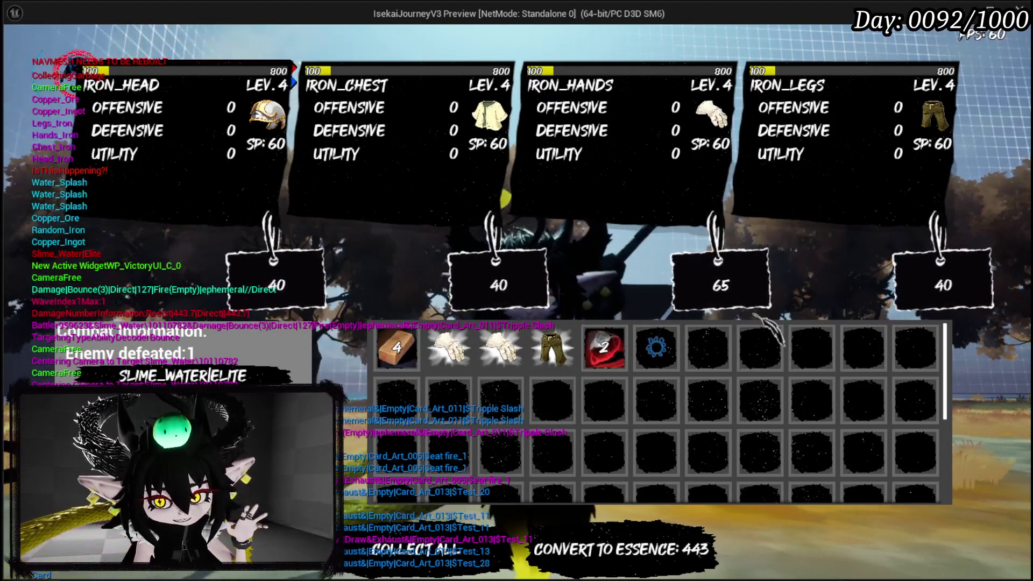
- Switch back to the editor and stop the Play-in-Editor session
{"action": "key", "text": "alt+Tab"}
{"action": "key", "text": "Escape"}
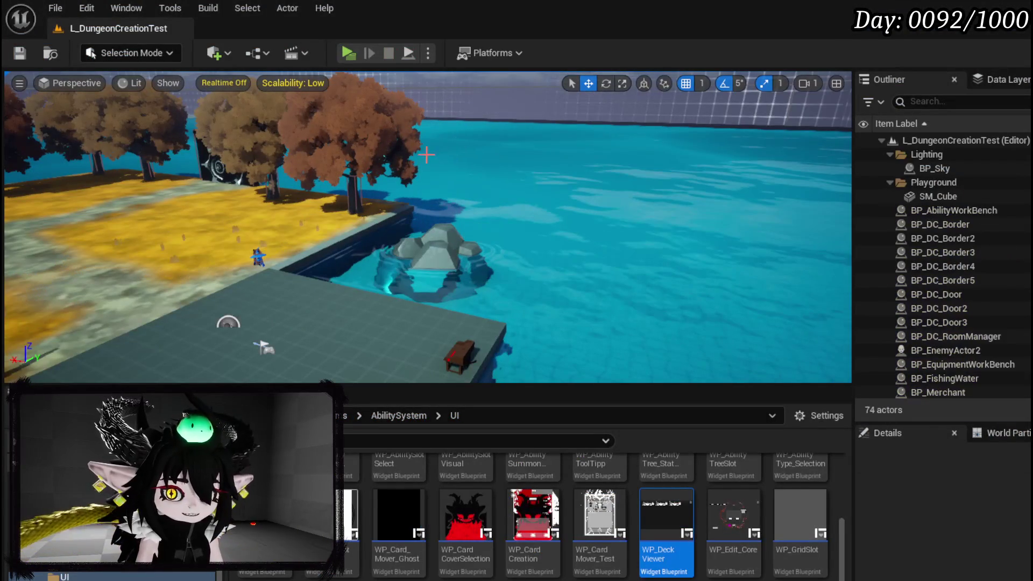
{"action": "key", "text": "ctrl+s"}
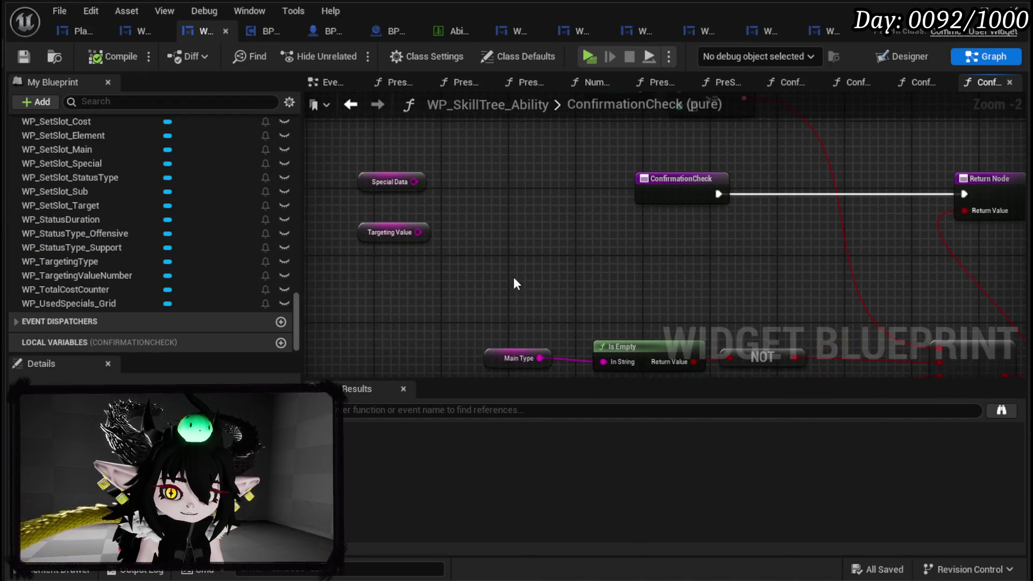
- Shift the ConfirmationCheck node further left and save WP_SkillTree_Ability
{"action": "left_click", "coordinate": [23, 56]}
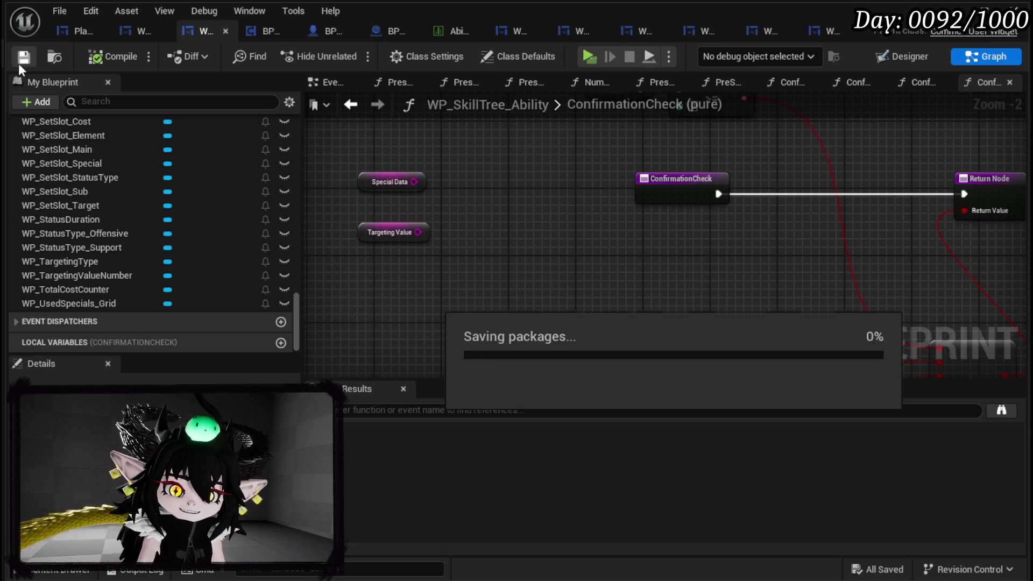
{"action": "scroll", "coordinate": [581, 146], "scroll_direction": "down", "scroll_amount": 2}
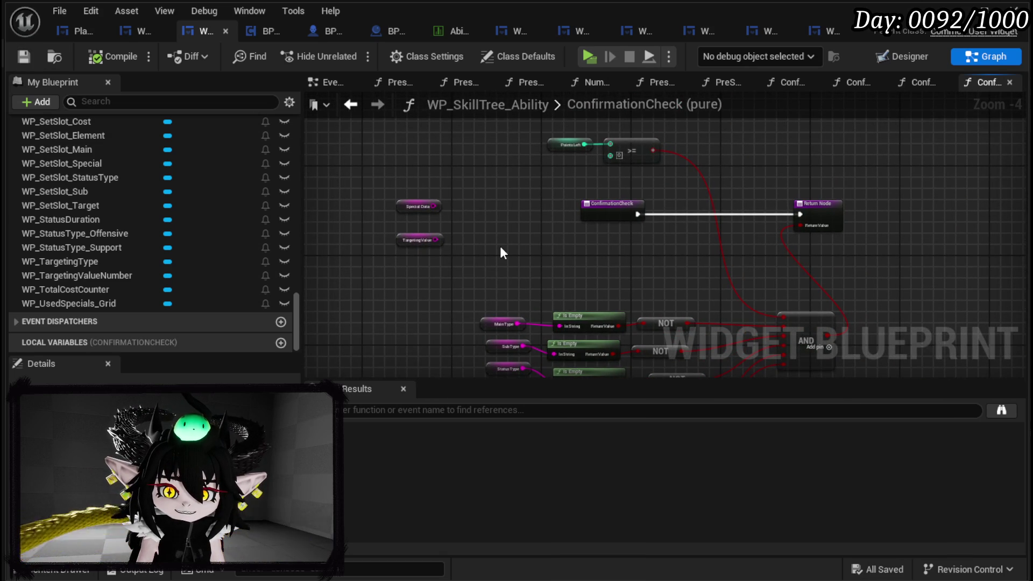
{"action": "mouse_move", "coordinate": [590, 216]}
{"action": "left_mouse_down"}
{"action": "mouse_move", "coordinate": [461, 220]}
{"action": "mouse_move", "coordinate": [477, 215]}
{"action": "left_mouse_up"}
{"action": "left_click_drag", "start_coordinate": [352, 263], "coordinate": [373, 280]}
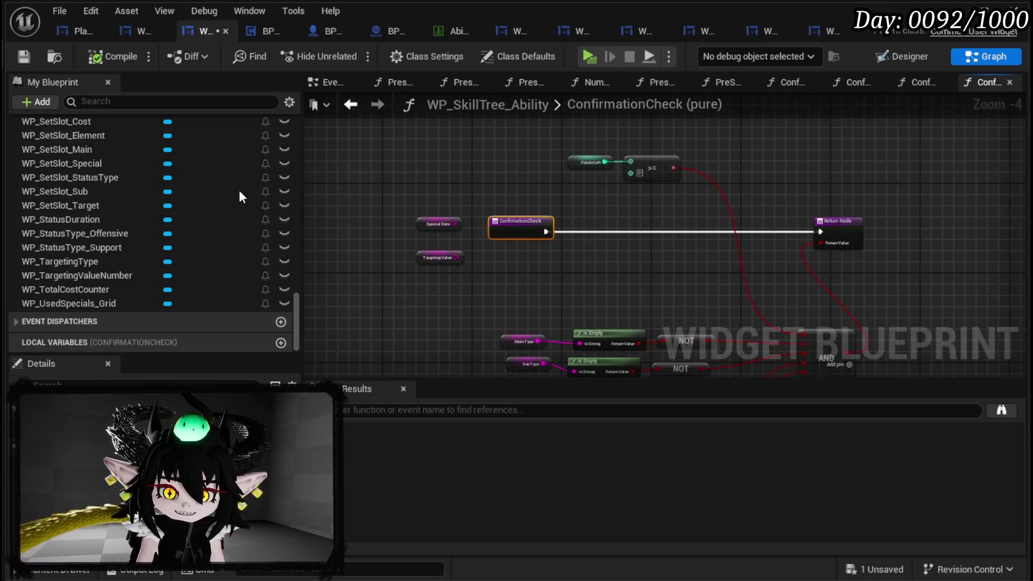
{"action": "left_click", "coordinate": [14, 56]}
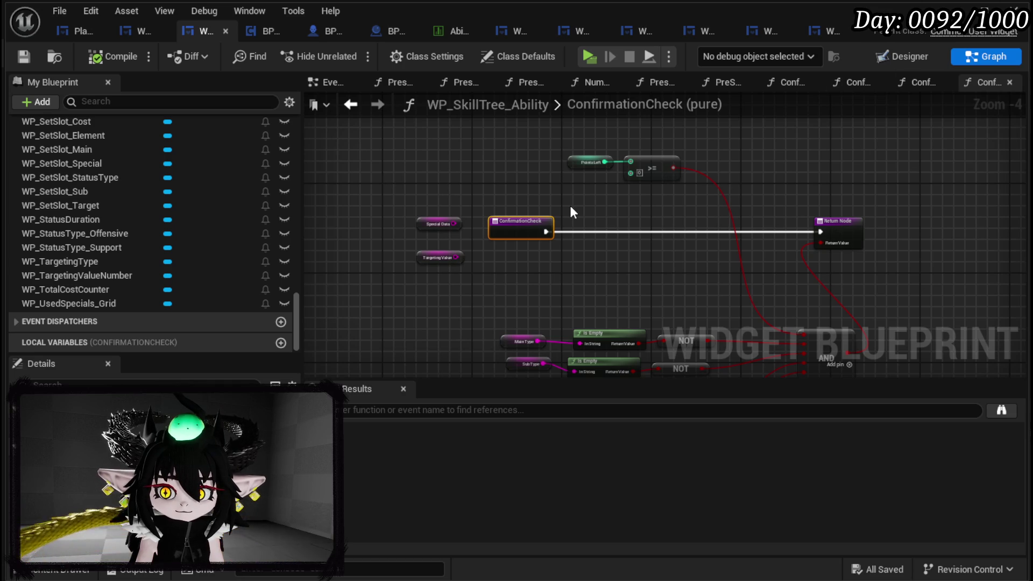
- Open the NumberChange function graph and pan to its Calculate DR and Set Cost nodes
{"action": "scroll", "coordinate": [275, 188], "scroll_direction": "up", "scroll_amount": 15}
{"action": "scroll", "coordinate": [273, 186], "scroll_direction": "up", "scroll_amount": 10}
{"action": "scroll", "coordinate": [274, 191], "scroll_direction": "up", "scroll_amount": 2}
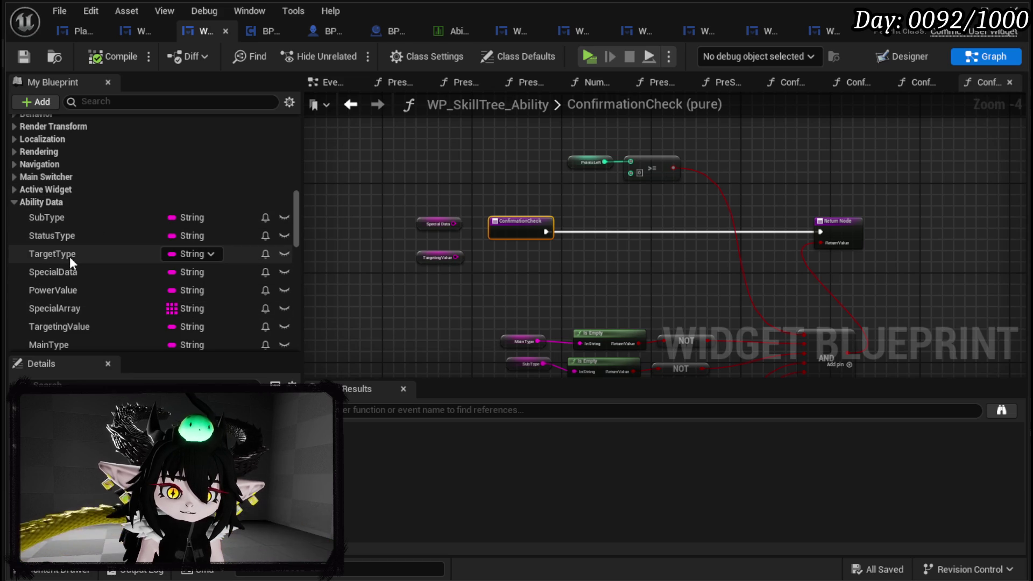
{"action": "scroll", "coordinate": [88, 213], "scroll_direction": "up", "scroll_amount": 8}
{"action": "scroll", "coordinate": [89, 213], "scroll_direction": "up", "scroll_amount": 15}
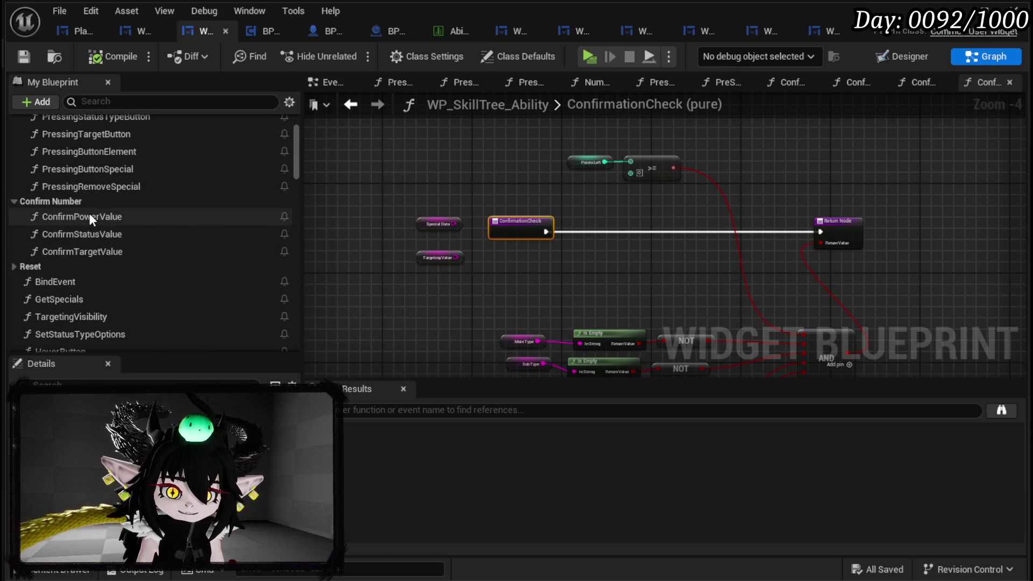
{"action": "scroll", "coordinate": [89, 213], "scroll_direction": "down", "scroll_amount": 5}
{"action": "left_click", "coordinate": [95, 274]}
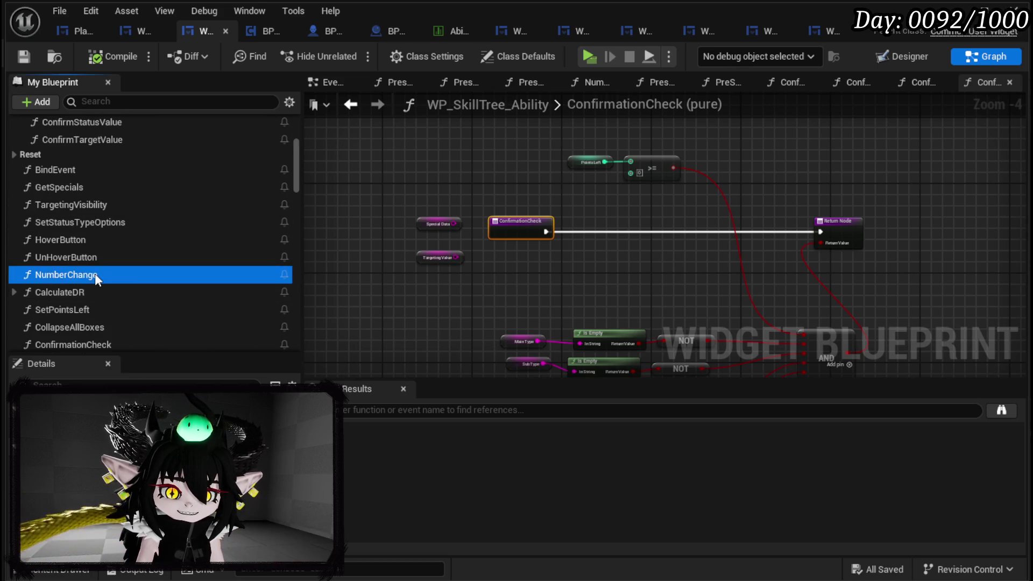
{"action": "double_click", "coordinate": [94, 275]}
{"action": "mouse_move", "coordinate": [680, 192]}
{"action": "left_mouse_down"}
{"action": "mouse_move", "coordinate": [512, 278]}
{"action": "mouse_move", "coordinate": [534, 261]}
{"action": "mouse_move", "coordinate": [522, 188]}
{"action": "mouse_move", "coordinate": [655, 208]}
{"action": "mouse_move", "coordinate": [604, 246]}
{"action": "left_mouse_up"}
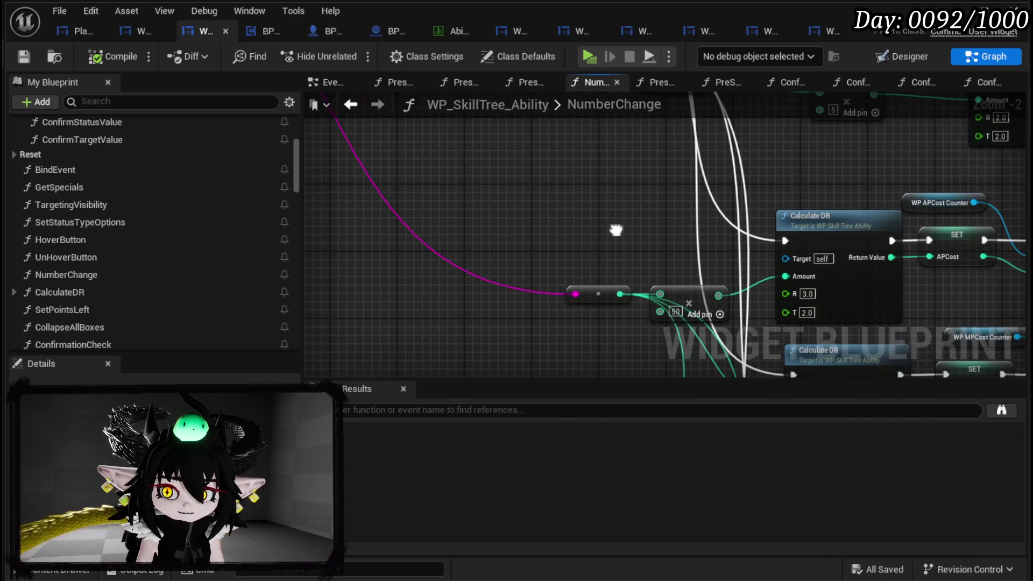
{"action": "right_click", "coordinate": [576, 294]}
{"action": "left_click", "coordinate": [437, 203]}
{"action": "left_click", "coordinate": [437, 204]}
{"action": "scroll", "coordinate": [557, 222], "scroll_direction": "down", "scroll_amount": 3}
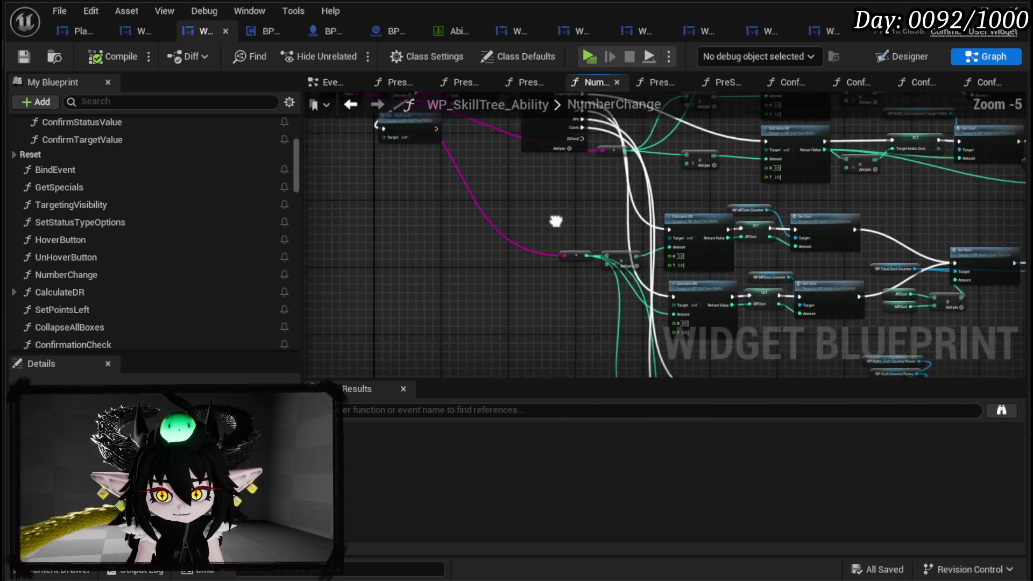
{"action": "scroll", "coordinate": [156, 282], "scroll_direction": "down", "scroll_amount": 3}
{"action": "scroll", "coordinate": [157, 280], "scroll_direction": "down", "scroll_amount": 6}
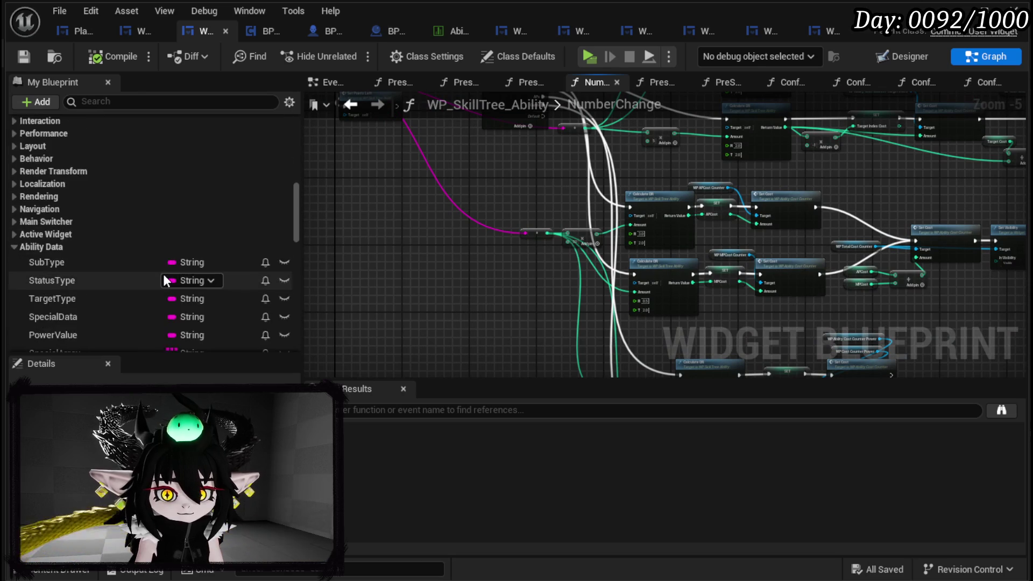
{"action": "scroll", "coordinate": [169, 257], "scroll_direction": "up", "scroll_amount": 3}
{"action": "left_click", "coordinate": [281, 193]}
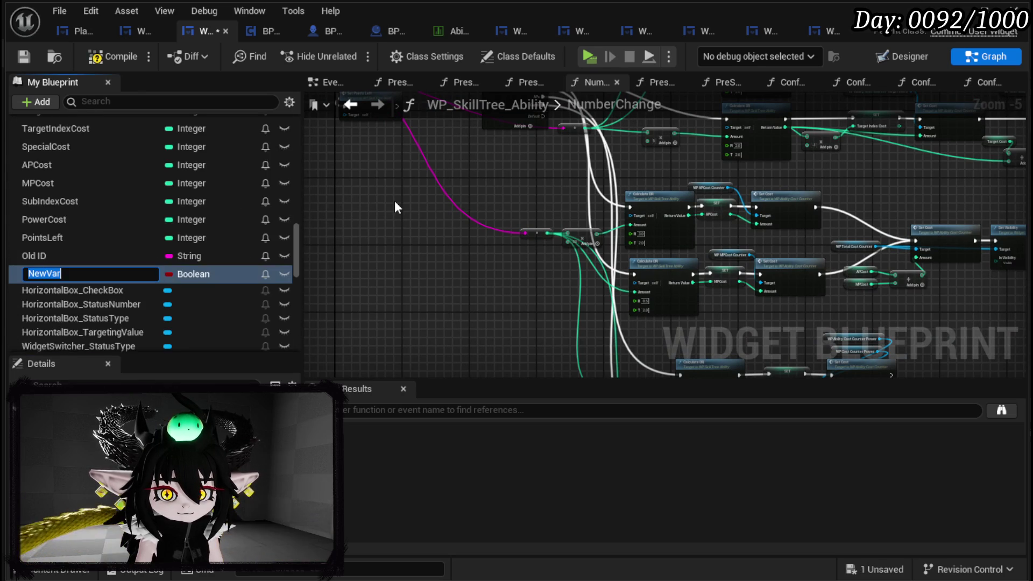
{"action": "type", "text": "AP"}
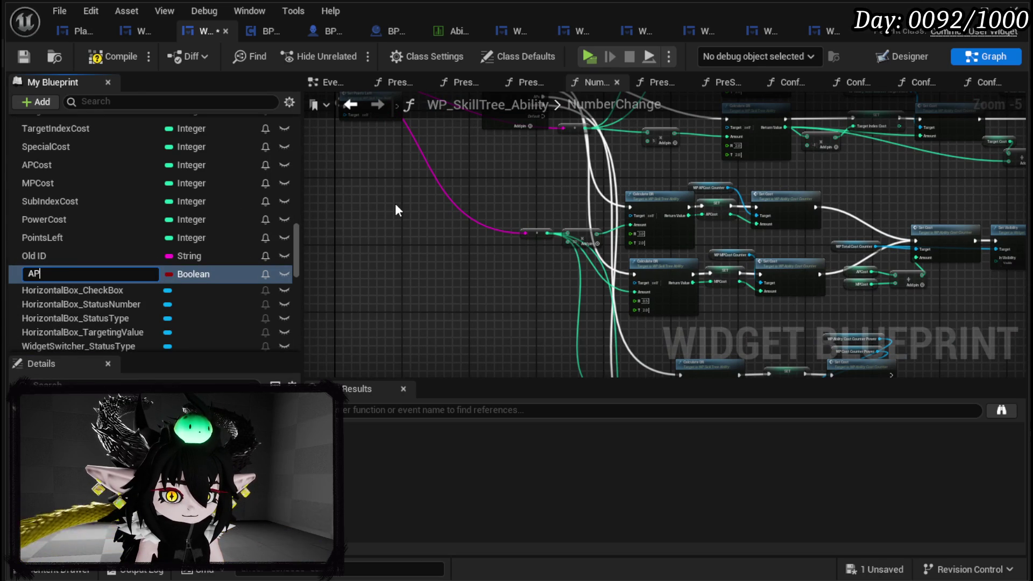
{"action": "key", "text": "Return"}
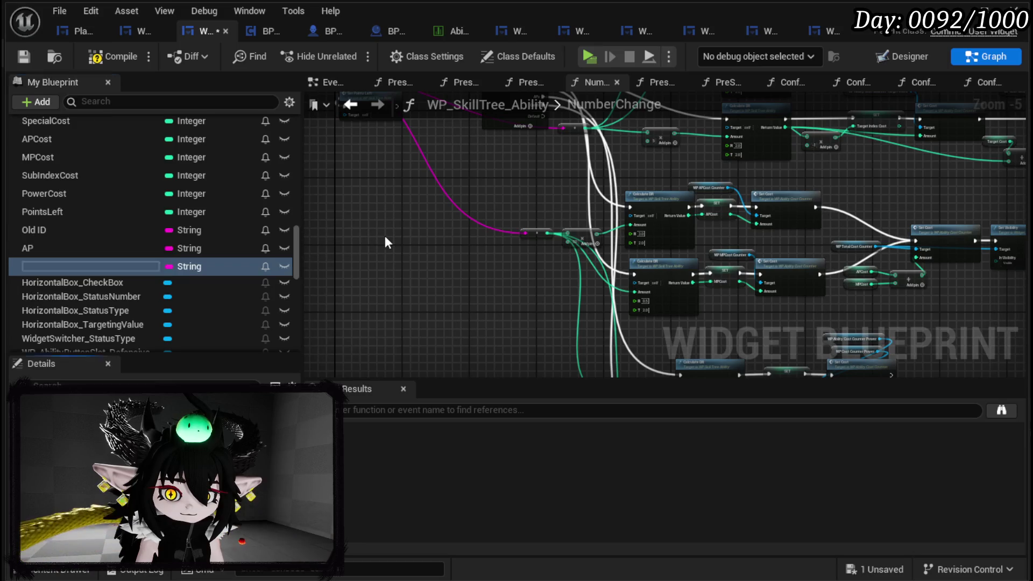
{"action": "type", "text": "MP"}
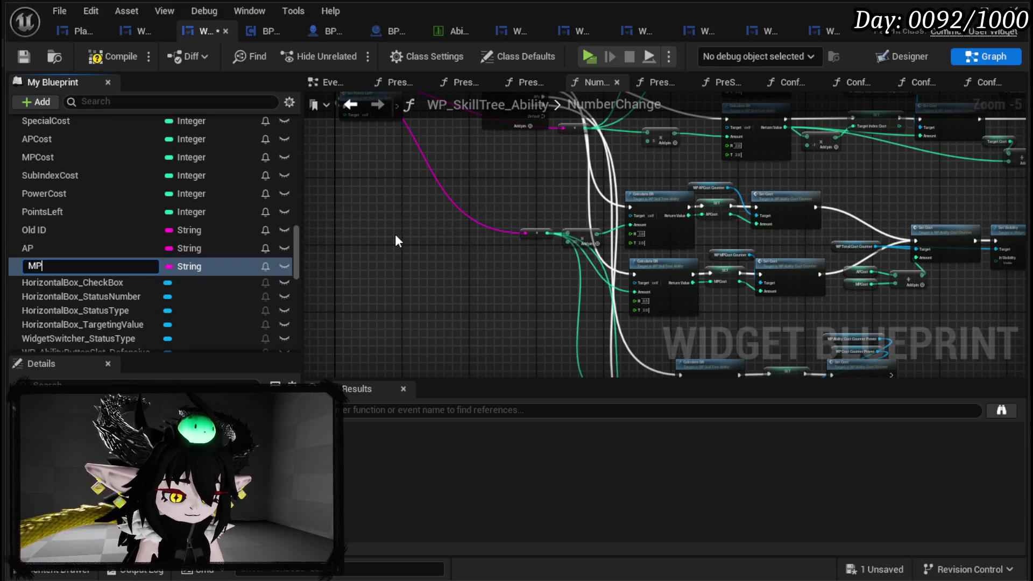
{"action": "key", "text": "Return"}
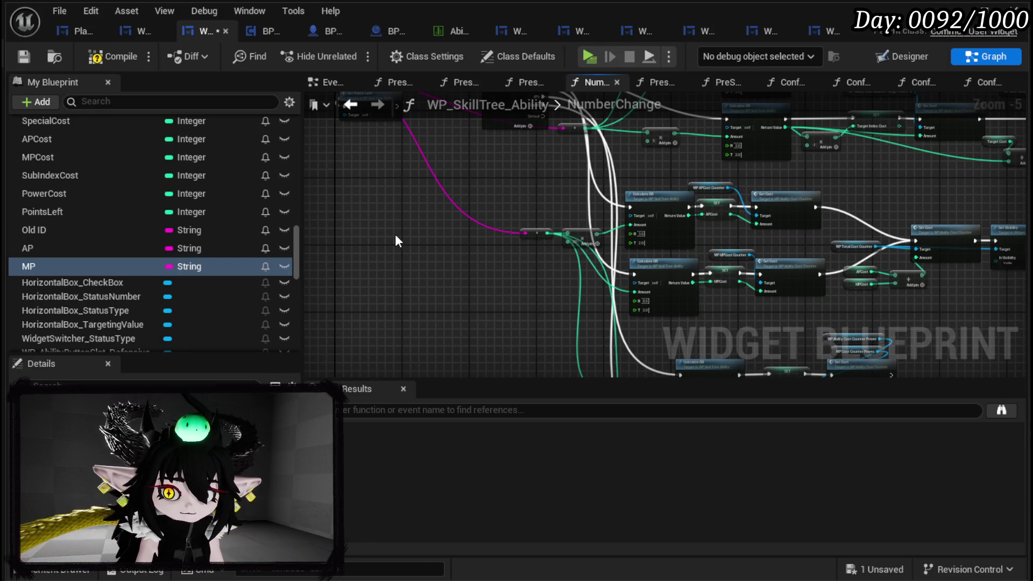
{"action": "left_click", "coordinate": [26, 52]}
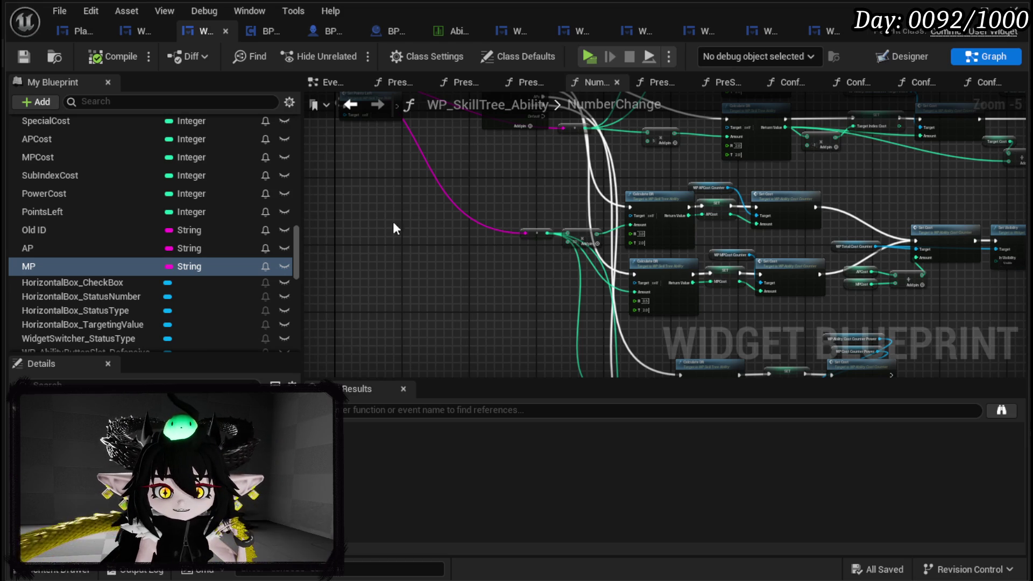
{"action": "left_click", "coordinate": [40, 248]}
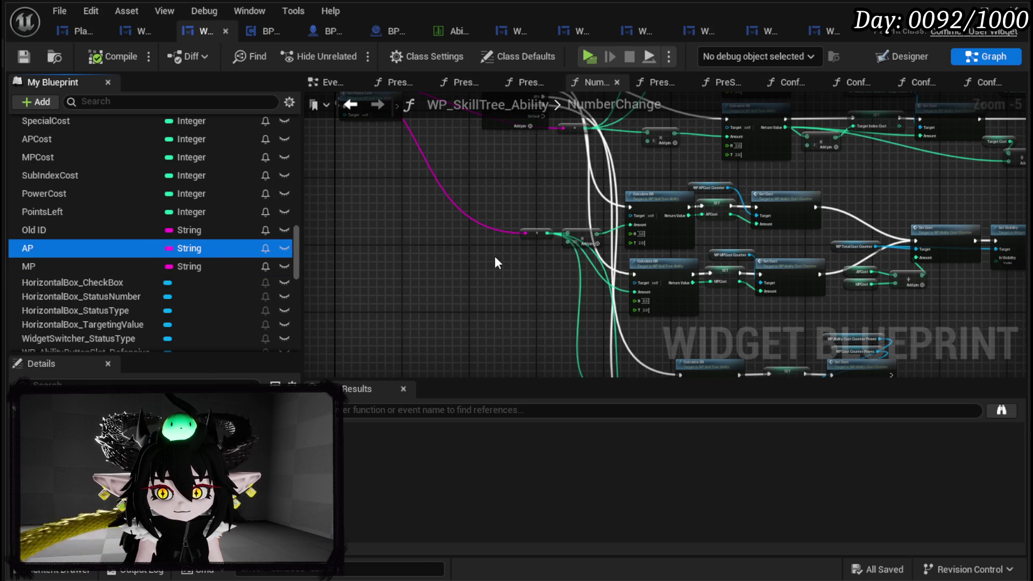
{"action": "left_click", "coordinate": [495, 263]}
{"action": "left_click", "coordinate": [37, 248]}
{"action": "key", "text": "Delete"}
{"action": "left_click", "coordinate": [62, 250]}
{"action": "key", "text": "Delete"}
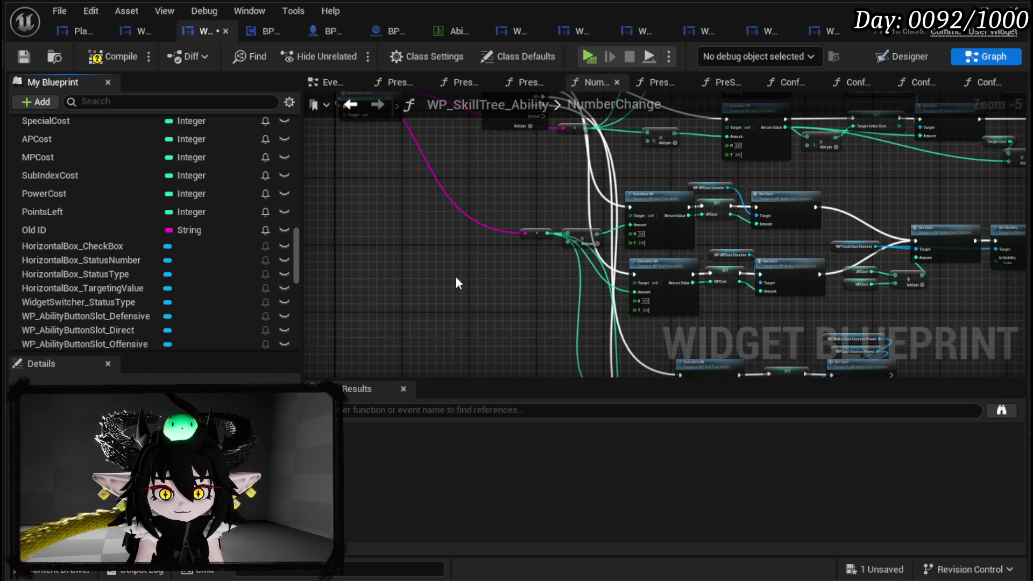
{"action": "left_click", "coordinate": [21, 60]}
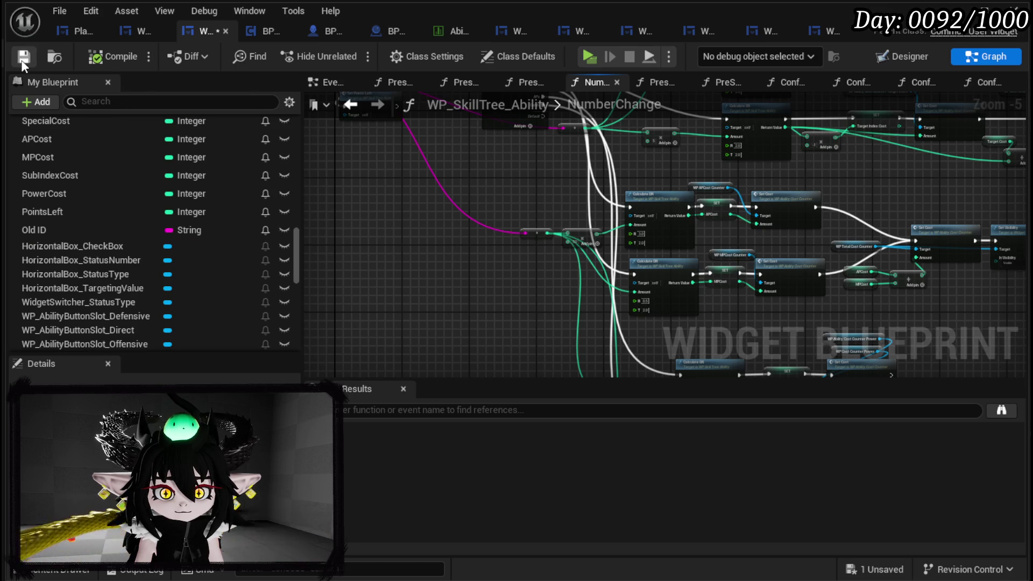
- Switch to WP_AbilityCreationTree and open its ConfirmationEvent function graph
{"action": "left_click", "coordinate": [129, 29]}
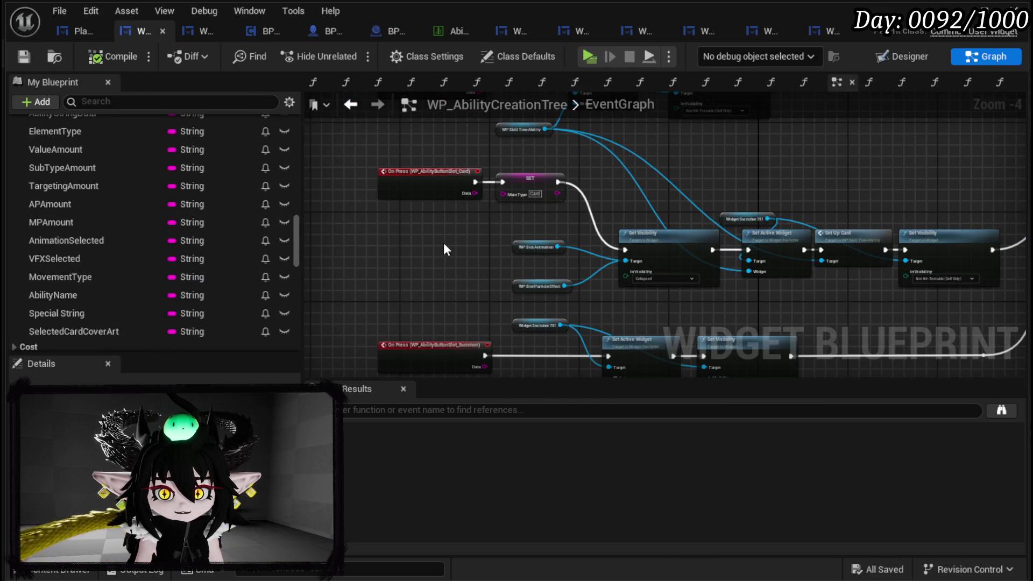
{"action": "scroll", "coordinate": [408, 267], "scroll_direction": "up", "scroll_amount": 4}
{"action": "scroll", "coordinate": [409, 265], "scroll_direction": "down", "scroll_amount": 3}
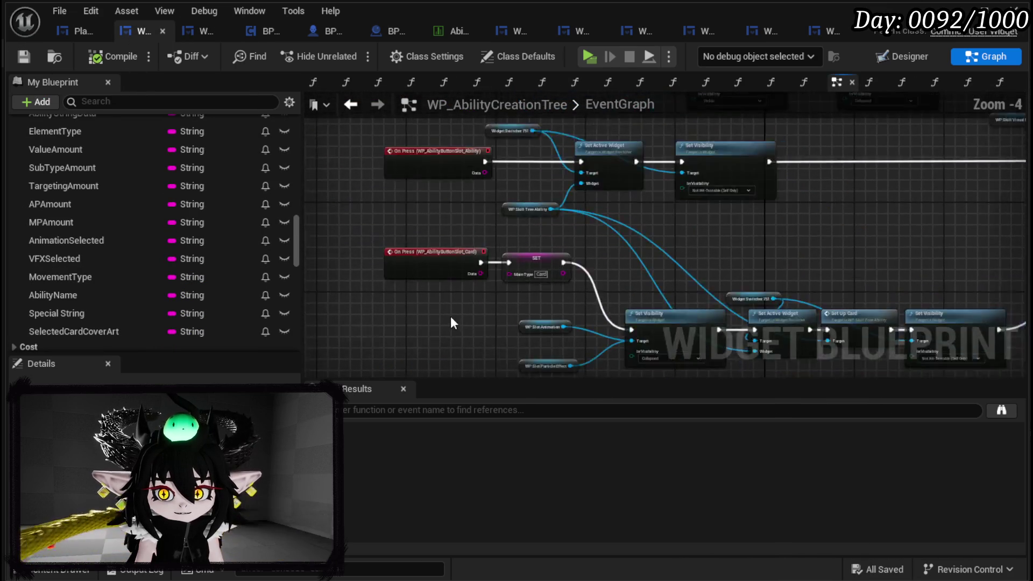
{"action": "scroll", "coordinate": [205, 237], "scroll_direction": "up", "scroll_amount": 5}
{"action": "scroll", "coordinate": [206, 240], "scroll_direction": "up", "scroll_amount": 5}
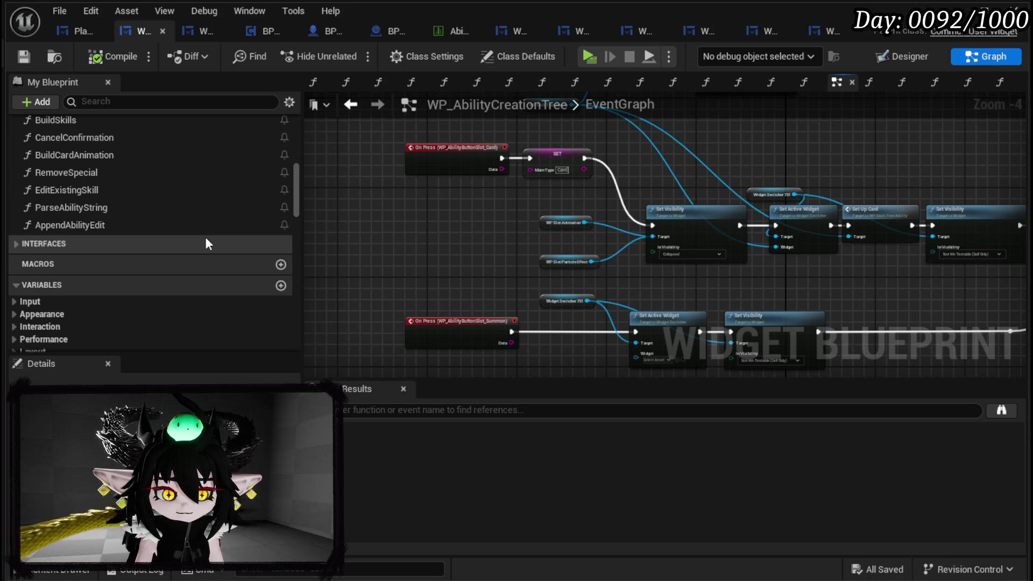
{"action": "scroll", "coordinate": [205, 236], "scroll_direction": "up", "scroll_amount": 3}
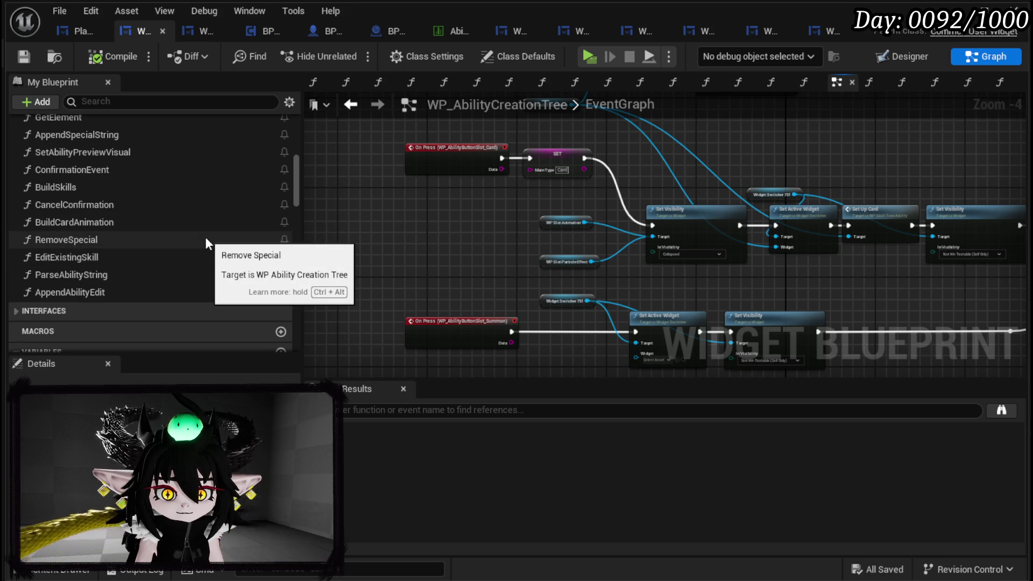
{"action": "scroll", "coordinate": [205, 237], "scroll_direction": "up", "scroll_amount": 5}
{"action": "scroll", "coordinate": [202, 237], "scroll_direction": "down", "scroll_amount": 3}
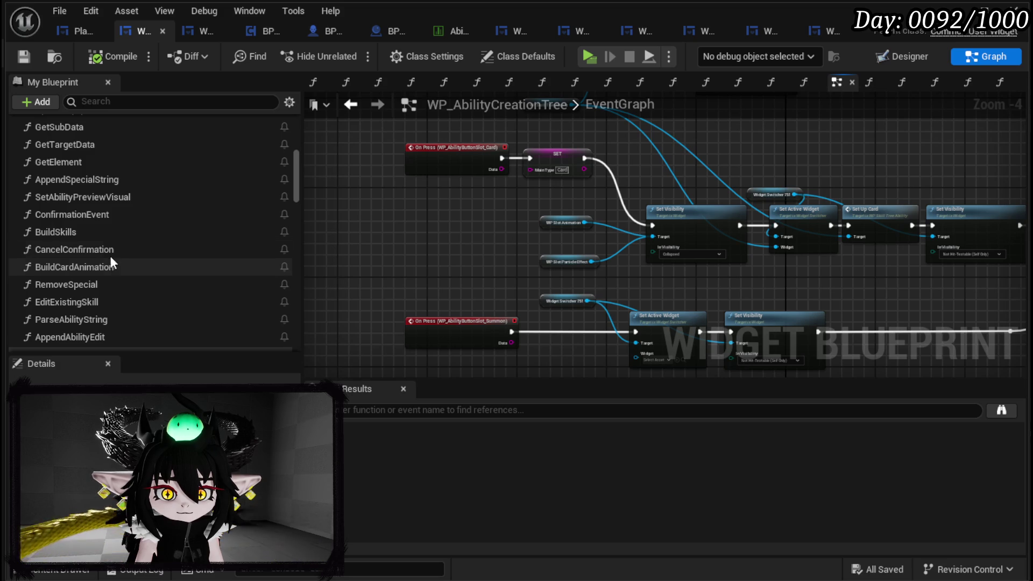
{"action": "double_click", "coordinate": [108, 213]}
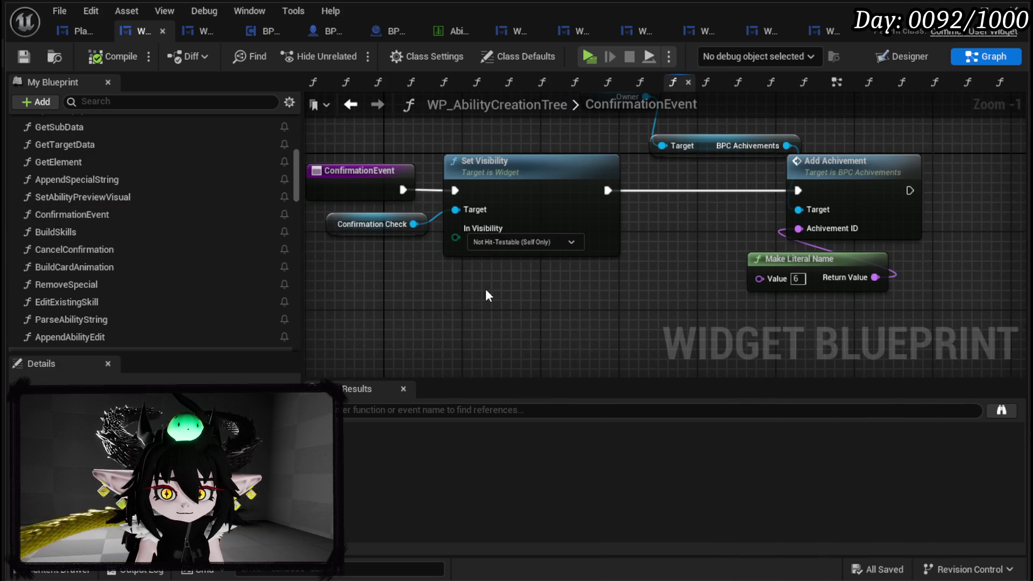
- Move the ConfirmationEvent node left, place Confirmation Check above Set Visibility, and save
{"action": "left_click", "coordinate": [560, 183]}
{"action": "left_click_drag", "start_coordinate": [560, 183], "coordinate": [362, 183]}
{"action": "mouse_move", "coordinate": [560, 233]}
{"action": "left_mouse_down"}
{"action": "mouse_move", "coordinate": [675, 145]}
{"action": "mouse_move", "coordinate": [708, 146]}
{"action": "mouse_move", "coordinate": [675, 145]}
{"action": "left_mouse_up"}
{"action": "key", "text": "ctrl+s"}
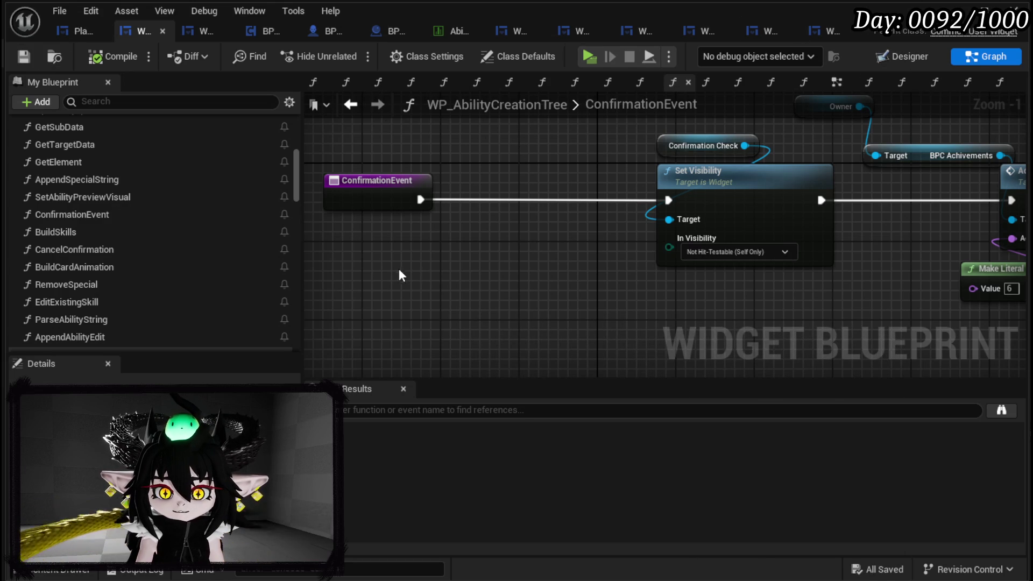
{"action": "scroll", "coordinate": [202, 234], "scroll_direction": "down", "scroll_amount": 10}
{"action": "scroll", "coordinate": [203, 229], "scroll_direction": "up", "scroll_amount": 5}
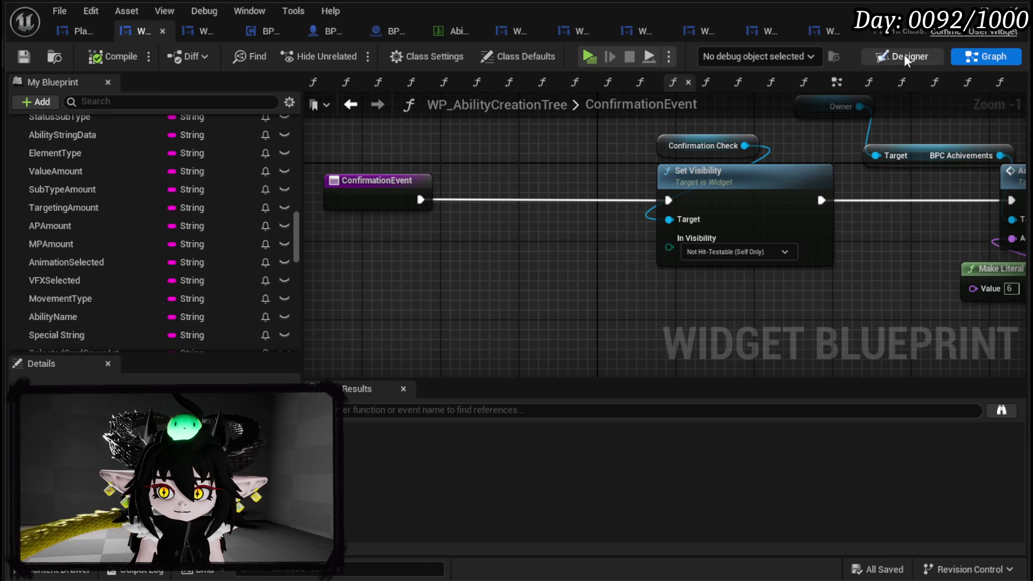
- Return to WP_SkillTree_Ability and open its ConfirmationCheck function graph
{"action": "left_click", "coordinate": [904, 56]}
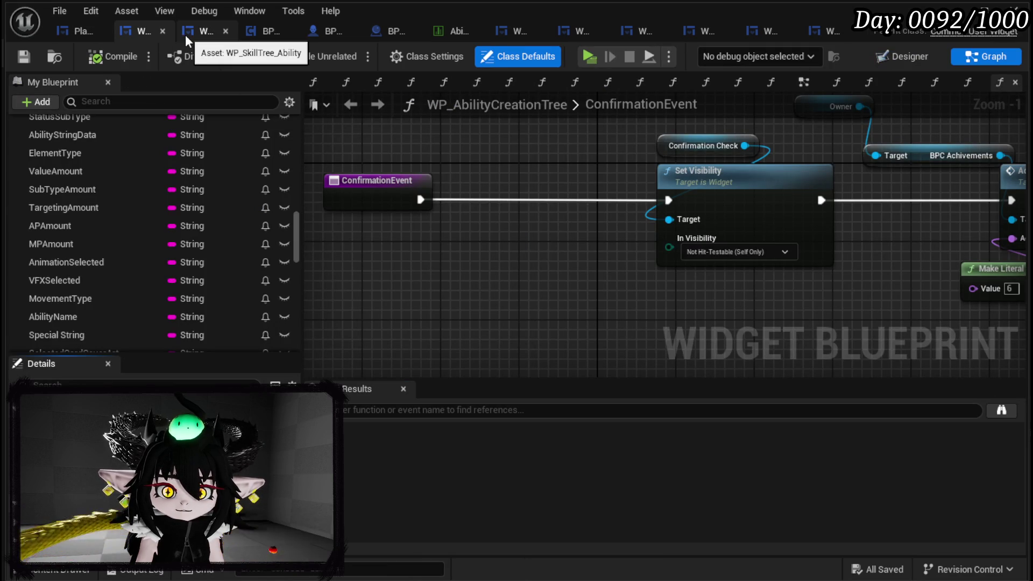
{"action": "left_click", "coordinate": [188, 34]}
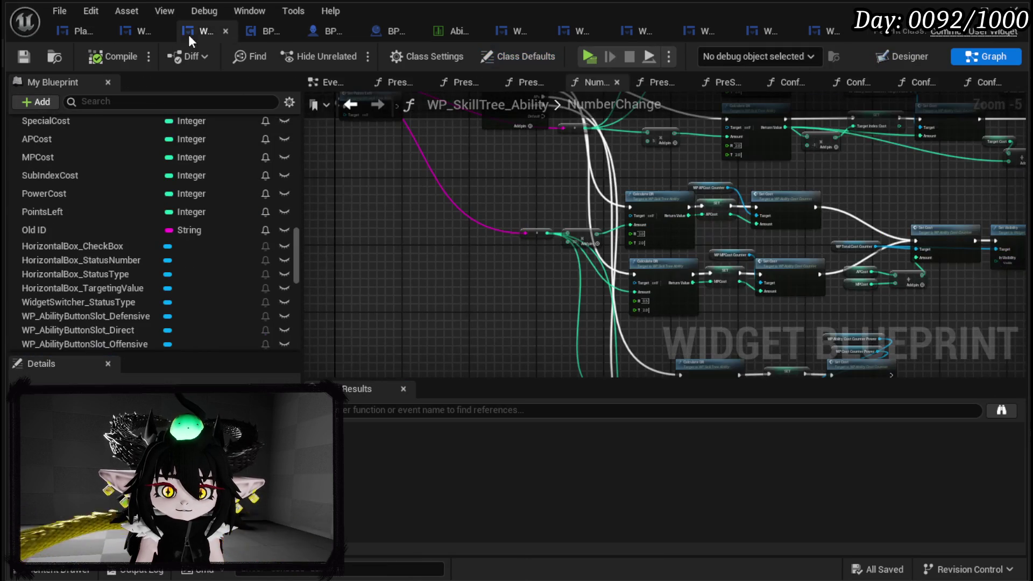
{"action": "scroll", "coordinate": [124, 193], "scroll_direction": "up", "scroll_amount": 10}
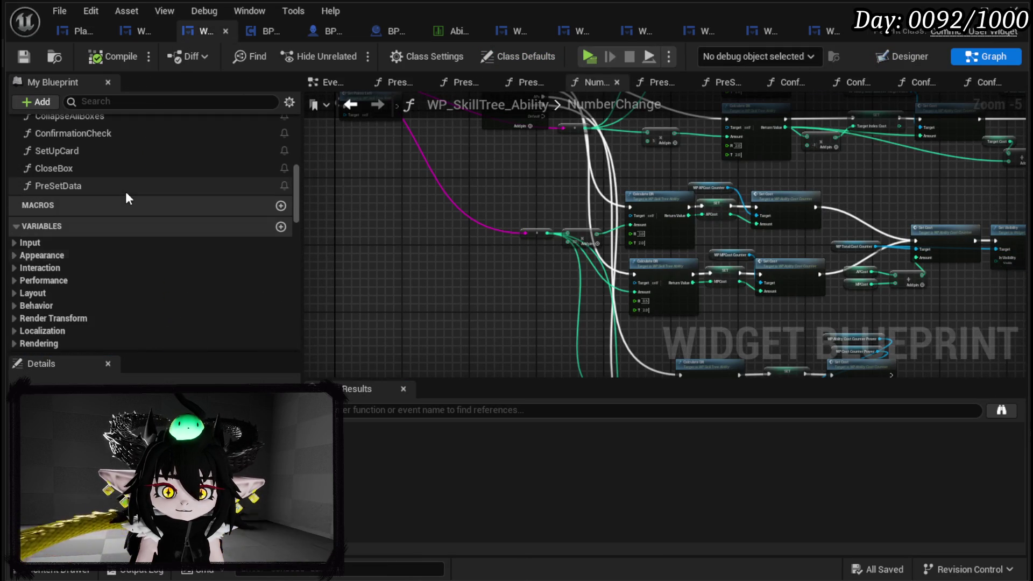
{"action": "scroll", "coordinate": [98, 192], "scroll_direction": "up", "scroll_amount": 2}
{"action": "double_click", "coordinate": [105, 156]}
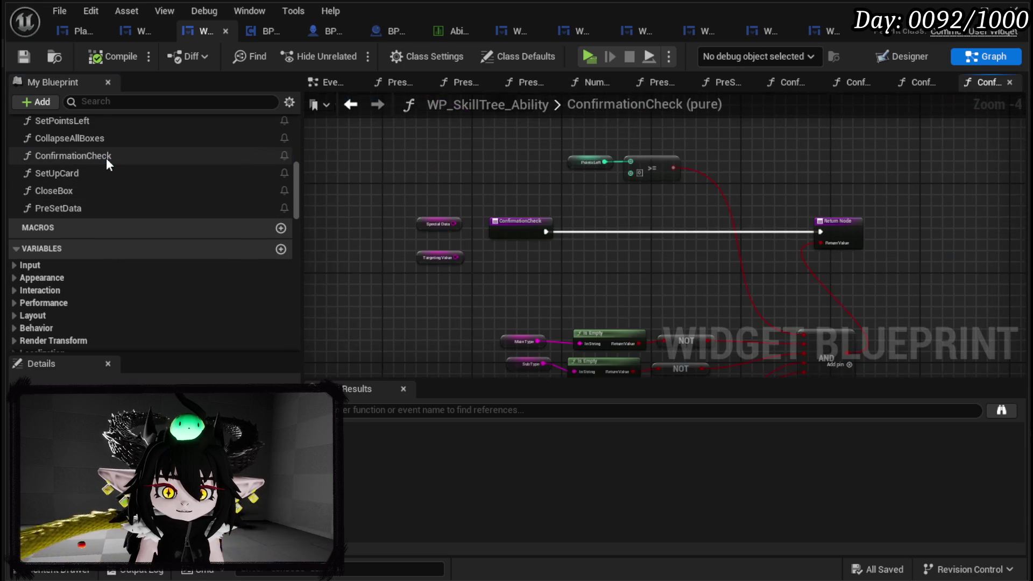
- Reposition the Is Empty, NOT and variable node group in ConfirmationCheck and save
{"action": "mouse_move", "coordinate": [666, 265]}
{"action": "left_mouse_down"}
{"action": "mouse_move", "coordinate": [547, 216]}
{"action": "mouse_move", "coordinate": [593, 250]}
{"action": "mouse_move", "coordinate": [532, 197]}
{"action": "mouse_move", "coordinate": [522, 254]}
{"action": "left_mouse_up"}
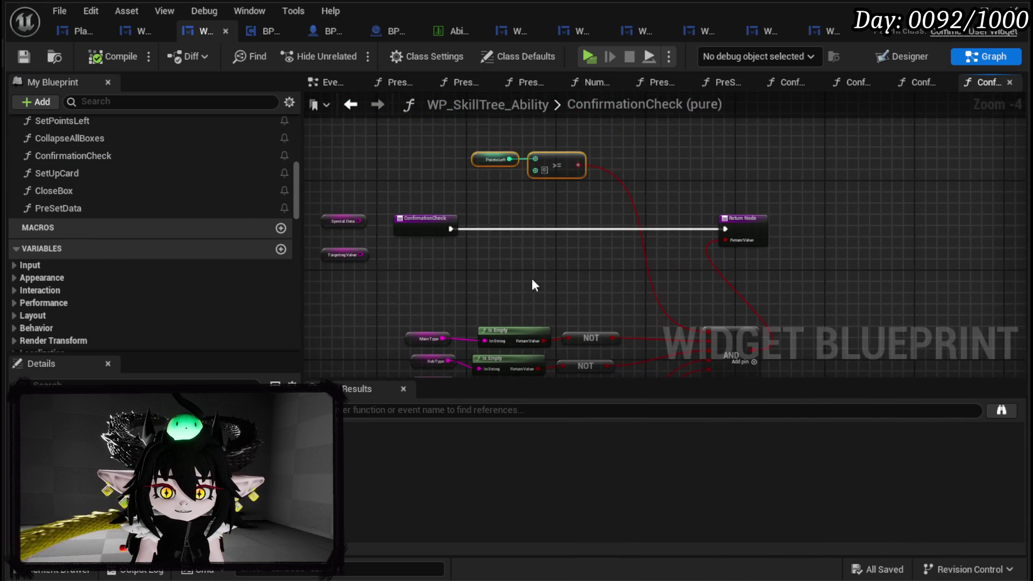
{"action": "scroll", "coordinate": [457, 185], "scroll_direction": "up", "scroll_amount": 2}
{"action": "scroll", "coordinate": [438, 185], "scroll_direction": "down", "scroll_amount": 2}
{"action": "mouse_move", "coordinate": [438, 185]}
{"action": "left_mouse_down"}
{"action": "mouse_move", "coordinate": [554, 311]}
{"action": "mouse_move", "coordinate": [566, 341]}
{"action": "mouse_move", "coordinate": [636, 204]}
{"action": "left_mouse_up"}
{"action": "mouse_move", "coordinate": [525, 220]}
{"action": "left_mouse_down"}
{"action": "mouse_move", "coordinate": [557, 179]}
{"action": "mouse_move", "coordinate": [503, 185]}
{"action": "mouse_move", "coordinate": [610, 234]}
{"action": "left_mouse_up"}
{"action": "left_click_drag", "start_coordinate": [443, 195], "coordinate": [491, 222]}
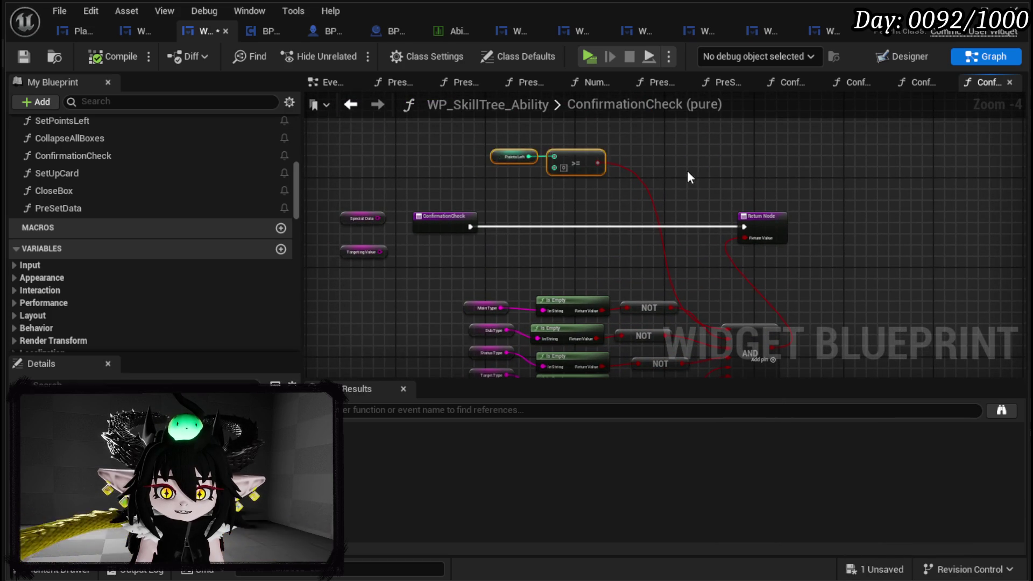
{"action": "left_click", "coordinate": [24, 56]}
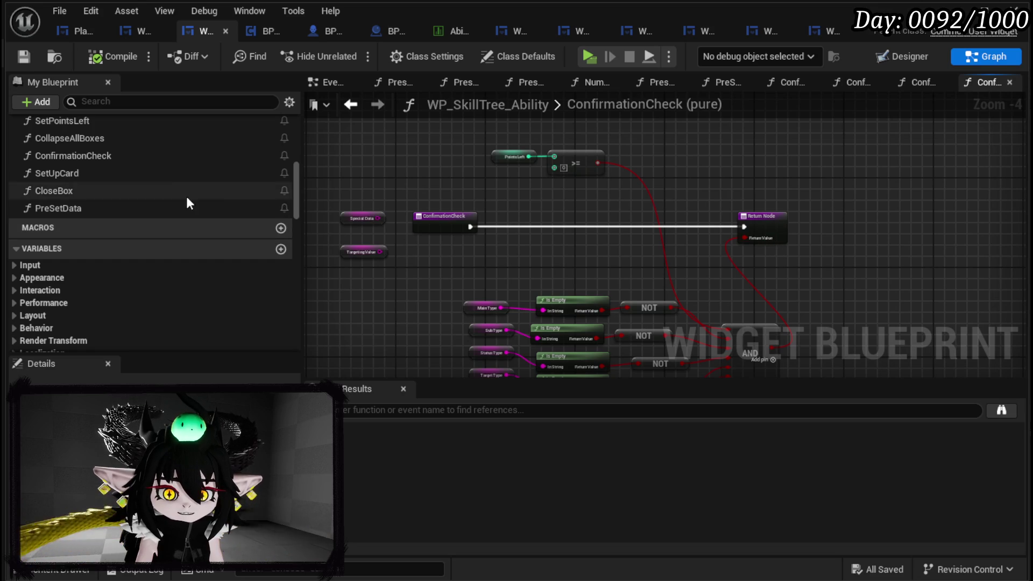
- Switch WP_SkillTree_Ability to its Designer layout view
{"action": "scroll", "coordinate": [166, 201], "scroll_direction": "up", "scroll_amount": 1}
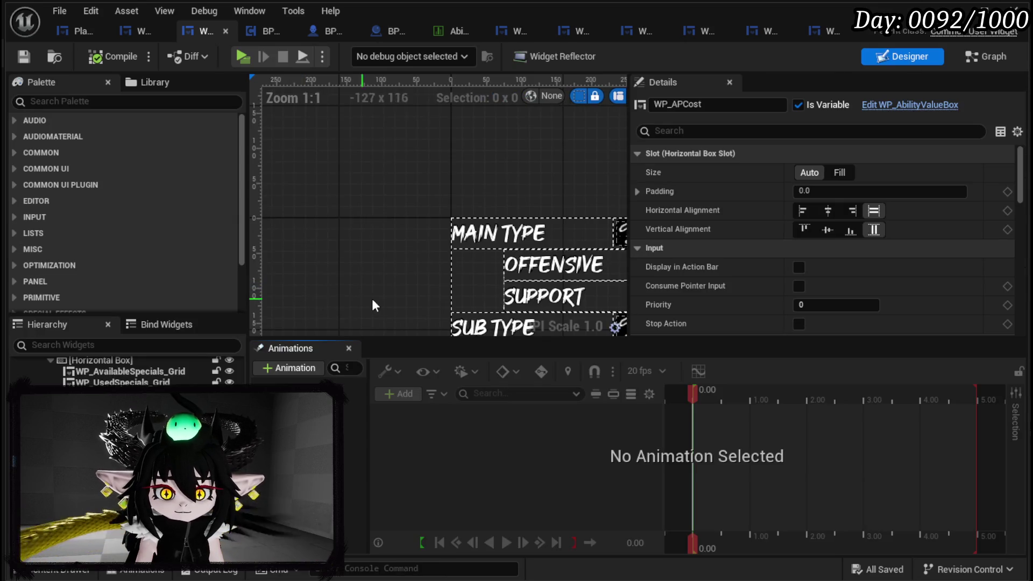
{"action": "left_click_drag", "start_coordinate": [372, 299], "coordinate": [360, 131]}
{"action": "scroll", "coordinate": [360, 131], "scroll_direction": "down", "scroll_amount": 4}
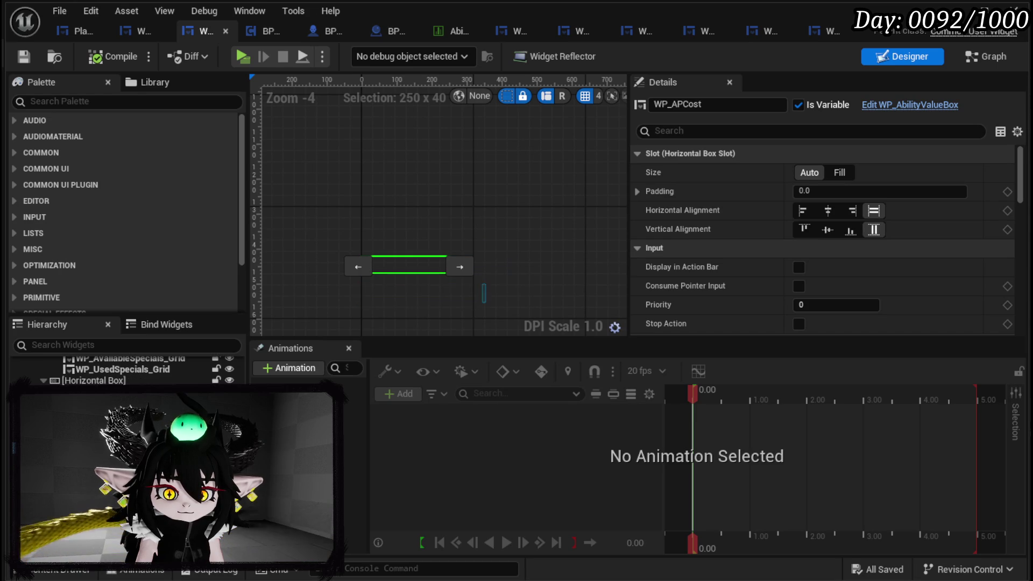
- Wire WP_Confirm's On Press event directly into Call On Confirm Creation
{"action": "left_click", "coordinate": [425, 293]}
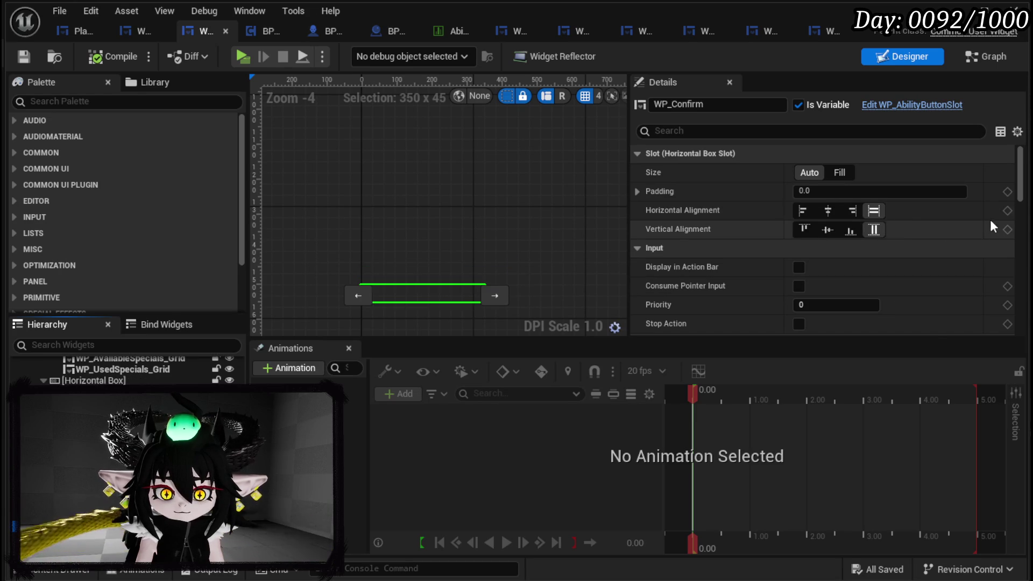
{"action": "scroll", "coordinate": [887, 242], "scroll_direction": "down", "scroll_amount": 10}
{"action": "left_click", "coordinate": [838, 268]}
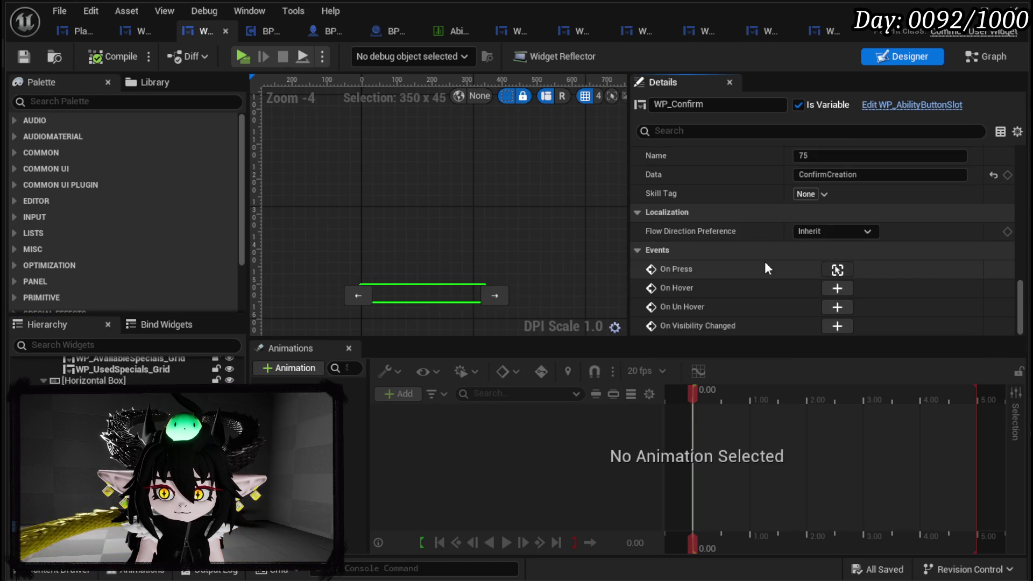
{"action": "left_click_drag", "start_coordinate": [645, 254], "coordinate": [436, 254]}
{"action": "mouse_move", "coordinate": [591, 200]}
{"action": "left_mouse_down"}
{"action": "mouse_move", "coordinate": [581, 250]}
{"action": "mouse_move", "coordinate": [556, 234]}
{"action": "left_mouse_up"}
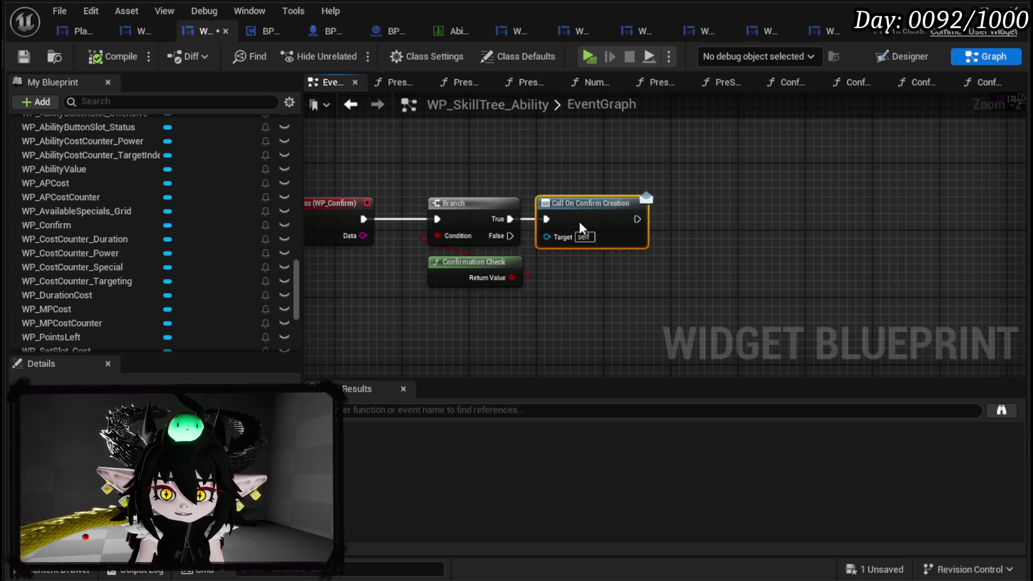
{"action": "left_click_drag", "start_coordinate": [364, 219], "coordinate": [546, 219]}
- Delete the Branch, place Confirmation Check below On Press, and reopen its function graph
{"action": "left_click", "coordinate": [468, 203]}
{"action": "key", "text": "Delete"}
{"action": "mouse_move", "coordinate": [463, 265]}
{"action": "left_mouse_down"}
{"action": "mouse_move", "coordinate": [326, 263]}
{"action": "mouse_move", "coordinate": [330, 274]}
{"action": "left_mouse_up"}
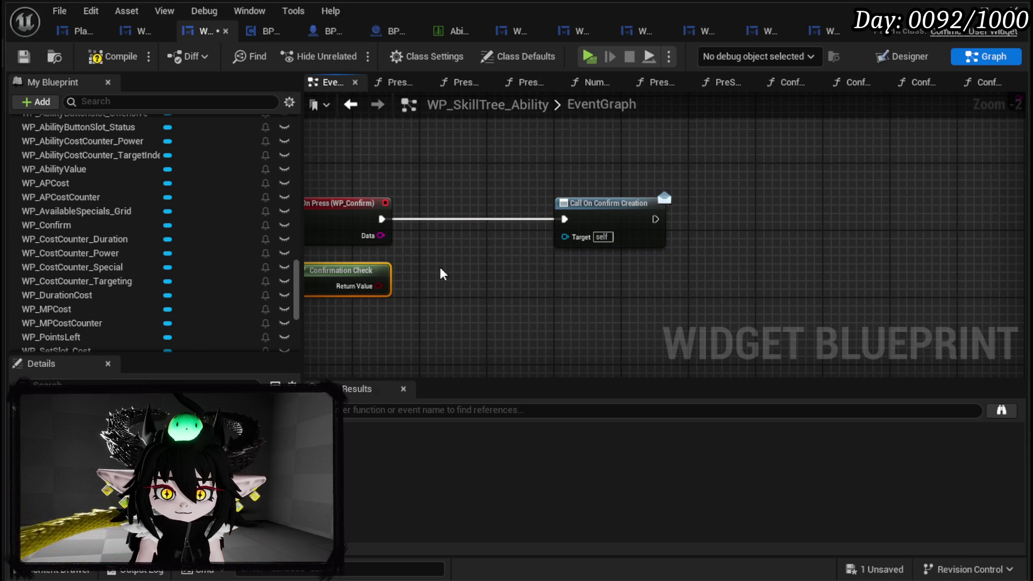
{"action": "left_click_drag", "start_coordinate": [445, 276], "coordinate": [537, 285]}
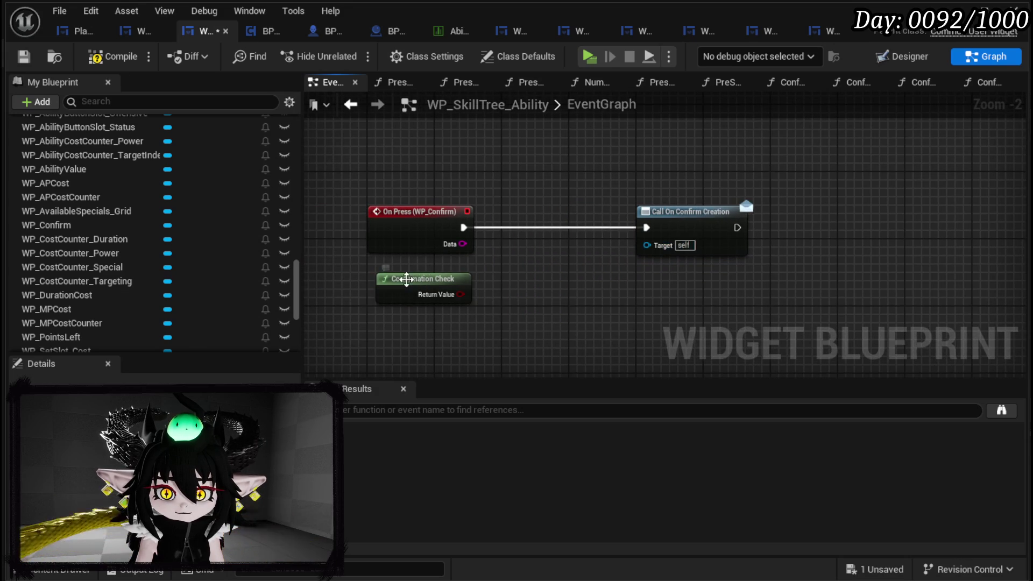
{"action": "double_click", "coordinate": [417, 278]}
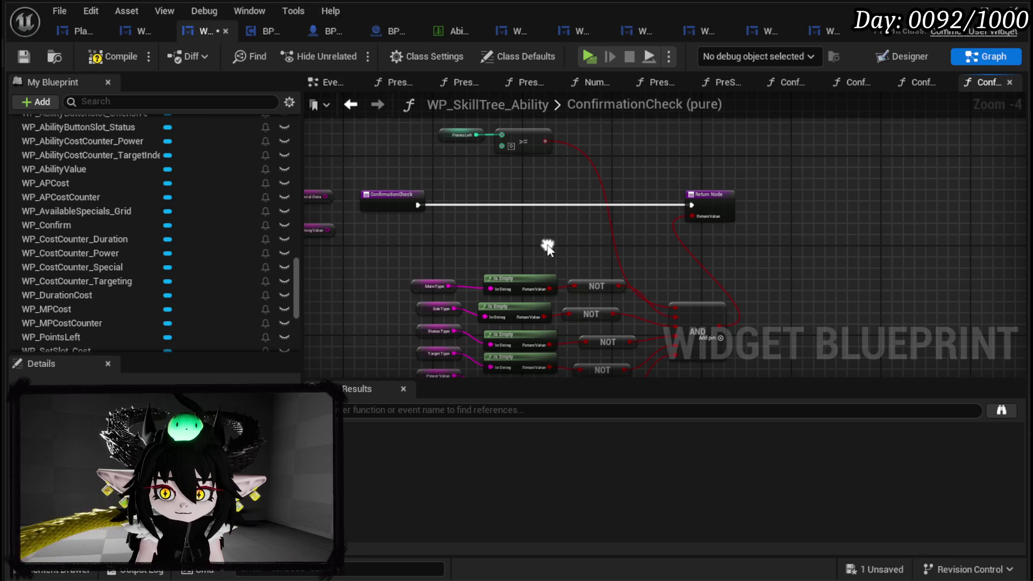
- Wire the >= result into a second return value and remove the AND node's unused input
{"action": "mouse_move", "coordinate": [538, 141]}
{"action": "left_mouse_down"}
{"action": "mouse_move", "coordinate": [694, 197]}
{"action": "mouse_move", "coordinate": [692, 231]}
{"action": "left_mouse_up"}
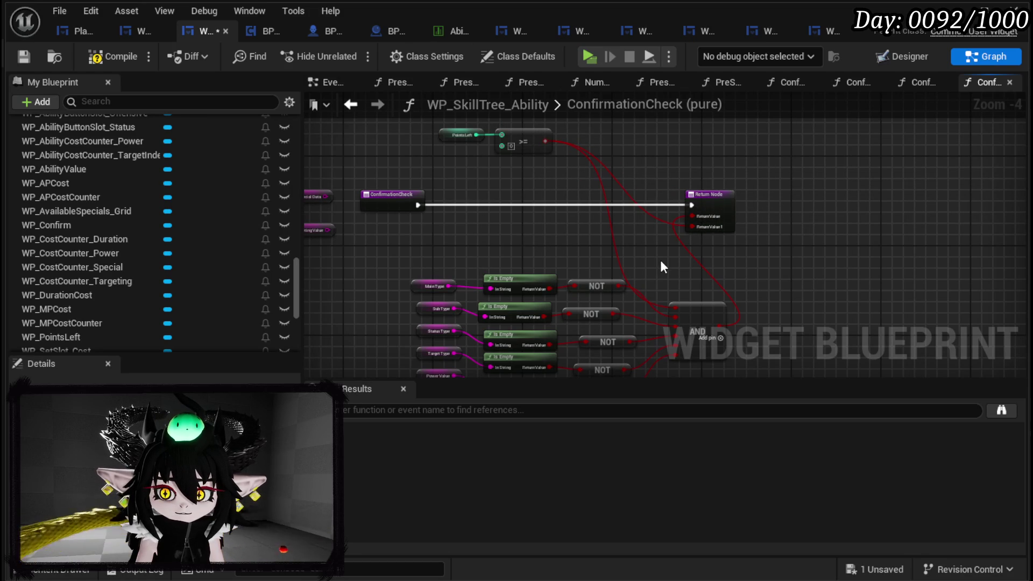
{"action": "left_click_drag", "start_coordinate": [662, 262], "coordinate": [665, 209]}
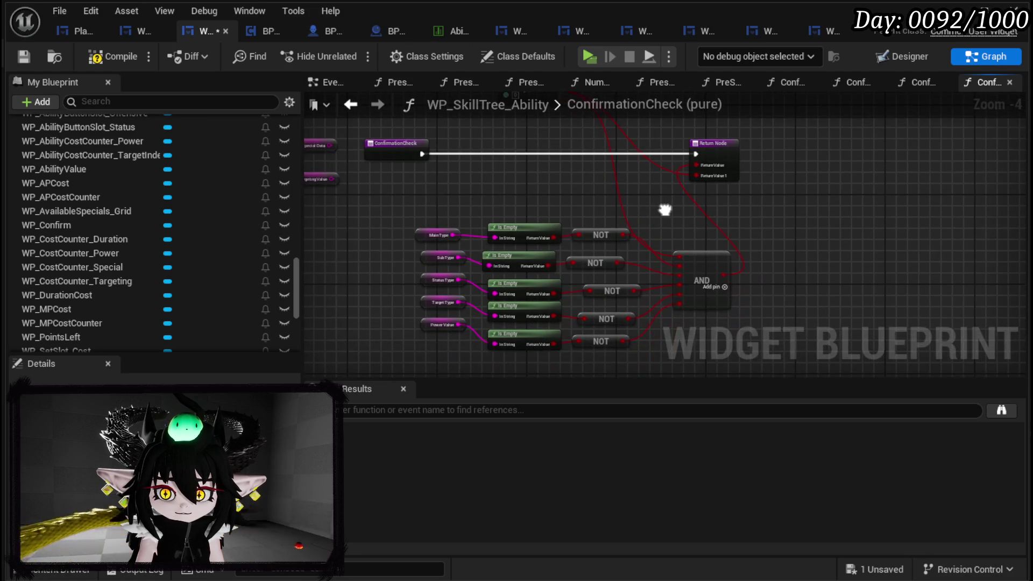
{"action": "left_click_drag", "start_coordinate": [416, 203], "coordinate": [624, 327]}
{"action": "left_click", "coordinate": [715, 237]}
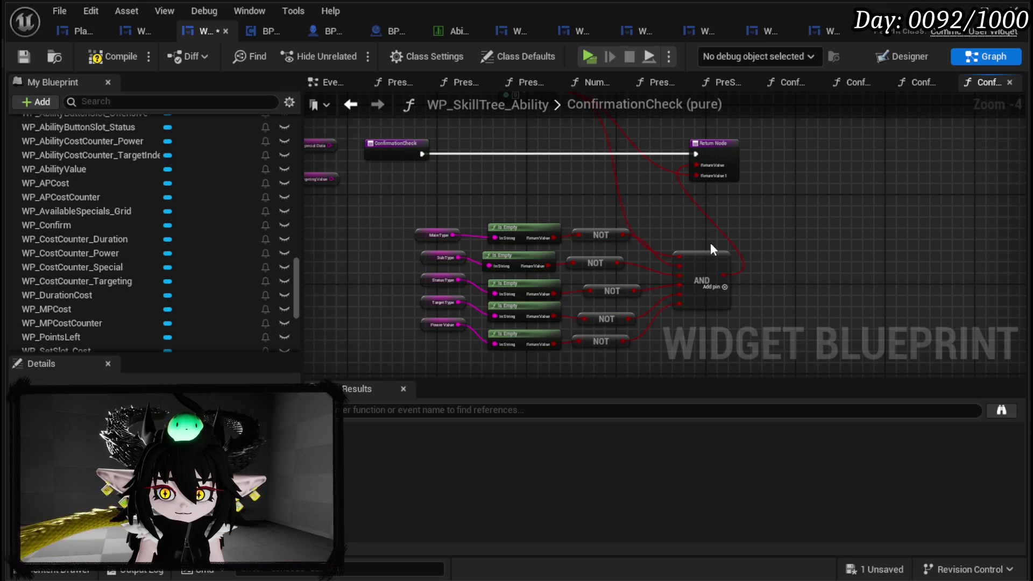
{"action": "left_click", "coordinate": [624, 212], "text": "alt"}
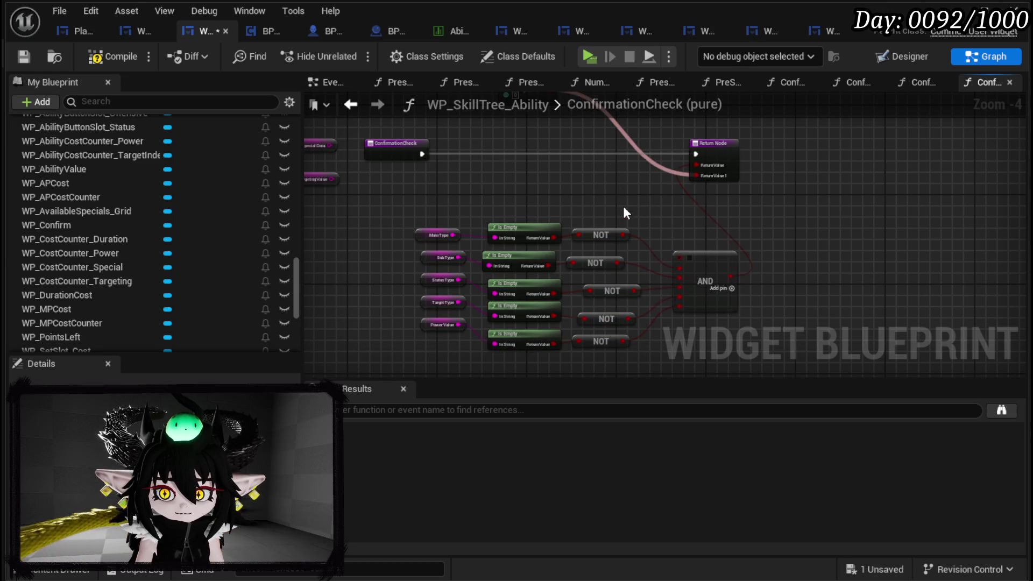
{"action": "right_click", "coordinate": [683, 258]}
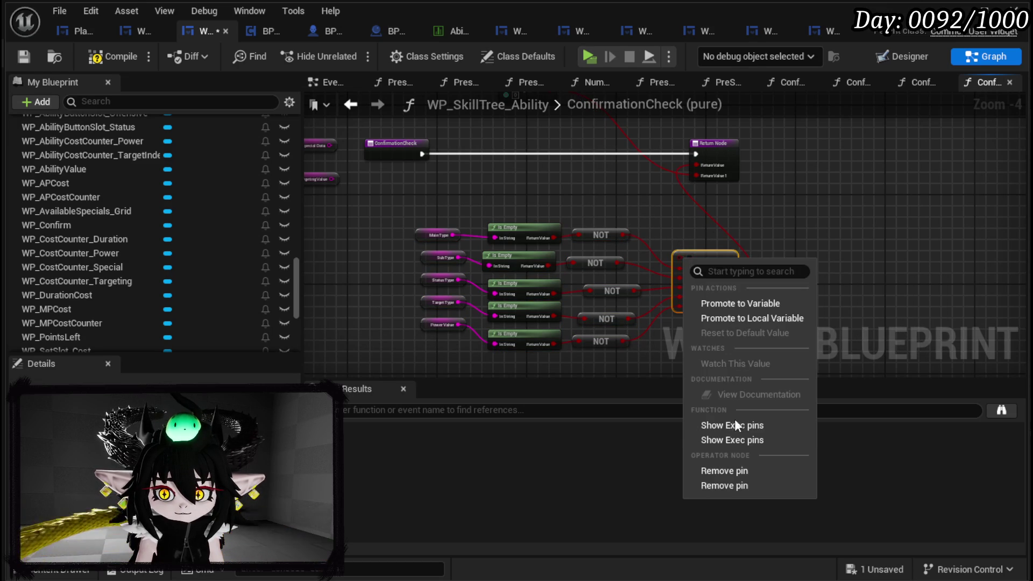
{"action": "left_click", "coordinate": [728, 472]}
{"action": "left_click_drag", "start_coordinate": [705, 261], "coordinate": [696, 239]}
- Rename the return outputs to Enough Points Left? and Data Missing?, then save the blueprint
{"action": "left_click", "coordinate": [727, 141]}
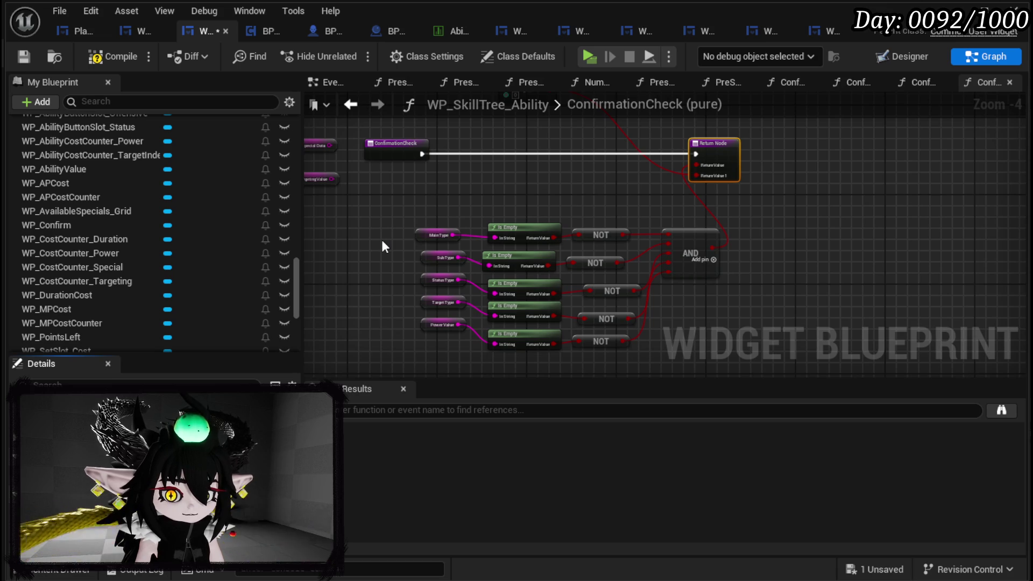
{"action": "key", "text": "Return"}
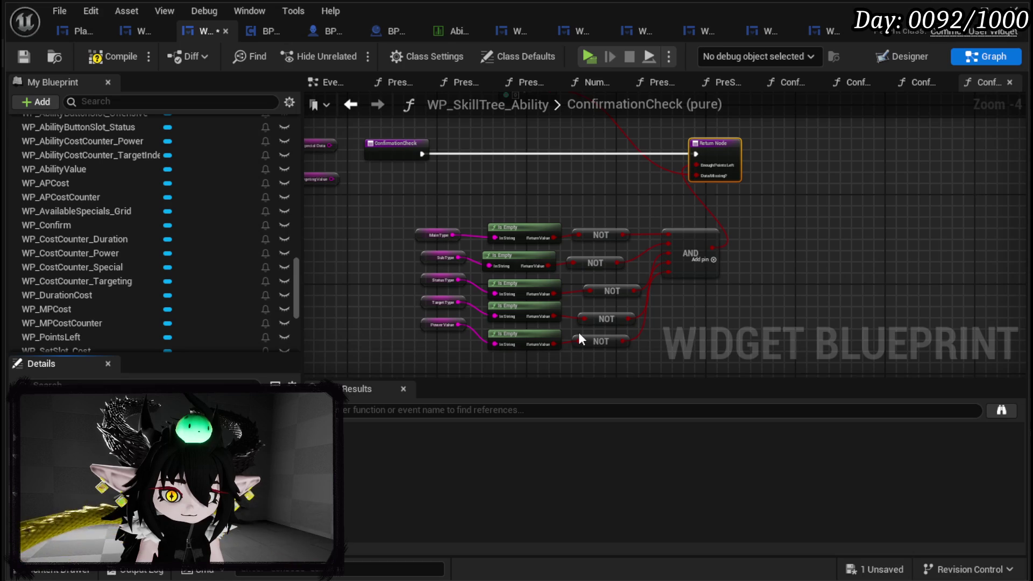
{"action": "key", "text": "Return"}
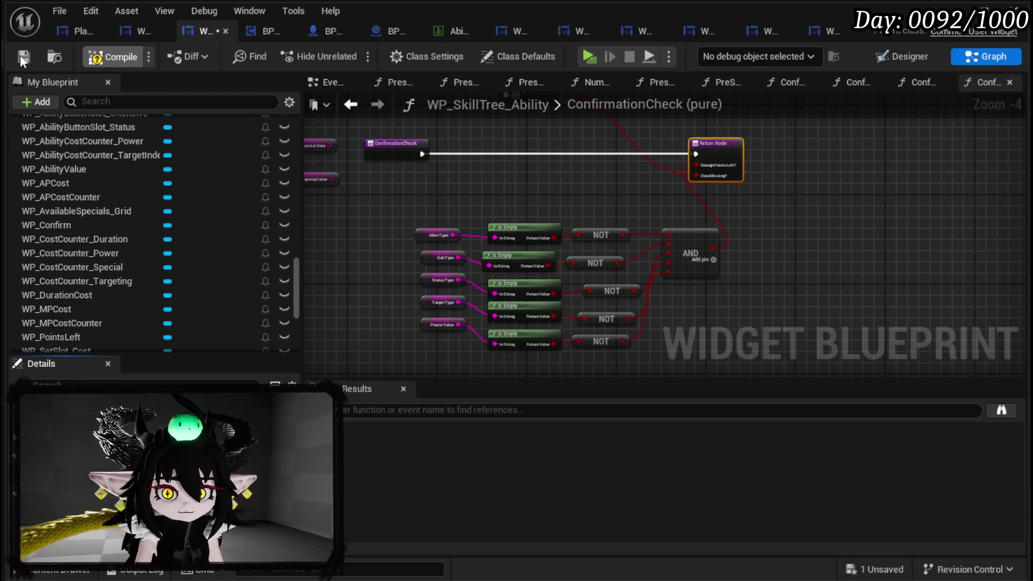
{"action": "left_click", "coordinate": [23, 56]}
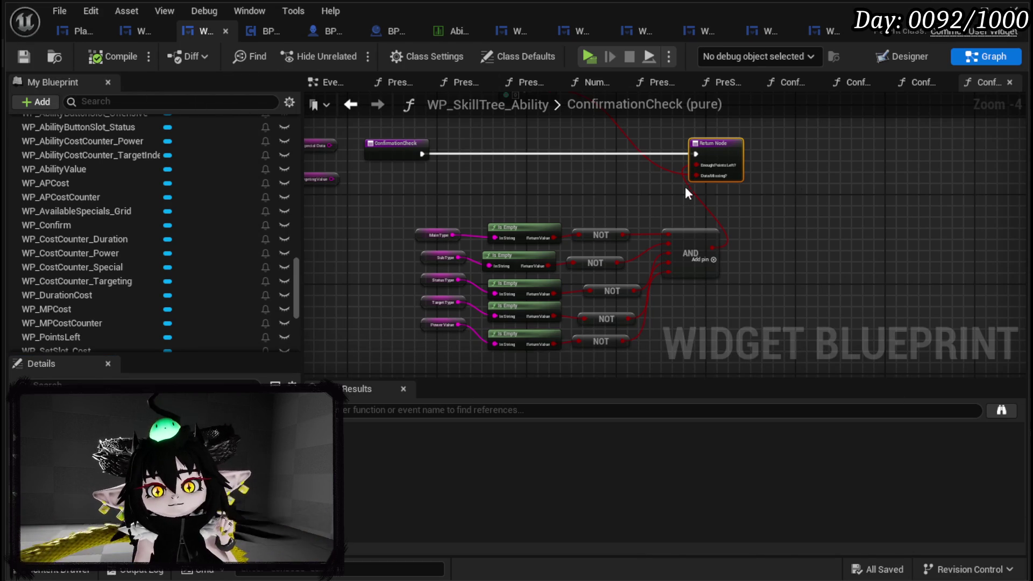
- Move PointsLeft and >= below the execution wire, tidy the validation nodes, save, and return to EventGraph
{"action": "left_click_drag", "start_coordinate": [425, 197], "coordinate": [471, 282]}
{"action": "left_click", "coordinate": [557, 164]}
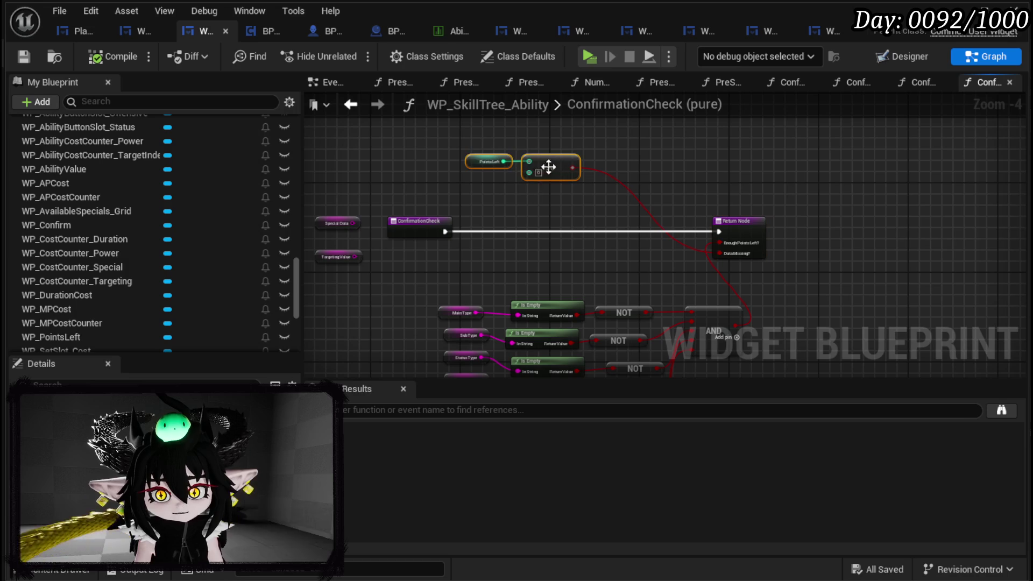
{"action": "left_click_drag", "start_coordinate": [551, 167], "coordinate": [537, 260]}
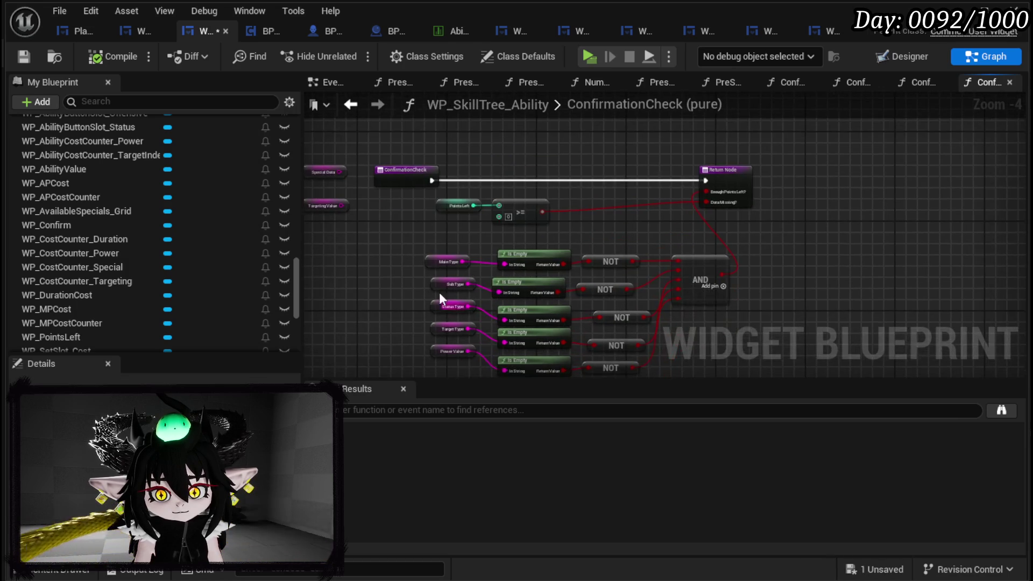
{"action": "mouse_move", "coordinate": [428, 322]}
{"action": "left_mouse_down"}
{"action": "mouse_move", "coordinate": [770, 208]}
{"action": "mouse_move", "coordinate": [675, 183]}
{"action": "mouse_move", "coordinate": [660, 188]}
{"action": "left_mouse_up"}
{"action": "left_click", "coordinate": [377, 125]}
{"action": "left_click", "coordinate": [32, 60]}
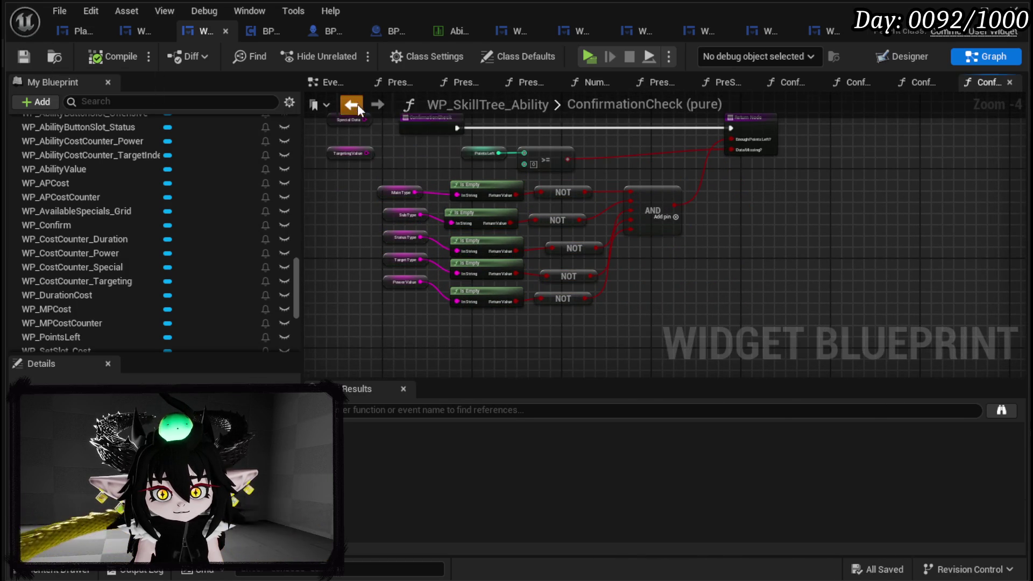
{"action": "left_click", "coordinate": [350, 104]}
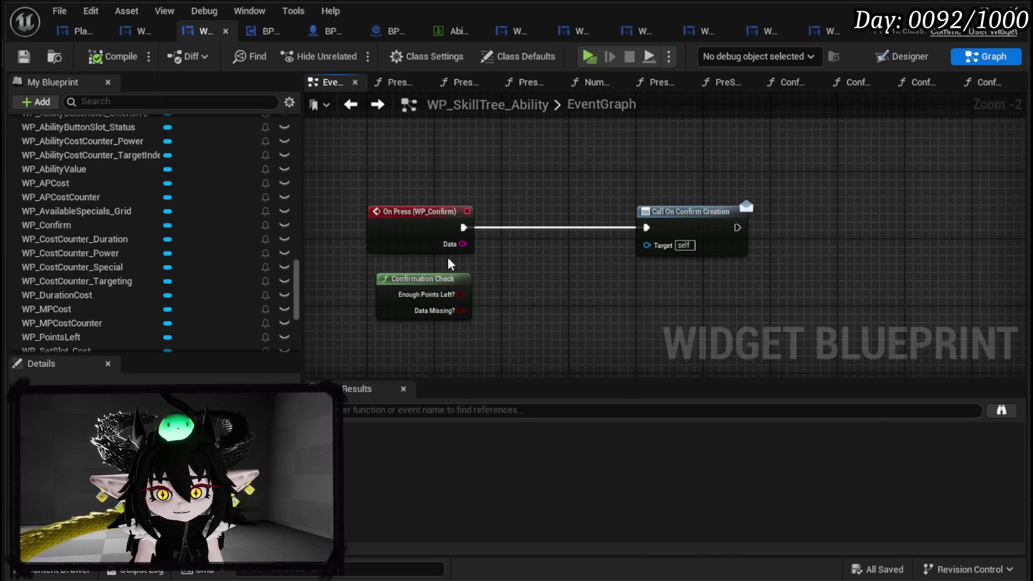
- Add two Boolean inputs, Points? and Data?, to the OnConfirmCreation event dispatcher
{"action": "left_click", "coordinate": [667, 225]}
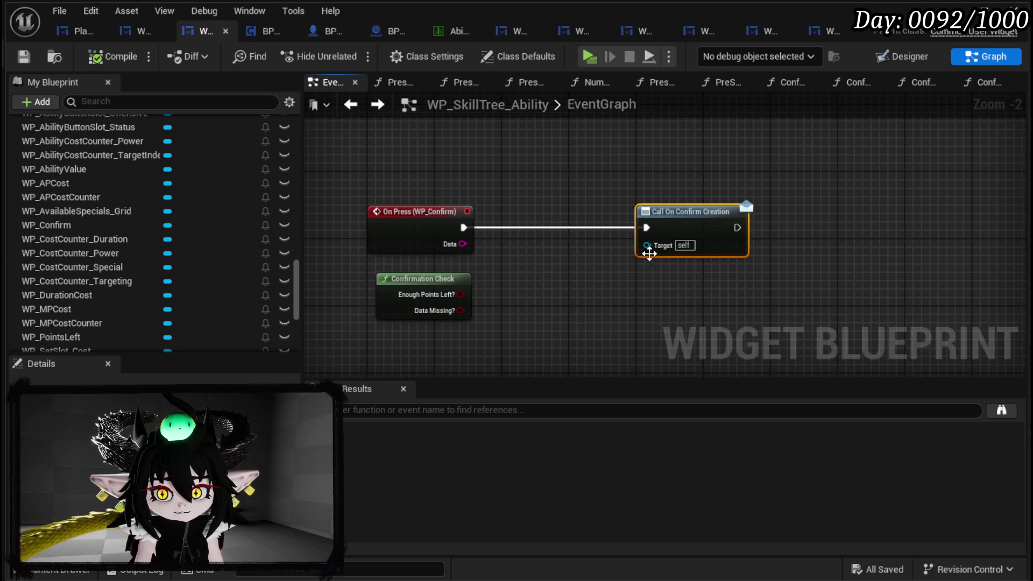
{"action": "scroll", "coordinate": [129, 312], "scroll_direction": "down", "scroll_amount": 5}
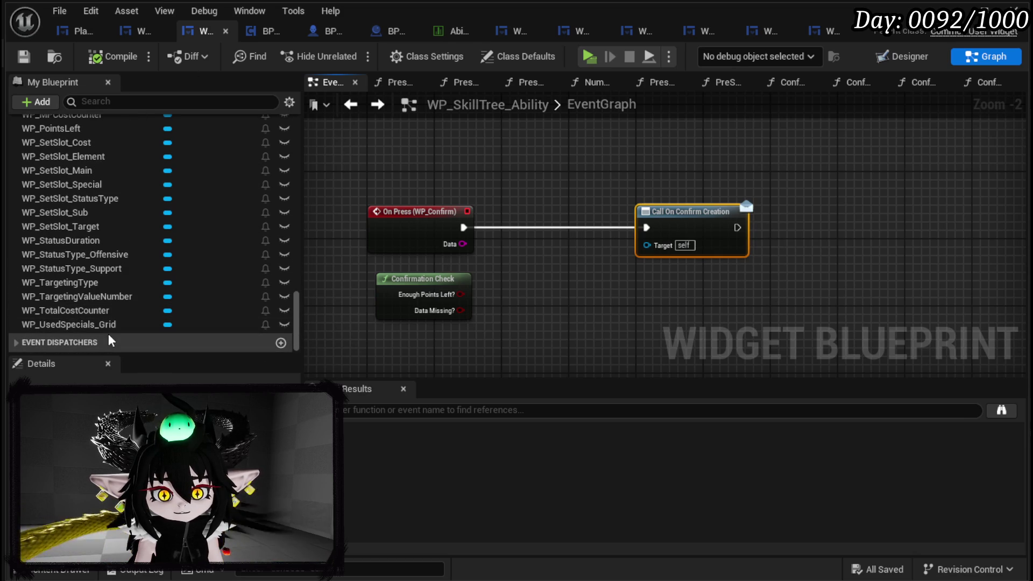
{"action": "left_click", "coordinate": [27, 342]}
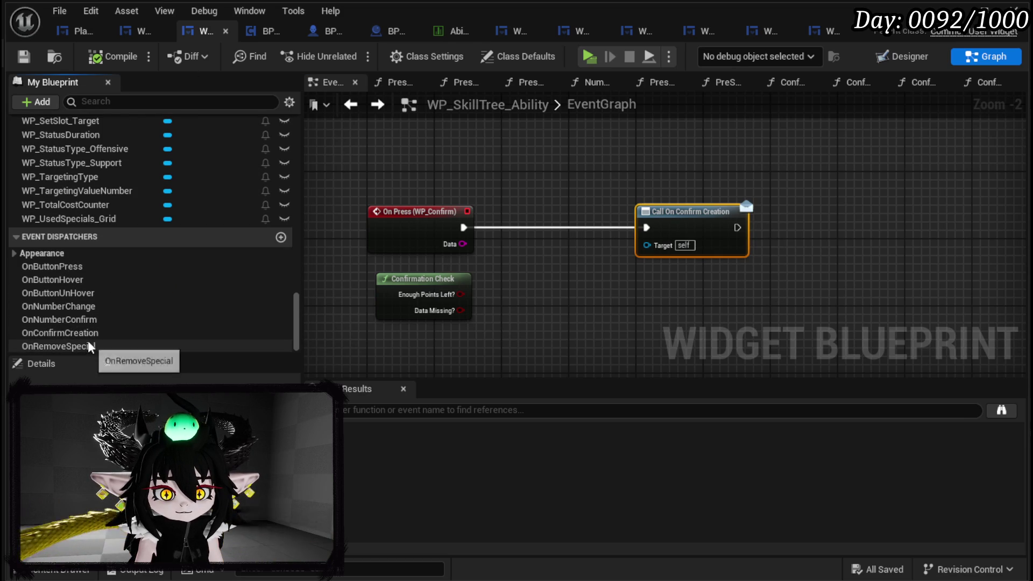
{"action": "left_click", "coordinate": [86, 321]}
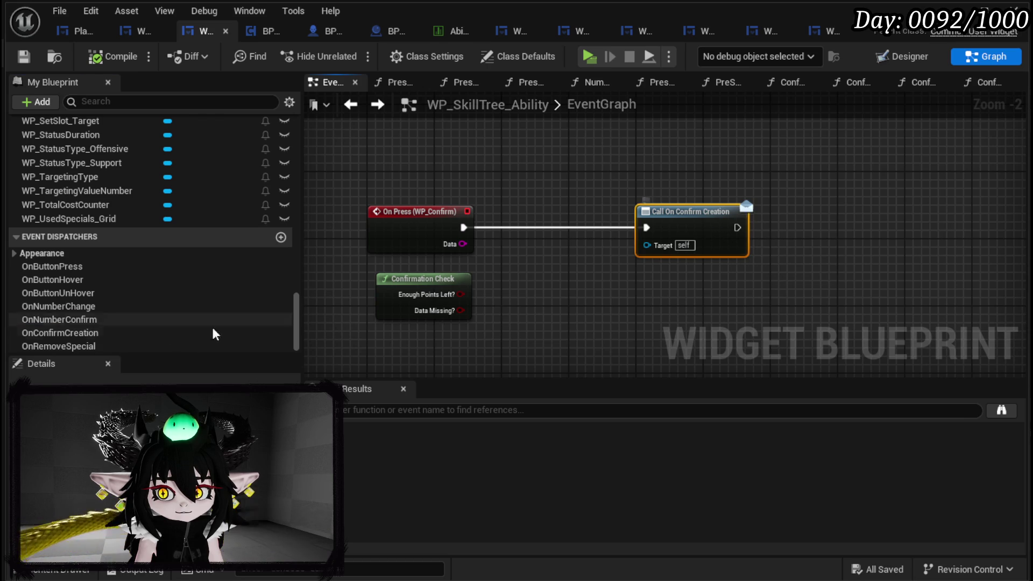
{"action": "left_click", "coordinate": [78, 335]}
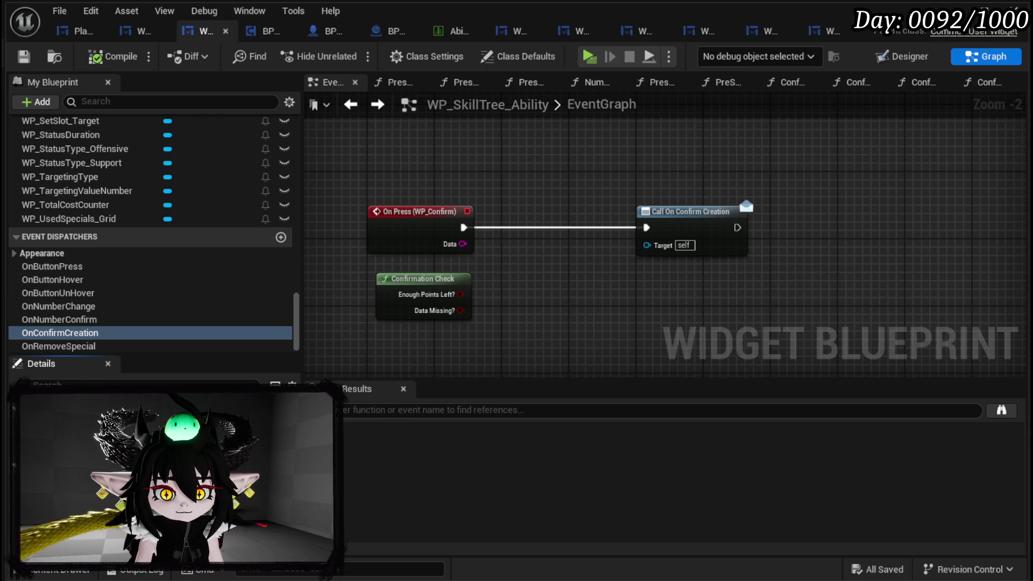
{"action": "left_click", "coordinate": [285, 412]}
{"action": "left_click", "coordinate": [285, 411]}
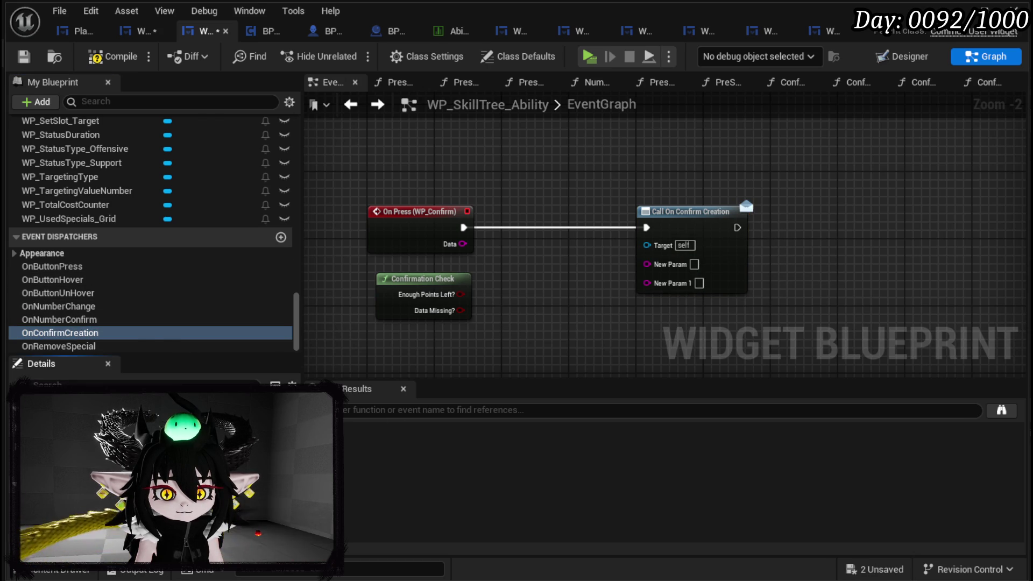
{"action": "left_click", "coordinate": [162, 428]}
{"action": "left_click", "coordinate": [188, 163]}
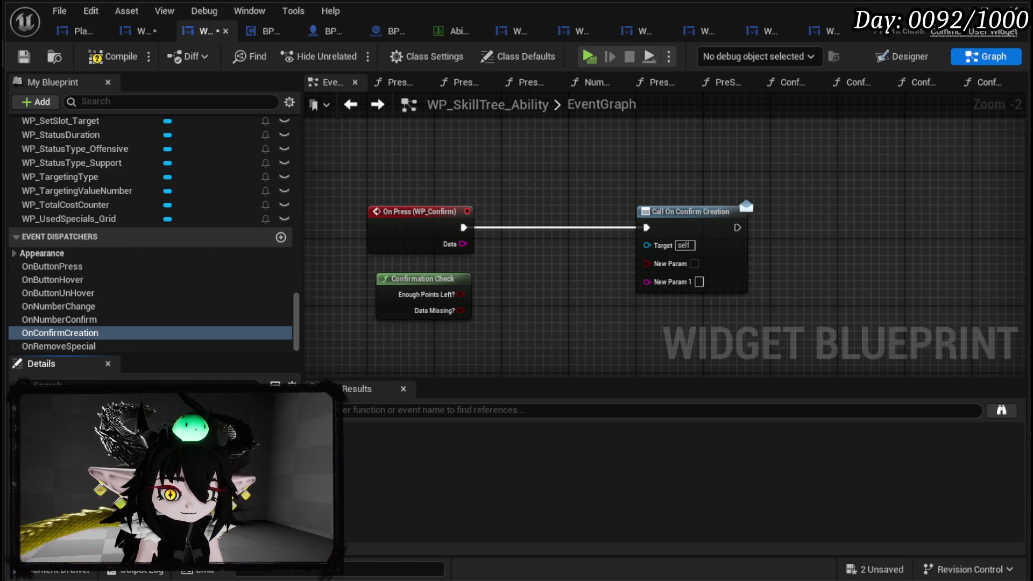
{"action": "left_click", "coordinate": [161, 428]}
{"action": "left_click", "coordinate": [195, 182]}
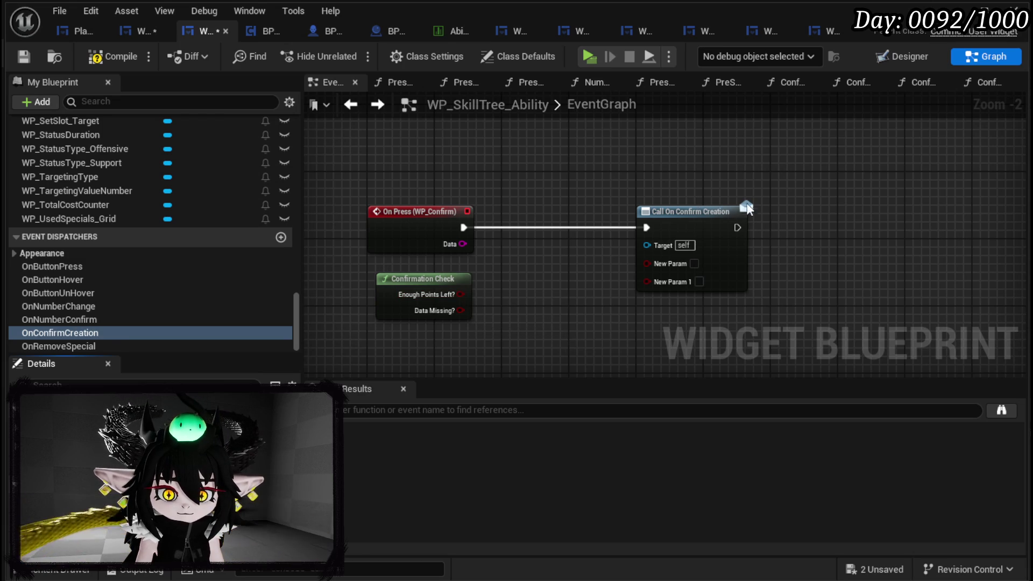
- Refresh Call On Confirm Creation, feed Confirmation Check's outputs into Points? and Data?, and compile
{"action": "left_click", "coordinate": [713, 214]}
{"action": "right_click", "coordinate": [711, 212]}
{"action": "left_click", "coordinate": [760, 319]}
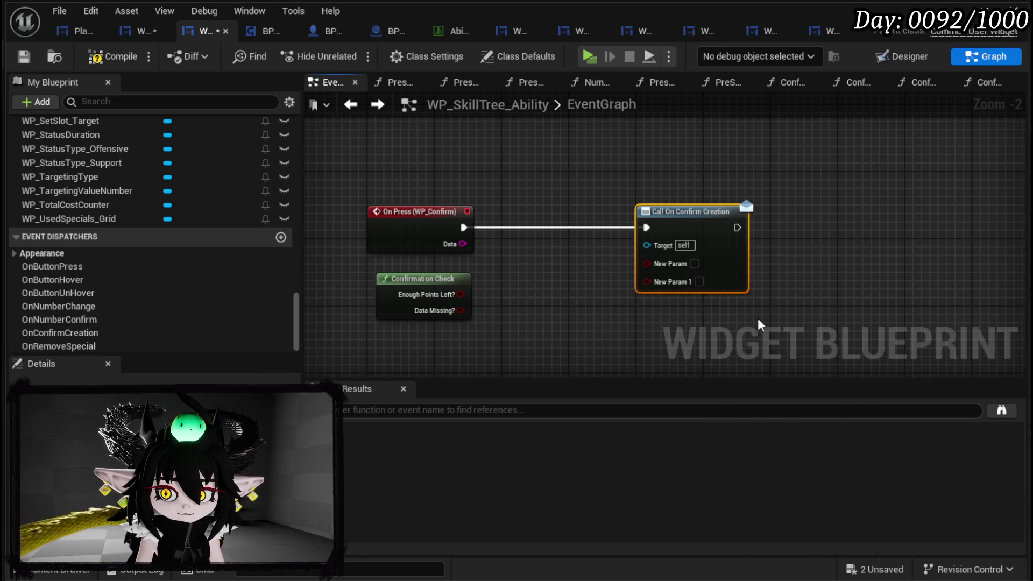
{"action": "left_click_drag", "start_coordinate": [460, 294], "coordinate": [648, 263]}
{"action": "left_click_drag", "start_coordinate": [461, 310], "coordinate": [657, 281]}
{"action": "left_click_drag", "start_coordinate": [425, 278], "coordinate": [551, 270]}
{"action": "left_click", "coordinate": [487, 172]}
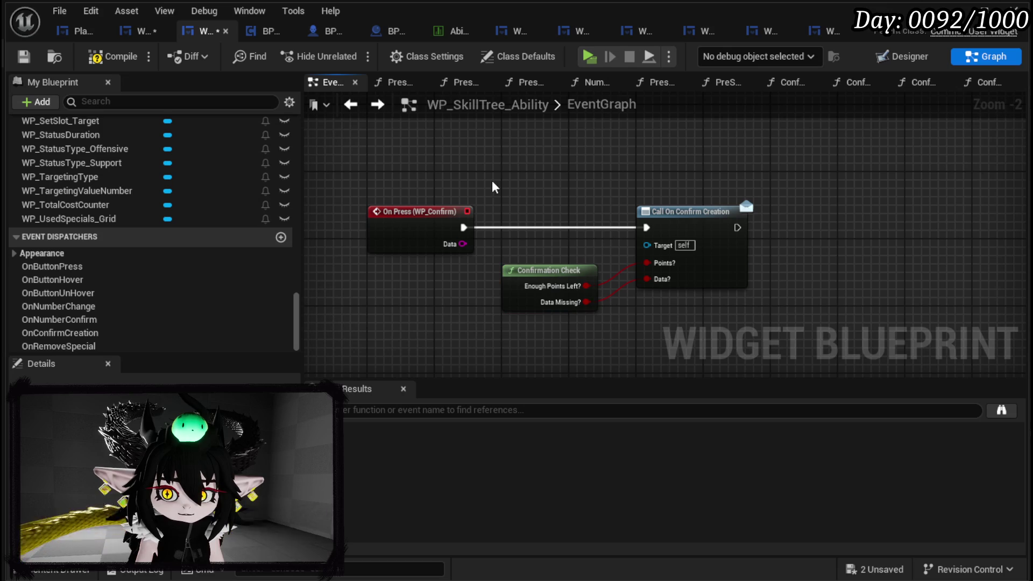
{"action": "left_click", "coordinate": [113, 56]}
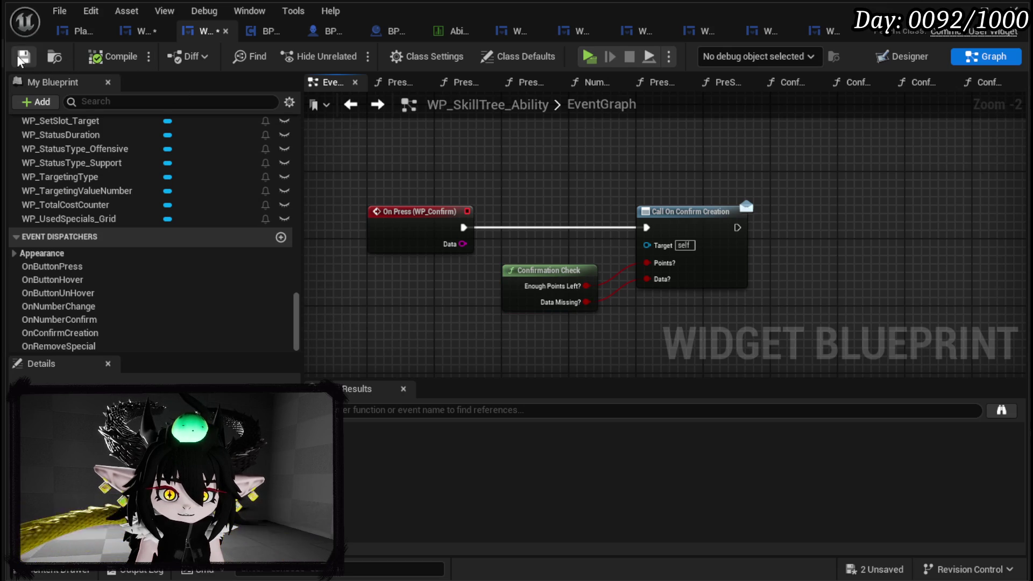
{"action": "left_click", "coordinate": [139, 31]}
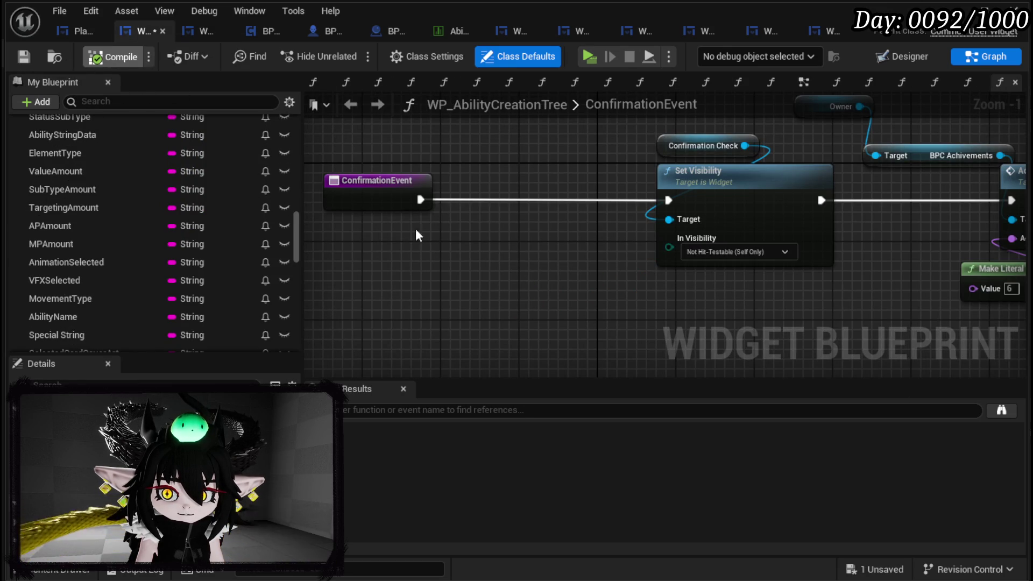
- Compile to find the signature error and give ConfirmationEvent inputs named Points? and Data?
{"action": "key", "text": "F7"}
{"action": "left_click", "coordinate": [393, 181]}
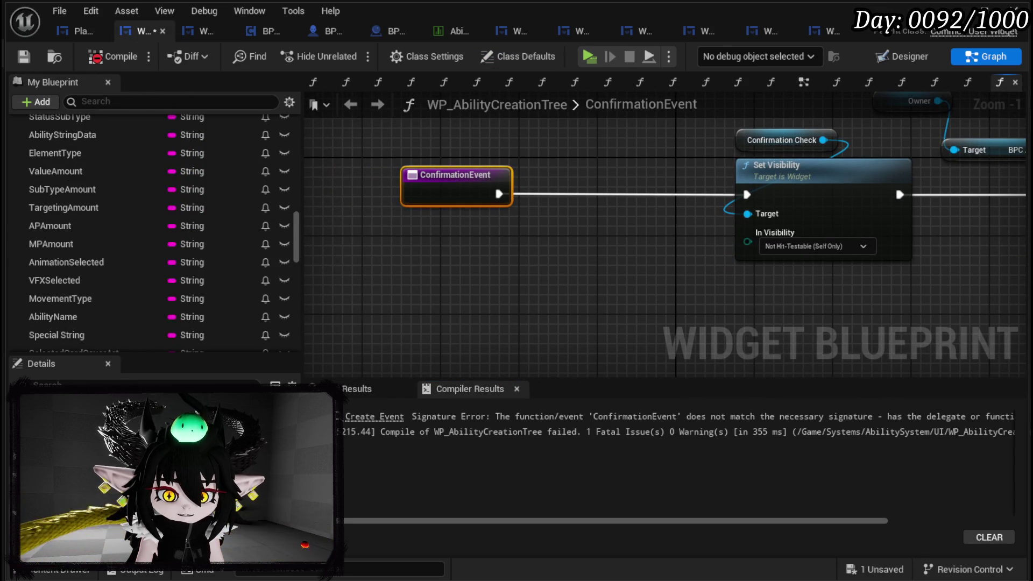
{"action": "left_click", "coordinate": [291, 473]}
{"action": "left_click", "coordinate": [290, 473]}
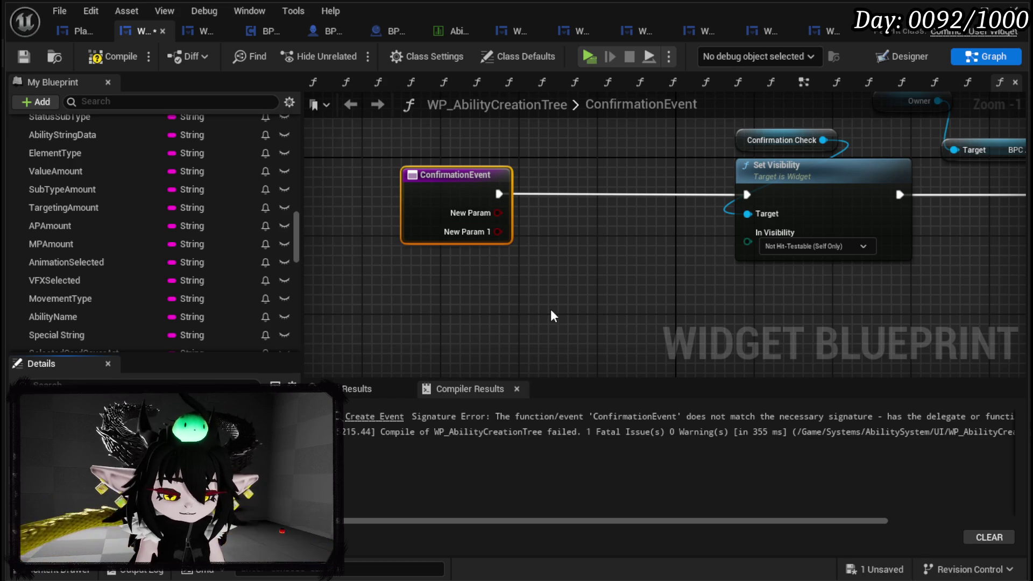
{"action": "type", "text": "Points"}
{"action": "key", "text": "Return"}
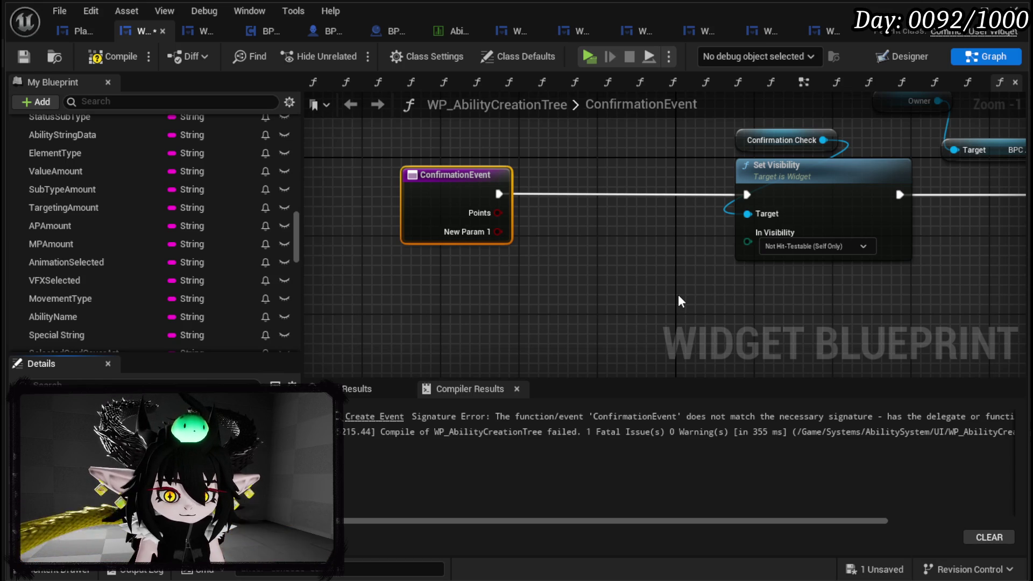
{"action": "key", "text": "Return"}
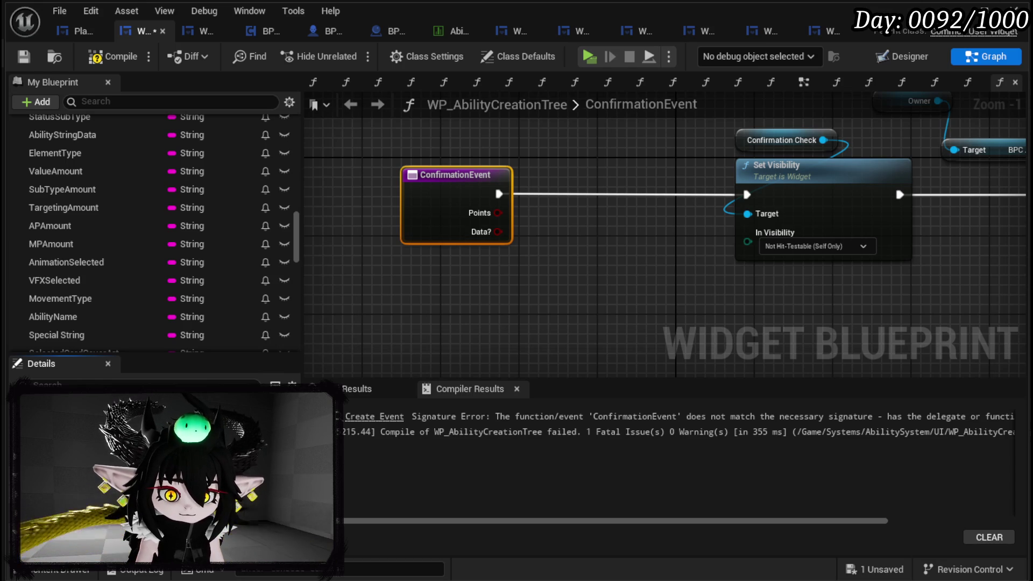
{"action": "key", "text": "Return"}
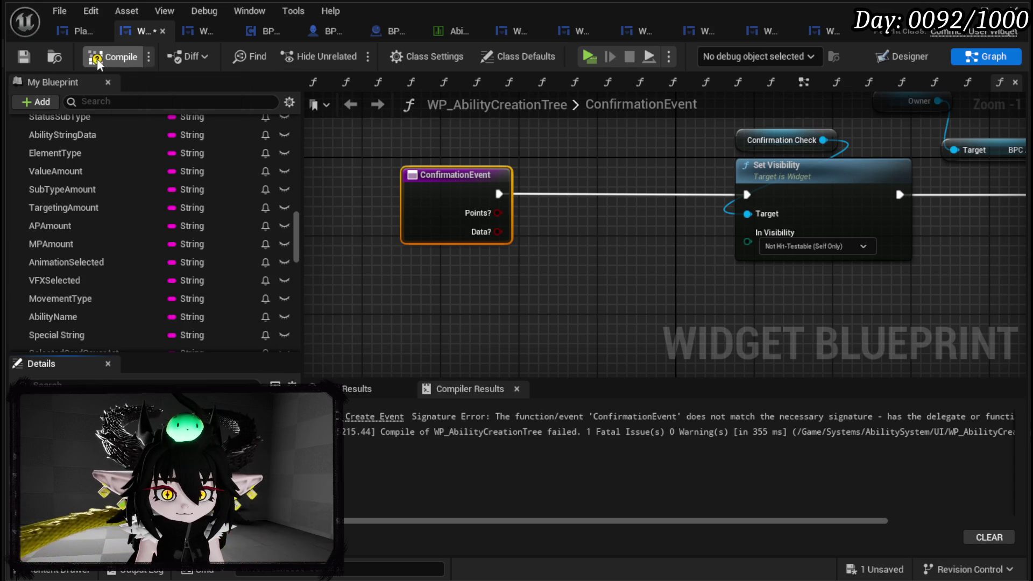
- Recompile WP_AbilityCreationTree, shift ConfirmationEvent left, and save all unsaved assets
{"action": "left_click", "coordinate": [30, 56]}
{"action": "scroll", "coordinate": [597, 208], "scroll_direction": "down", "scroll_amount": 5}
{"action": "scroll", "coordinate": [453, 225], "scroll_direction": "up", "scroll_amount": 1}
{"action": "scroll", "coordinate": [453, 225], "scroll_direction": "up", "scroll_amount": 4}
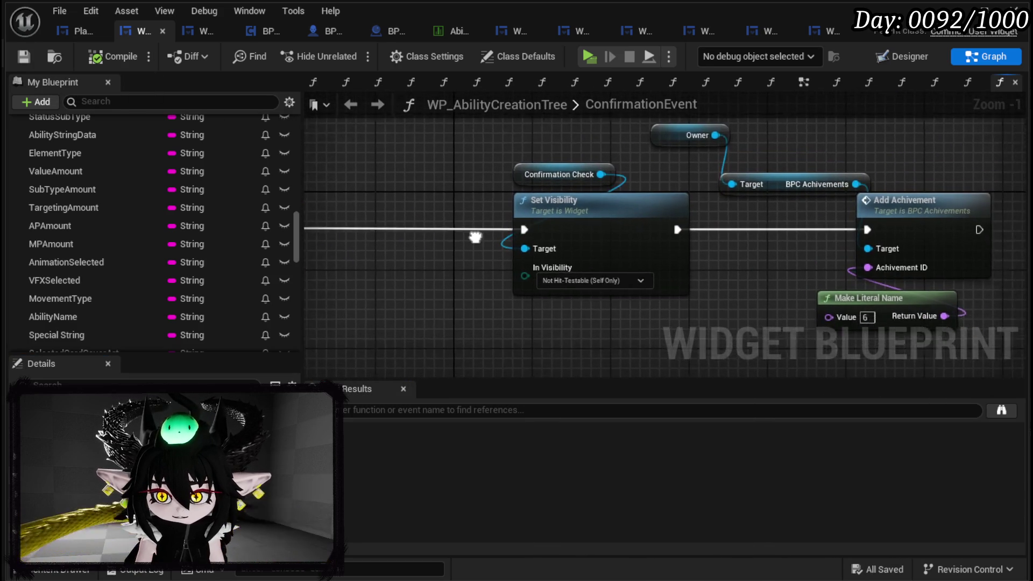
{"action": "scroll", "coordinate": [505, 242], "scroll_direction": "down", "scroll_amount": 3}
{"action": "left_click_drag", "start_coordinate": [531, 225], "coordinate": [434, 225]}
{"action": "left_click", "coordinate": [476, 202]}
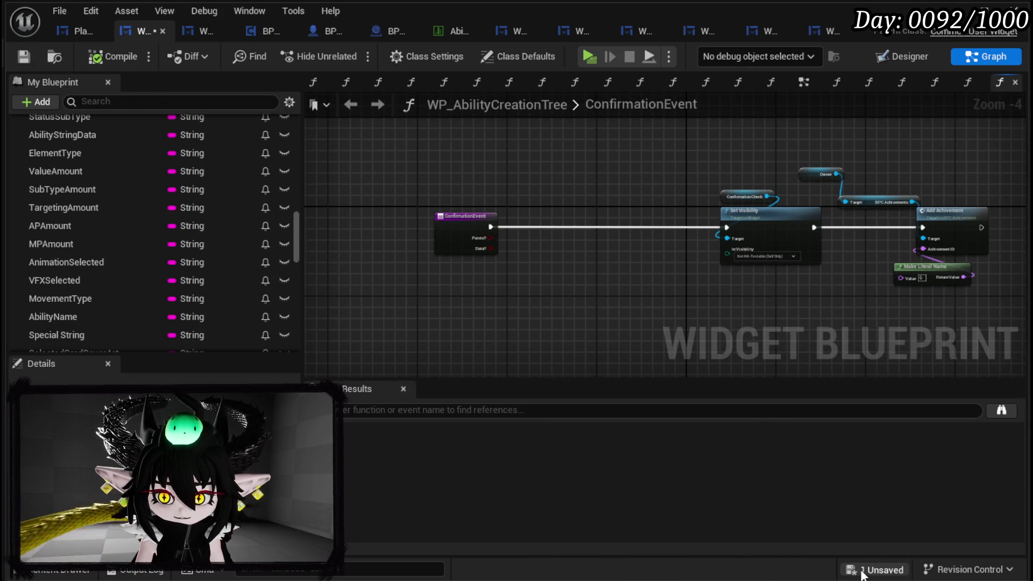
{"action": "left_click", "coordinate": [858, 575]}
{"action": "left_click", "coordinate": [758, 525]}
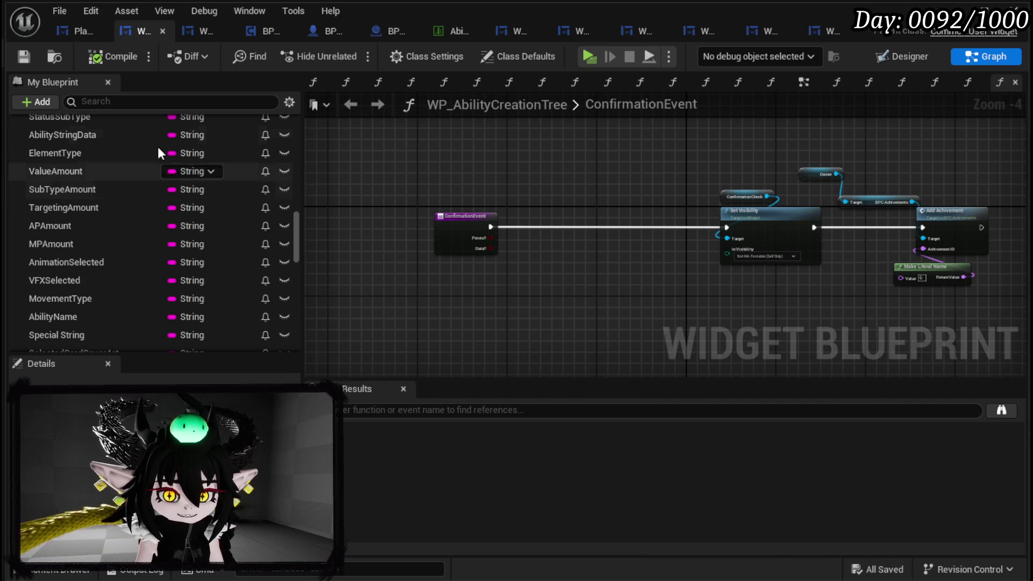
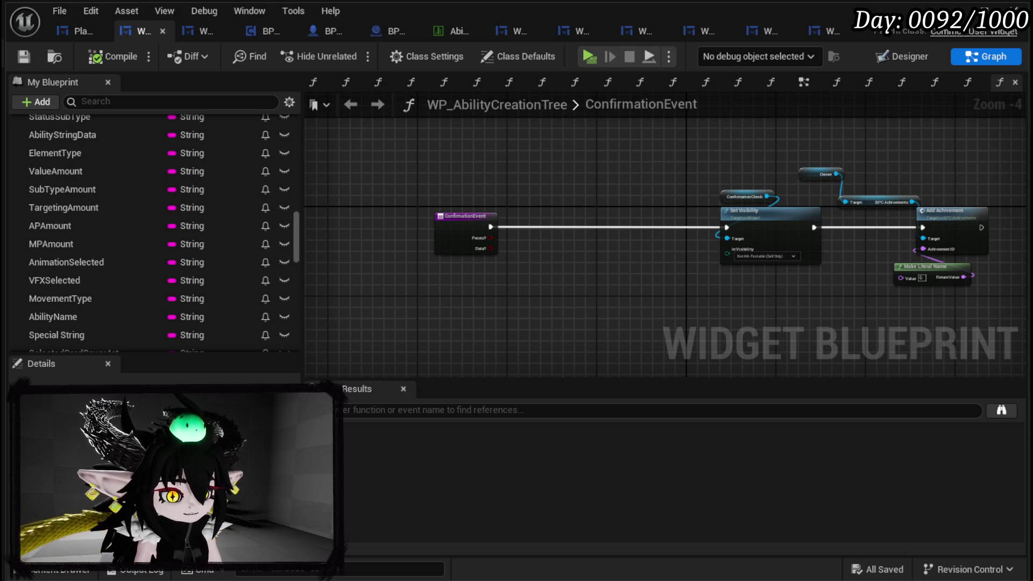
- Move the Confirmation Check getter up and further left in the ConfirmationEvent graph
{"action": "scroll", "coordinate": [530, 295], "scroll_direction": "up", "scroll_amount": 2}
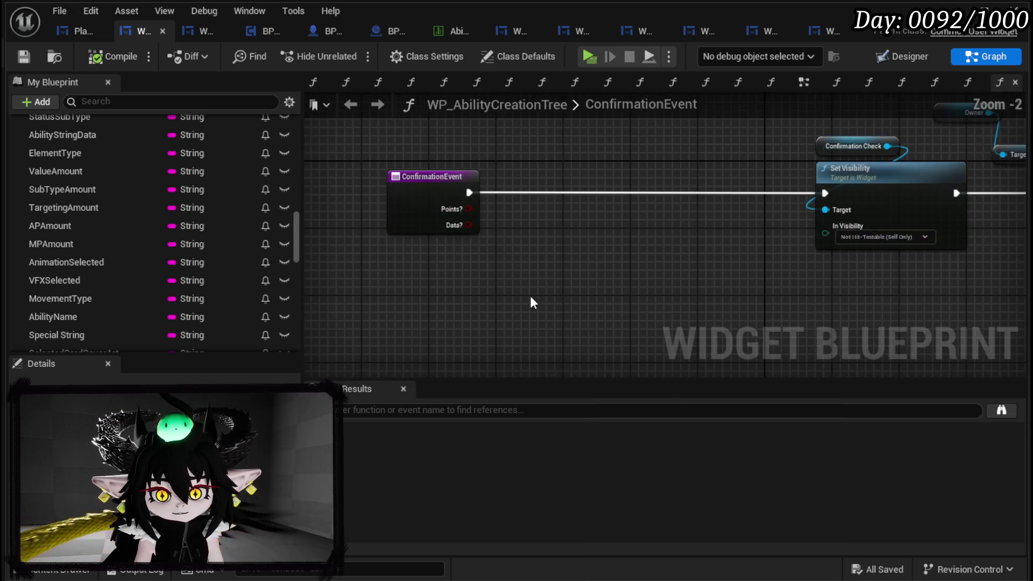
{"action": "left_click_drag", "start_coordinate": [531, 292], "coordinate": [318, 294]}
{"action": "left_click_drag", "start_coordinate": [461, 288], "coordinate": [653, 309]}
{"action": "left_click_drag", "start_coordinate": [646, 181], "coordinate": [546, 138]}
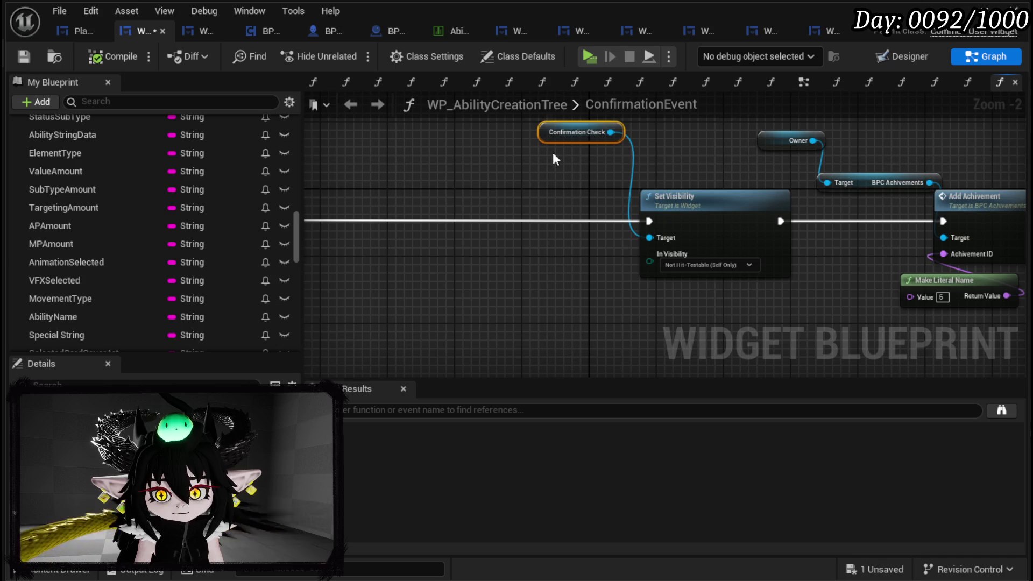
{"action": "left_click_drag", "start_coordinate": [587, 201], "coordinate": [699, 260]}
{"action": "left_click_drag", "start_coordinate": [624, 182], "coordinate": [435, 195]}
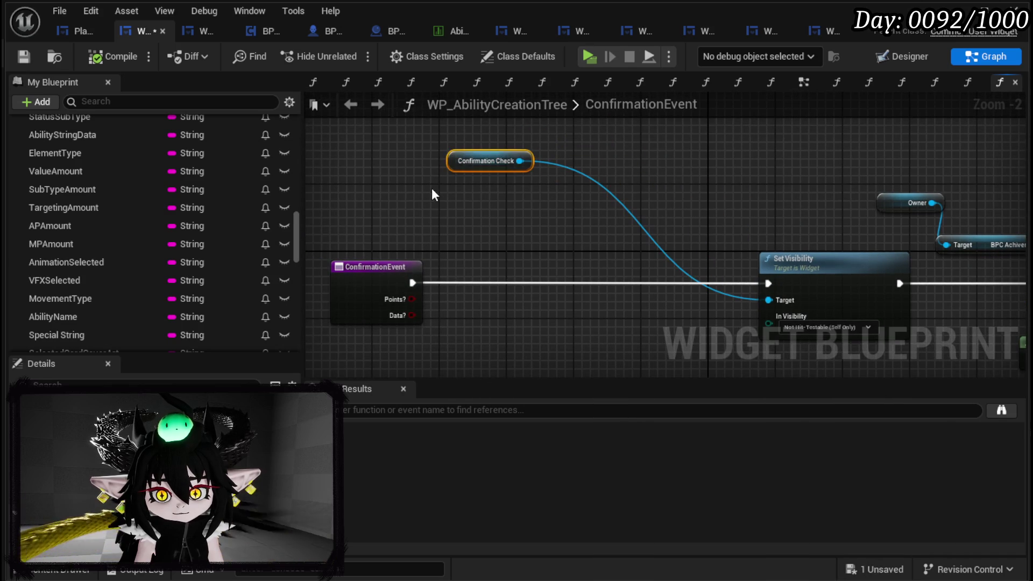
{"action": "left_click_drag", "start_coordinate": [466, 161], "coordinate": [516, 152]}
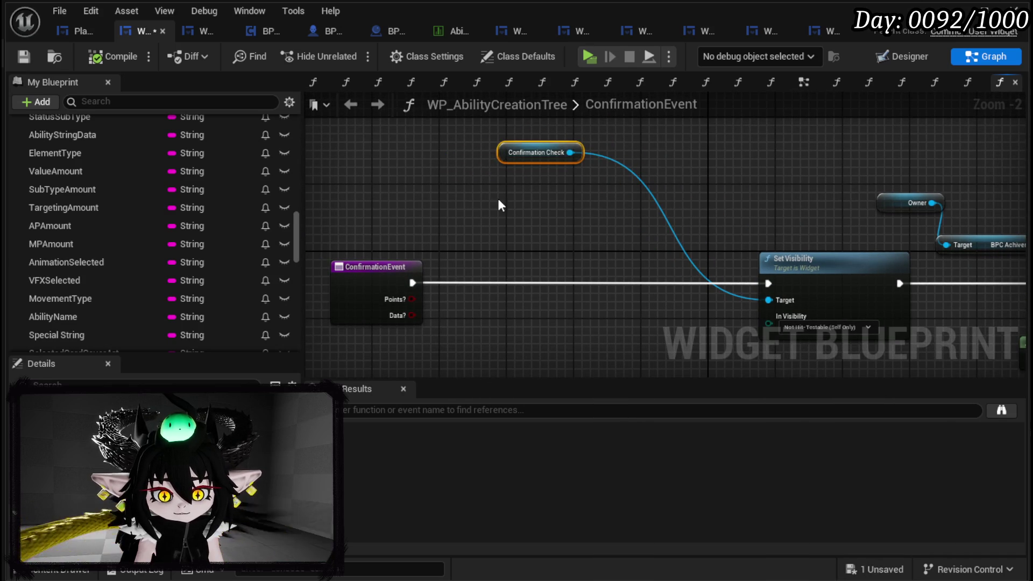
{"action": "left_click", "coordinate": [558, 139]}
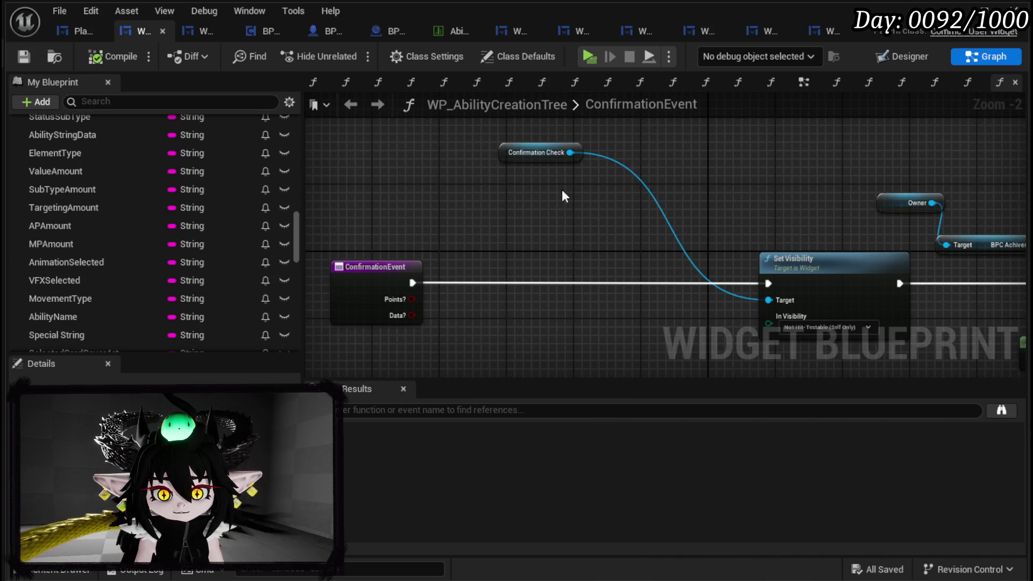
- Shift the ConfirmationEvent node left and bring up the graph's actions list
{"action": "left_click_drag", "start_coordinate": [562, 190], "coordinate": [662, 138]}
{"action": "left_click_drag", "start_coordinate": [485, 224], "coordinate": [391, 226]}
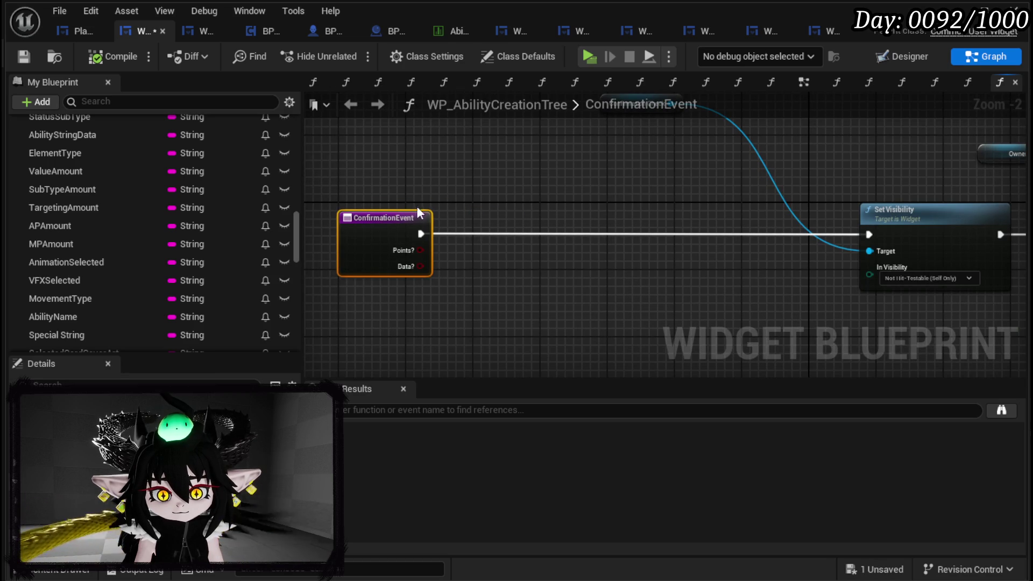
{"action": "left_click_drag", "start_coordinate": [338, 342], "coordinate": [398, 253]}
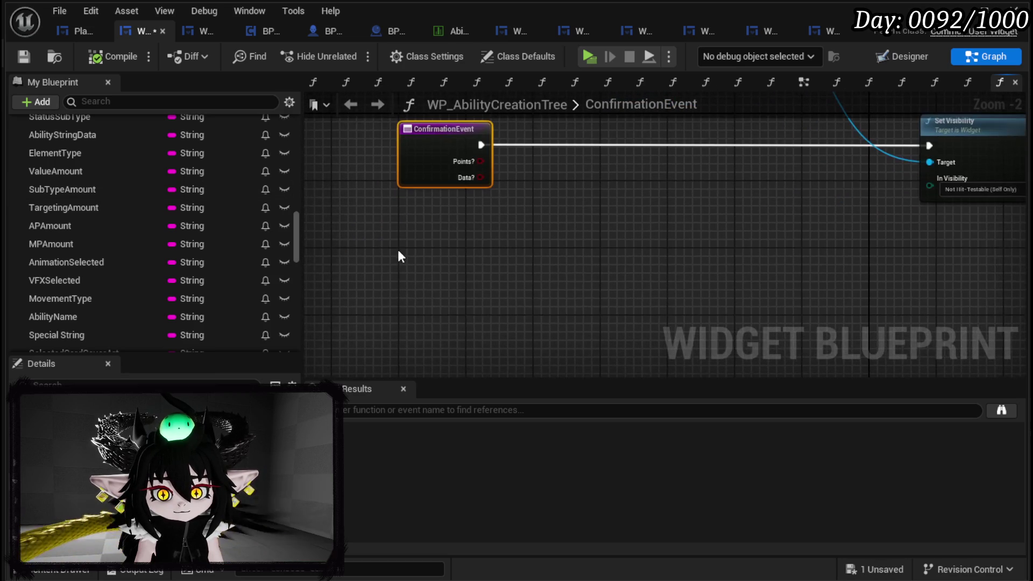
{"action": "right_click", "coordinate": [401, 250]}
{"action": "left_click", "coordinate": [399, 241]}
{"action": "scroll", "coordinate": [224, 239], "scroll_direction": "down", "scroll_amount": 10}
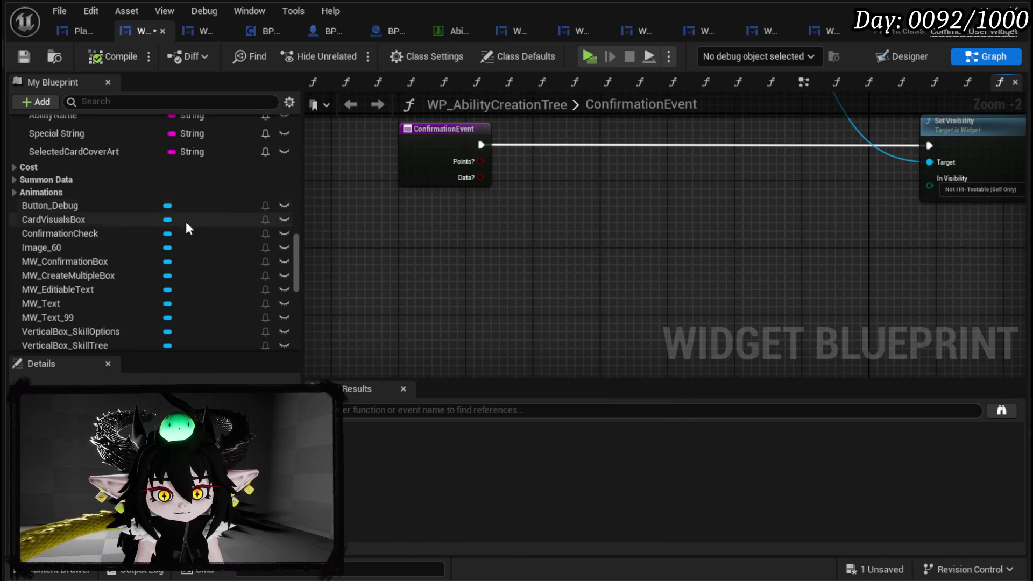
{"action": "scroll", "coordinate": [206, 228], "scroll_direction": "down", "scroll_amount": 5}
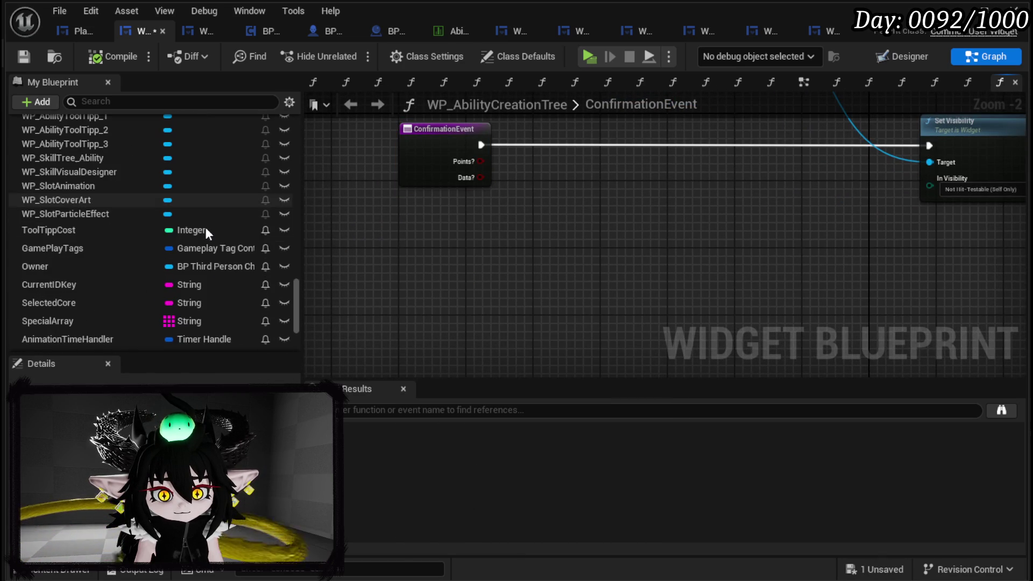
{"action": "right_click", "coordinate": [424, 250]}
{"action": "scroll", "coordinate": [190, 232], "scroll_direction": "up", "scroll_amount": 10}
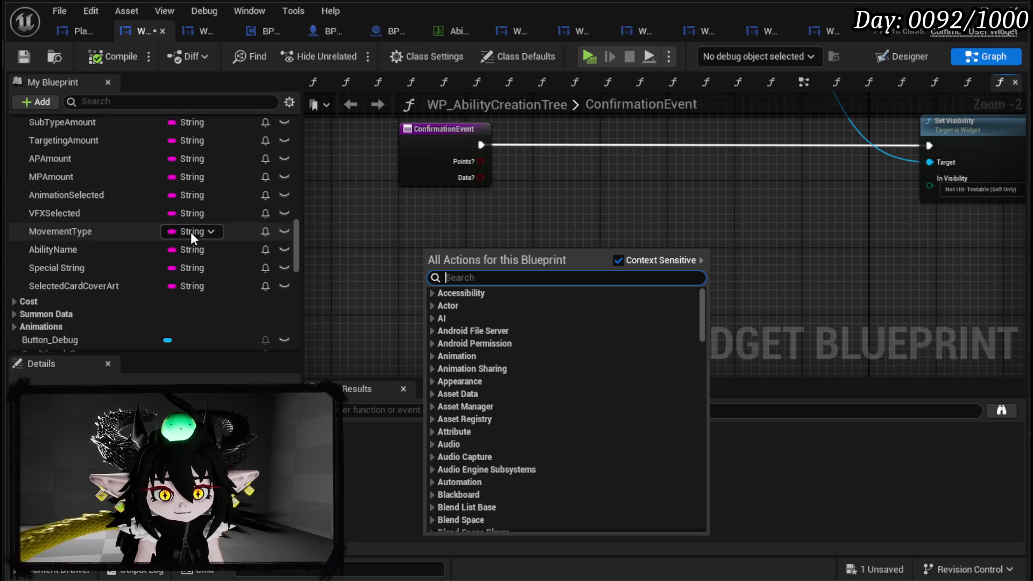
{"action": "scroll", "coordinate": [192, 231], "scroll_direction": "up", "scroll_amount": 15}
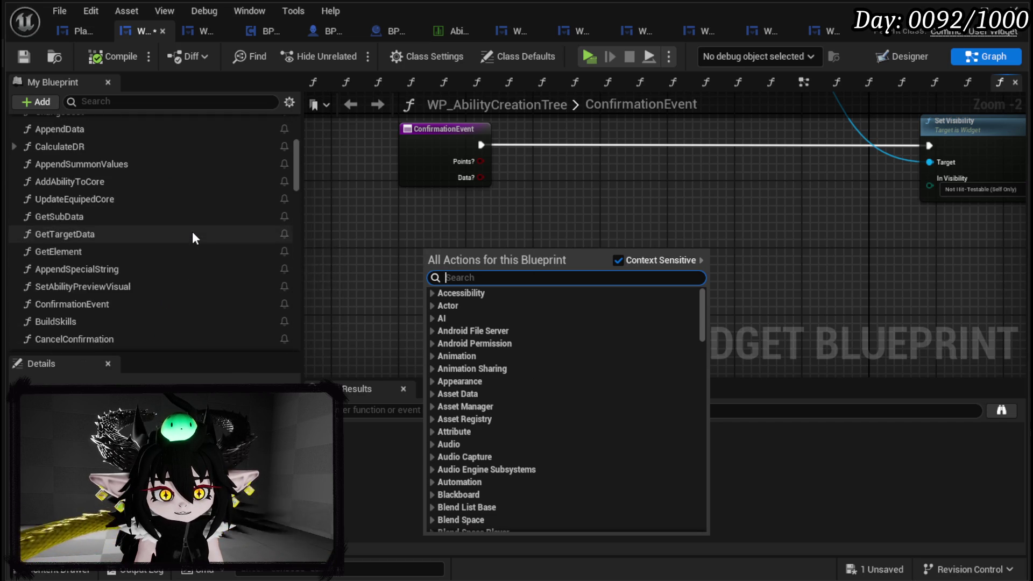
- Create a new function named CostCheck and add a Get APAmount node
{"action": "left_click", "coordinate": [281, 163]}
{"action": "type", "text": "CostCheck"}
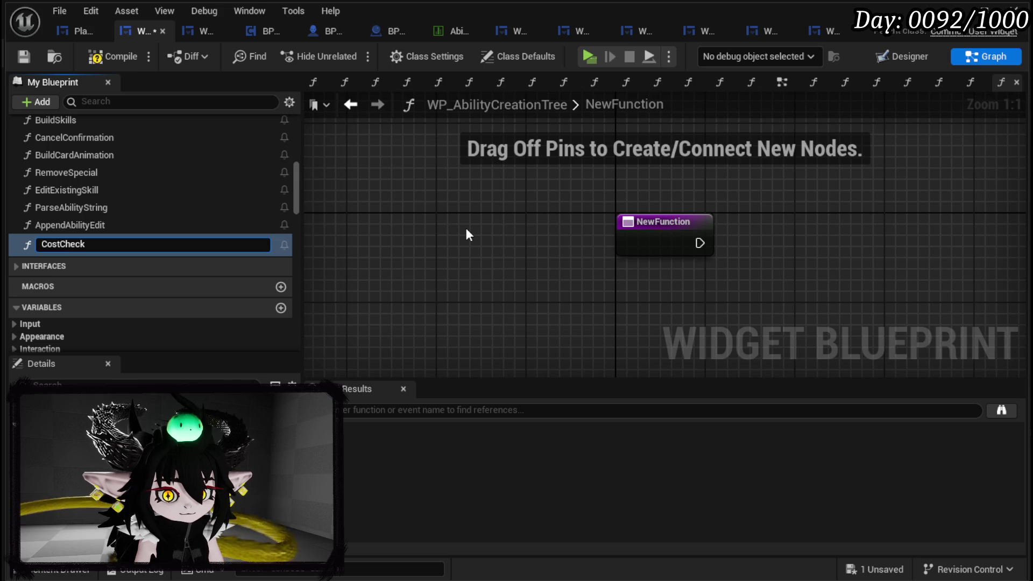
{"action": "key", "text": "Return"}
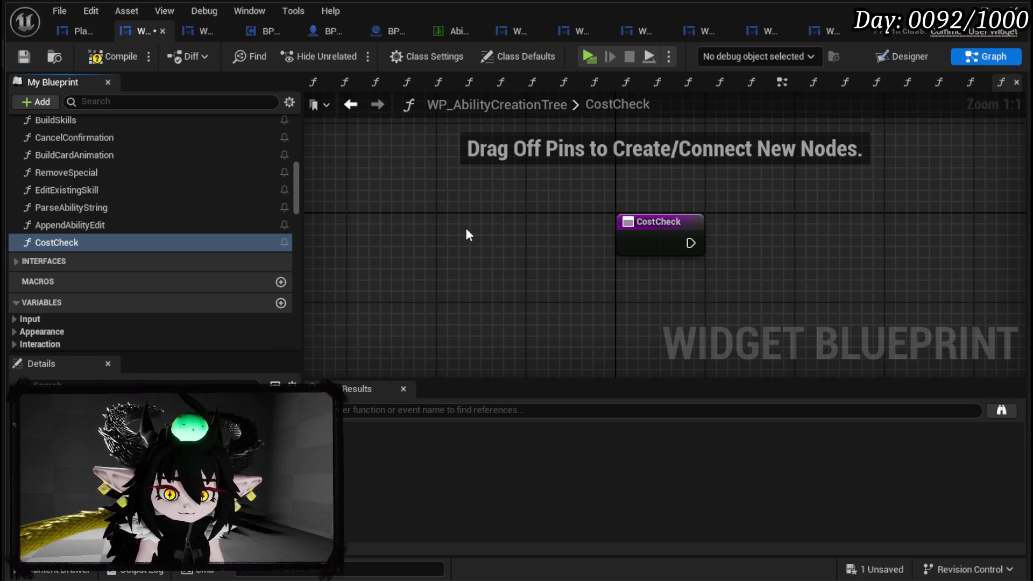
{"action": "right_click", "coordinate": [420, 244]}
{"action": "type", "text": "get Ap"}
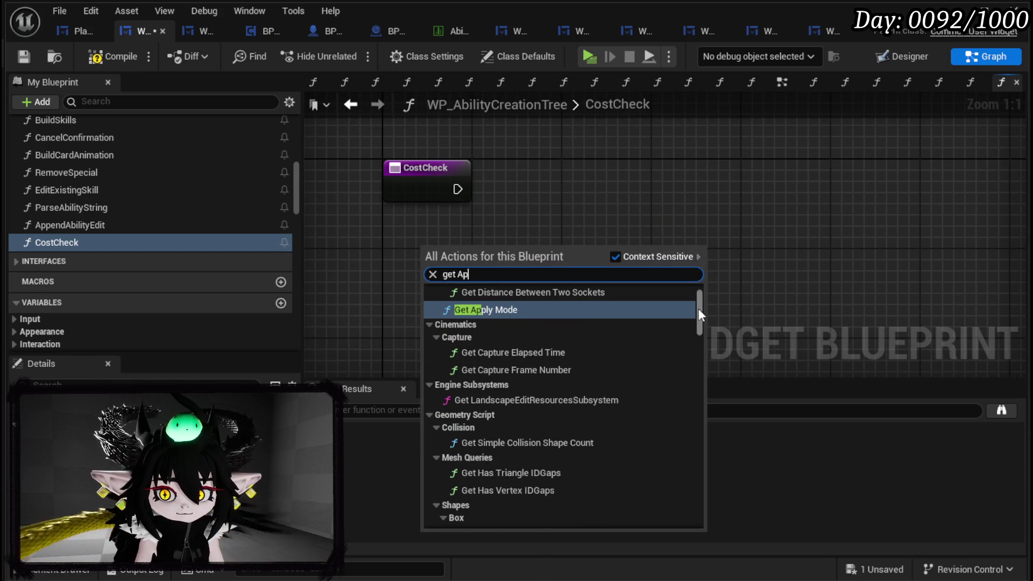
{"action": "left_click_drag", "start_coordinate": [698, 308], "coordinate": [683, 521]}
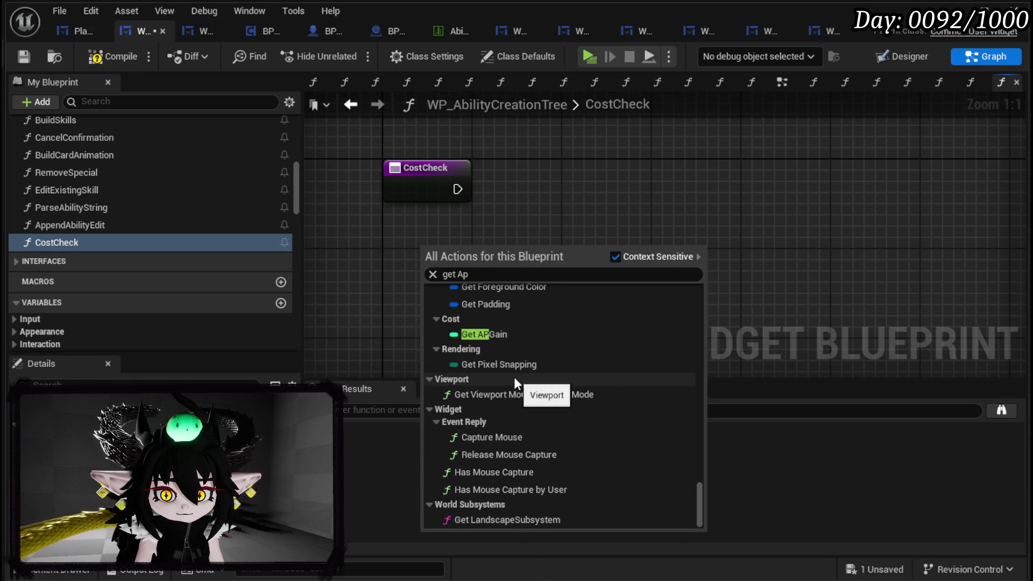
{"action": "scroll", "coordinate": [515, 376], "scroll_direction": "up", "scroll_amount": 3}
{"action": "left_click", "coordinate": [504, 329]}
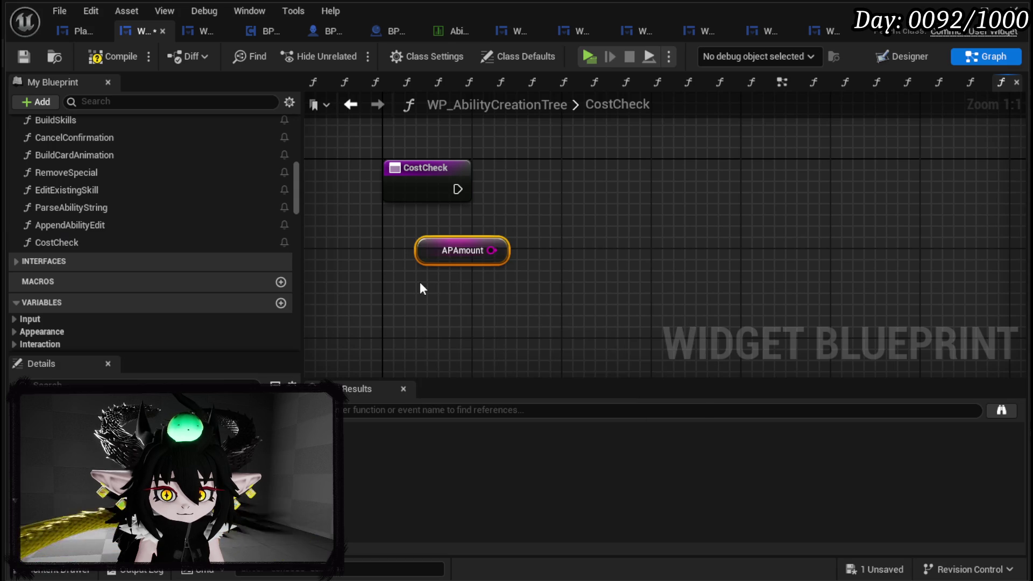
- Add Get MPAmount and Get Main Type getters, place Main Type above CostCheck, then compile and save
{"action": "right_click", "coordinate": [420, 282]}
{"action": "type", "text": "get MP Amount"}
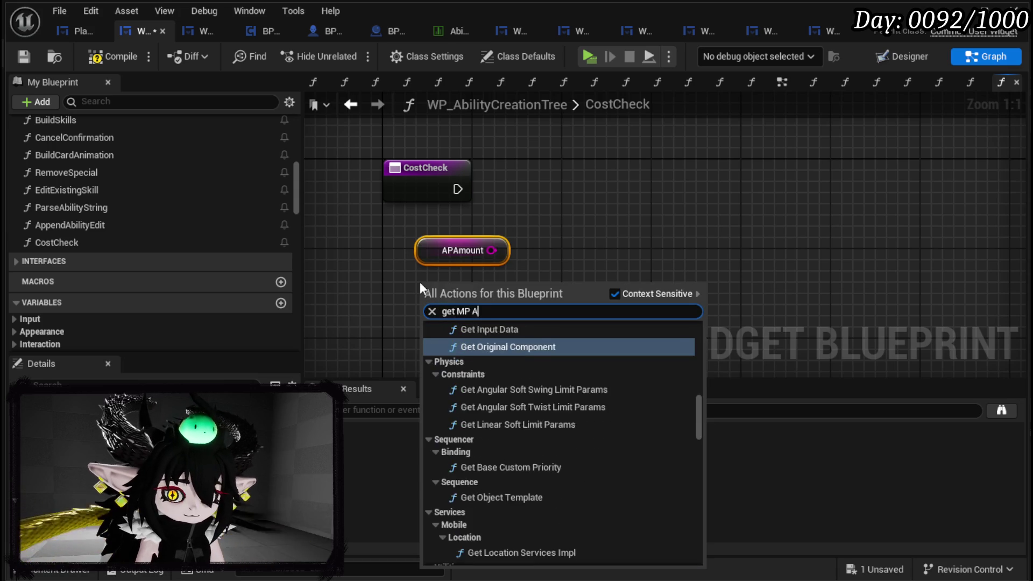
{"action": "key", "text": "Return"}
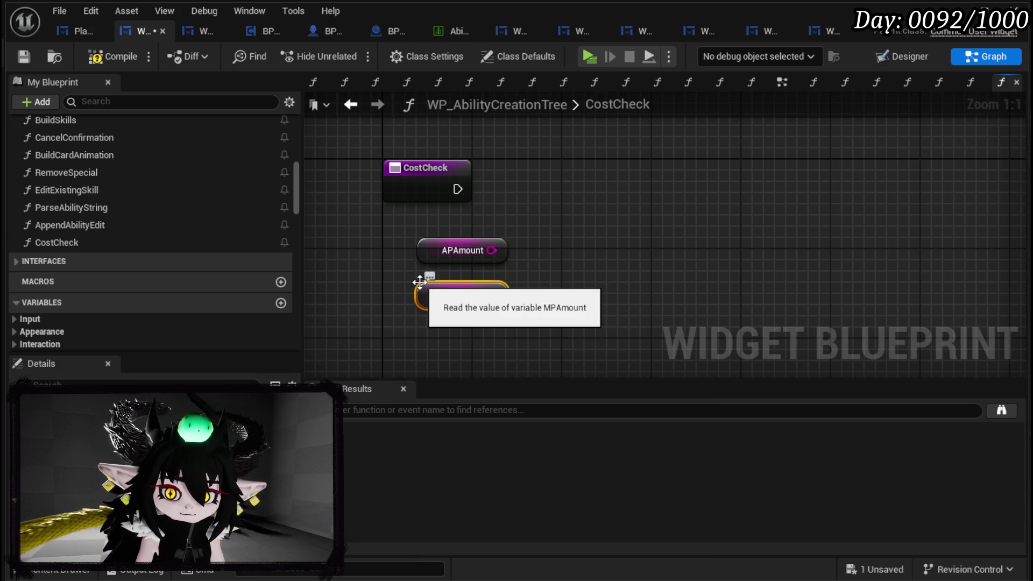
{"action": "right_click", "coordinate": [554, 238]}
{"action": "type", "text": "get"}
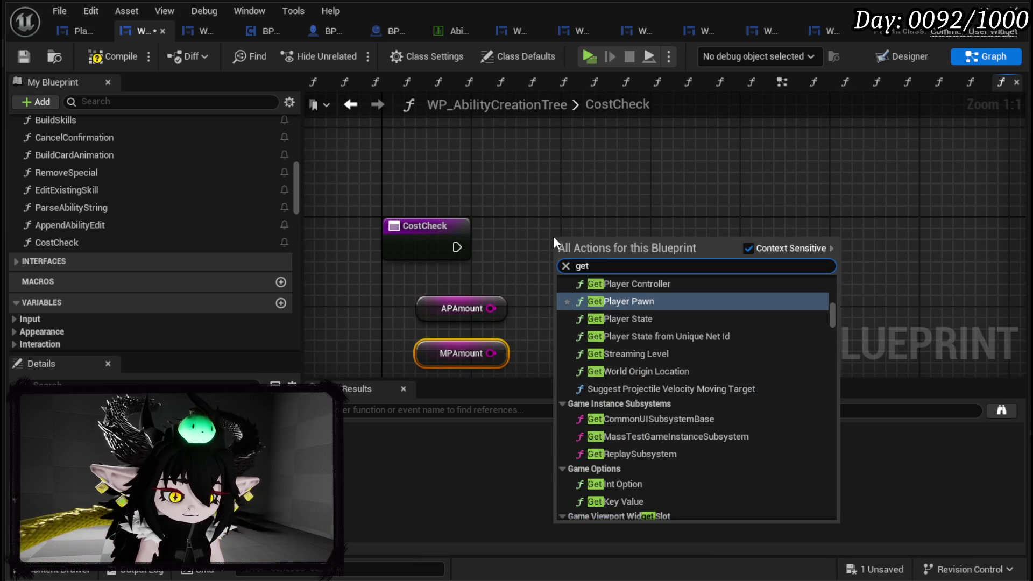
{"action": "type", "text": " Main Type"}
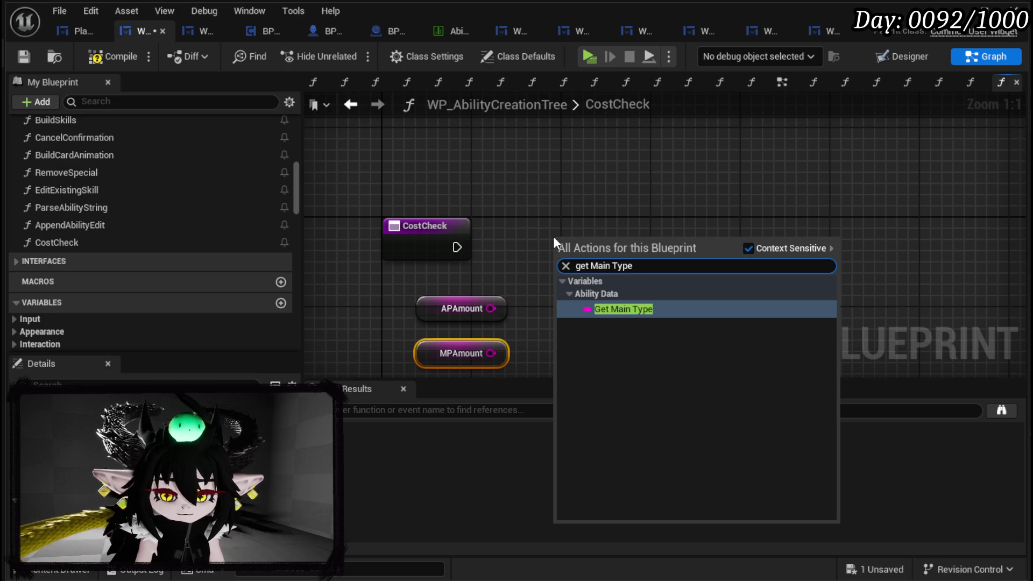
{"action": "left_click", "coordinate": [648, 310]}
{"action": "mouse_move", "coordinate": [567, 237]}
{"action": "left_mouse_down"}
{"action": "mouse_move", "coordinate": [430, 178]}
{"action": "mouse_move", "coordinate": [433, 158]}
{"action": "left_mouse_up"}
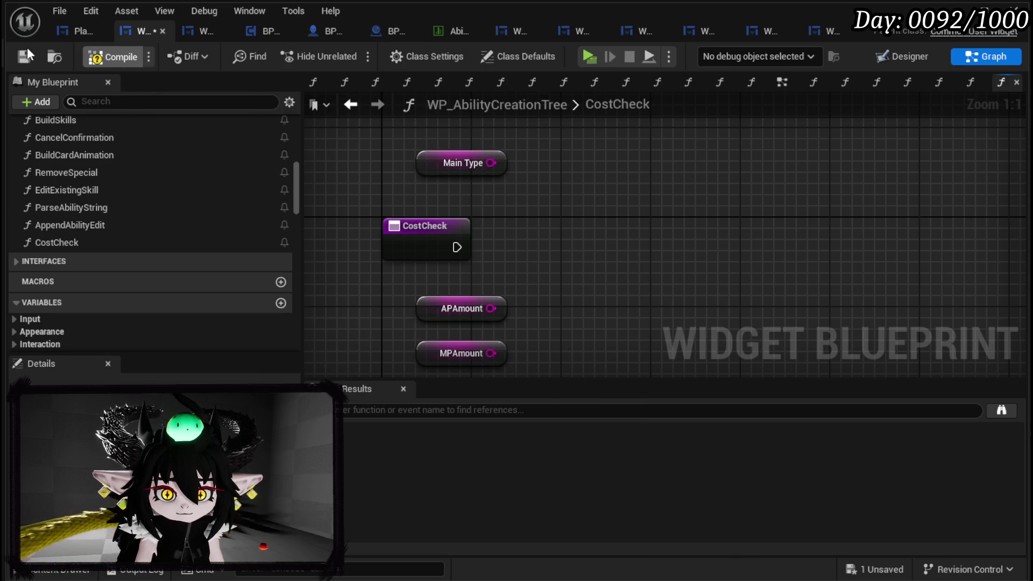
{"action": "left_click", "coordinate": [23, 56]}
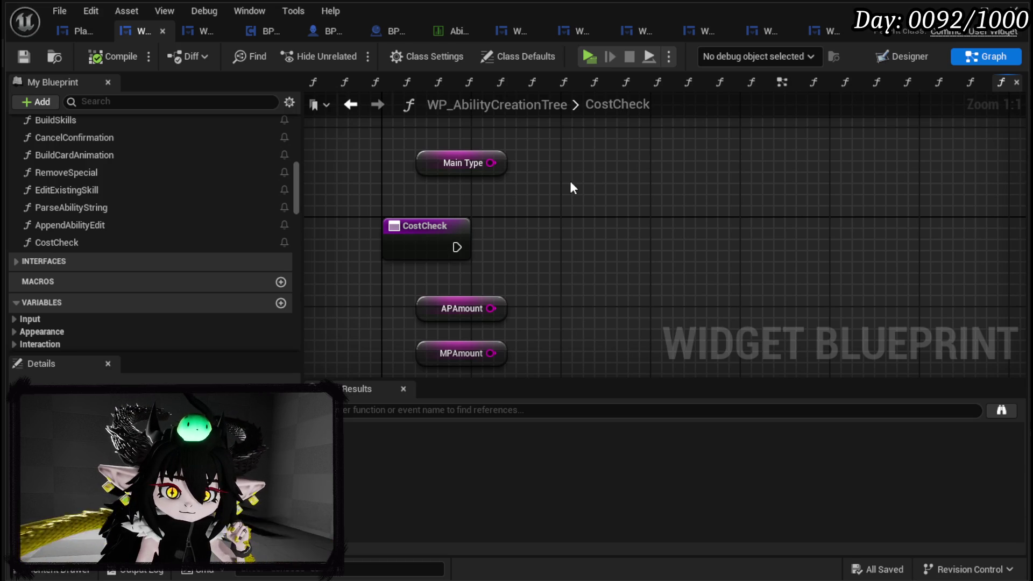
{"action": "left_click_drag", "start_coordinate": [571, 183], "coordinate": [569, 172]}
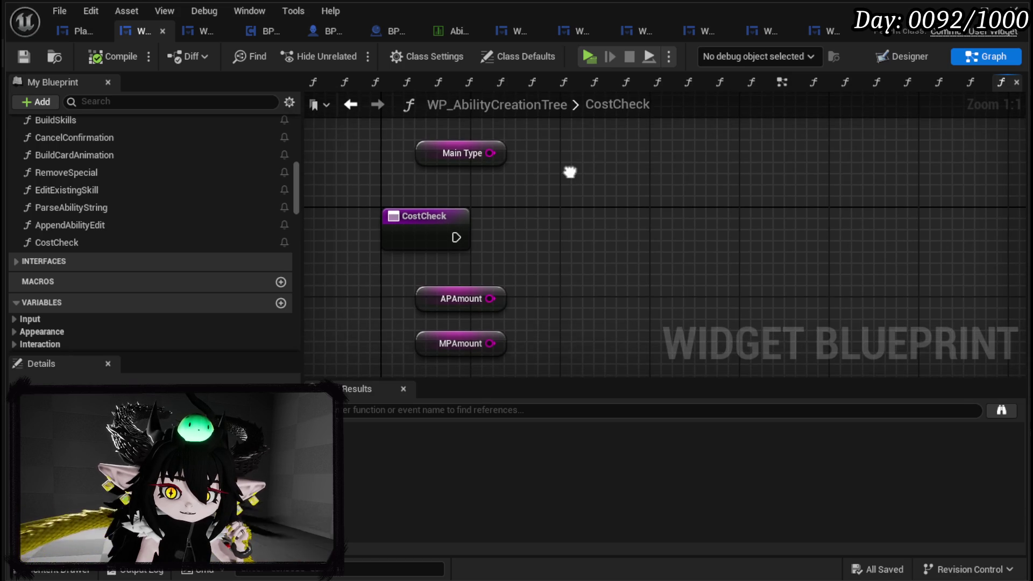
- Feed Main Type into a Switch on String with cases Damage, Healing, Card and Summon
{"action": "left_click_drag", "start_coordinate": [490, 153], "coordinate": [574, 200]}
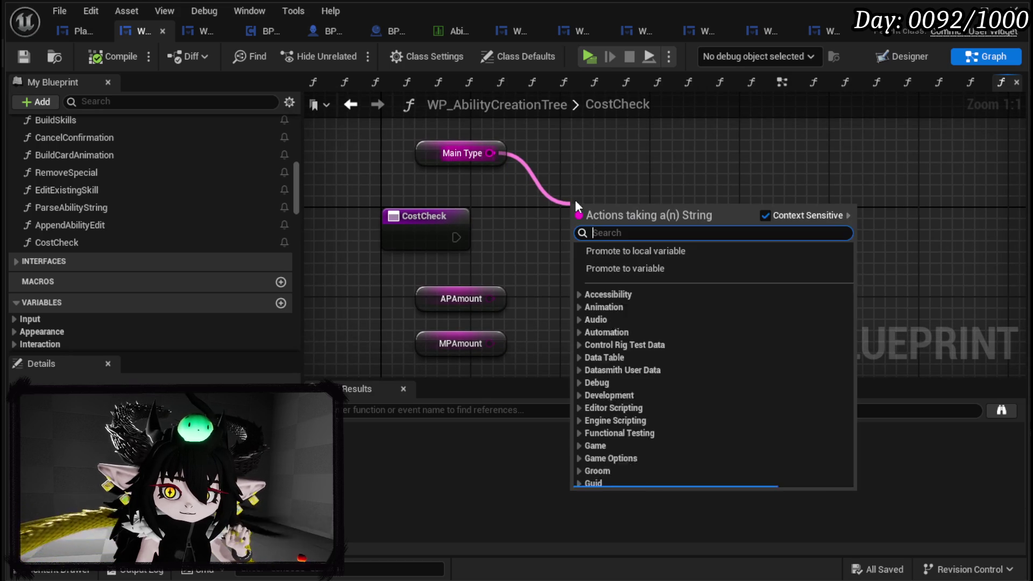
{"action": "type", "text": "swit"}
{"action": "key", "text": "Return"}
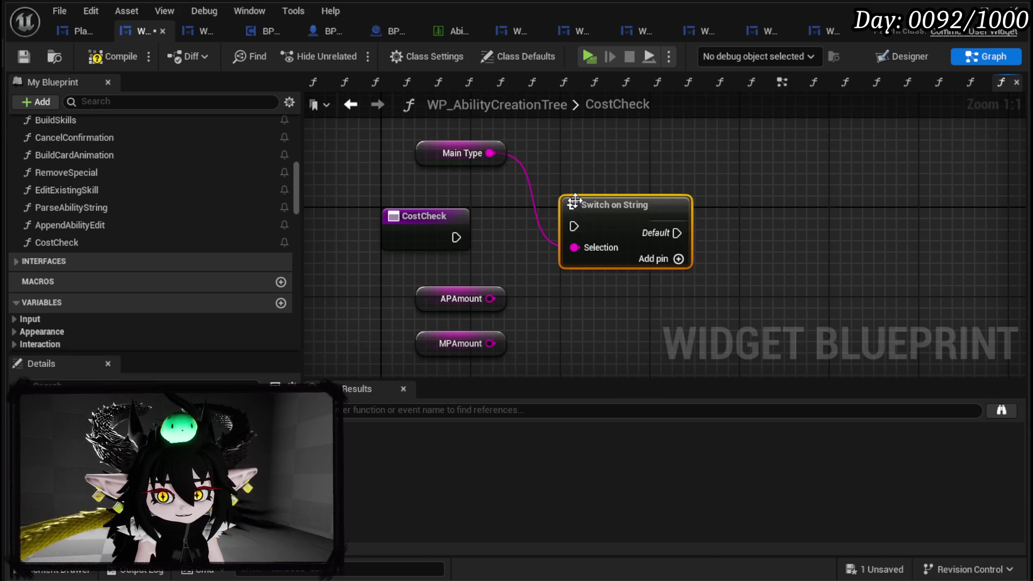
{"action": "left_click", "coordinate": [678, 259]}
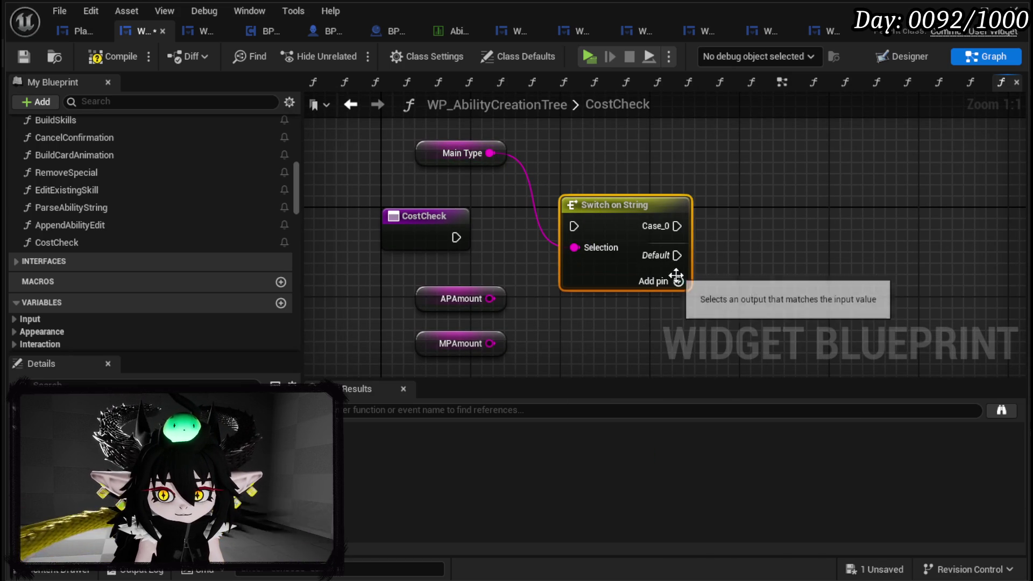
{"action": "left_click", "coordinate": [677, 281]}
{"action": "left_click", "coordinate": [675, 304]}
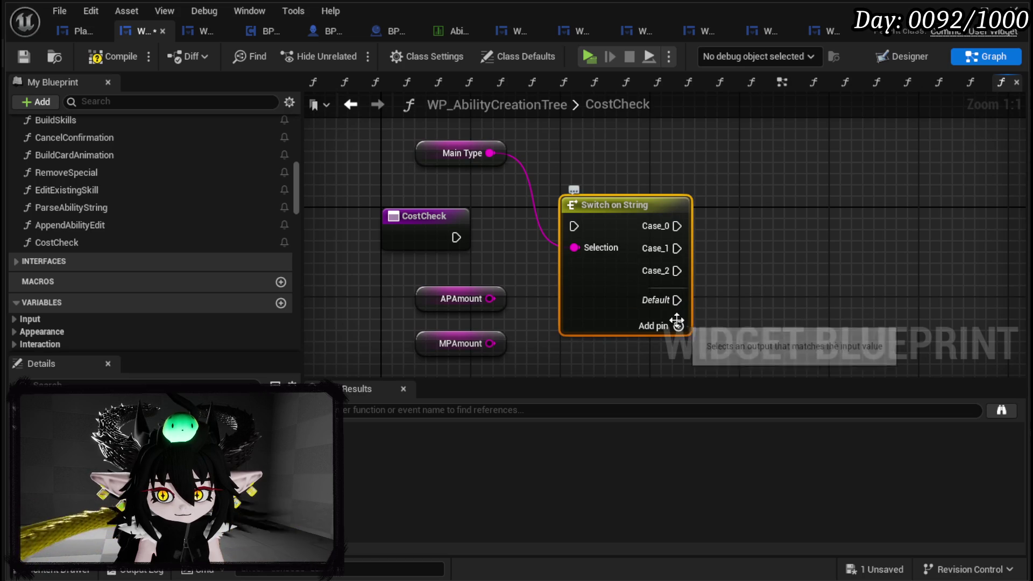
{"action": "left_click", "coordinate": [638, 302]}
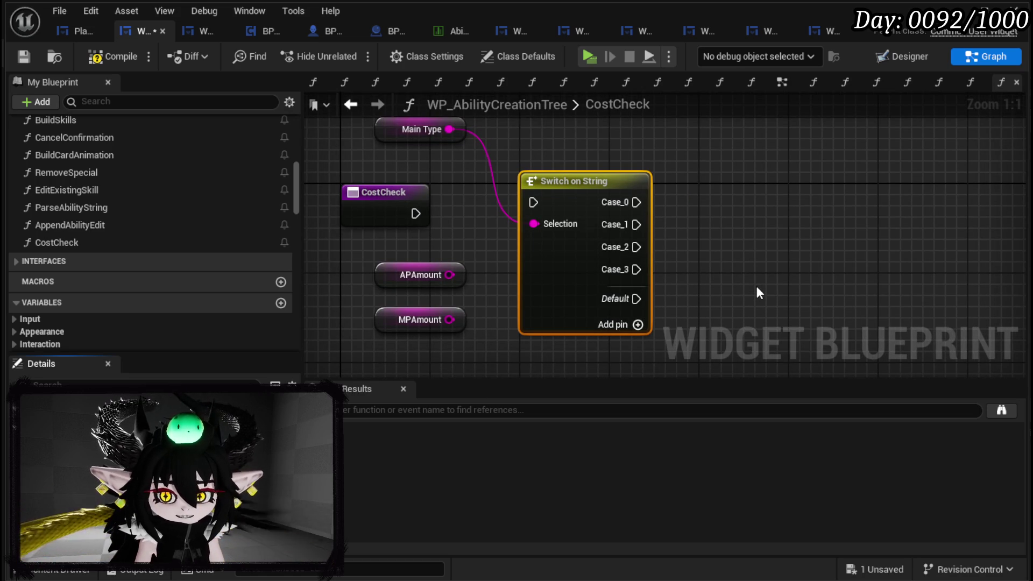
{"action": "key", "text": "Return"}
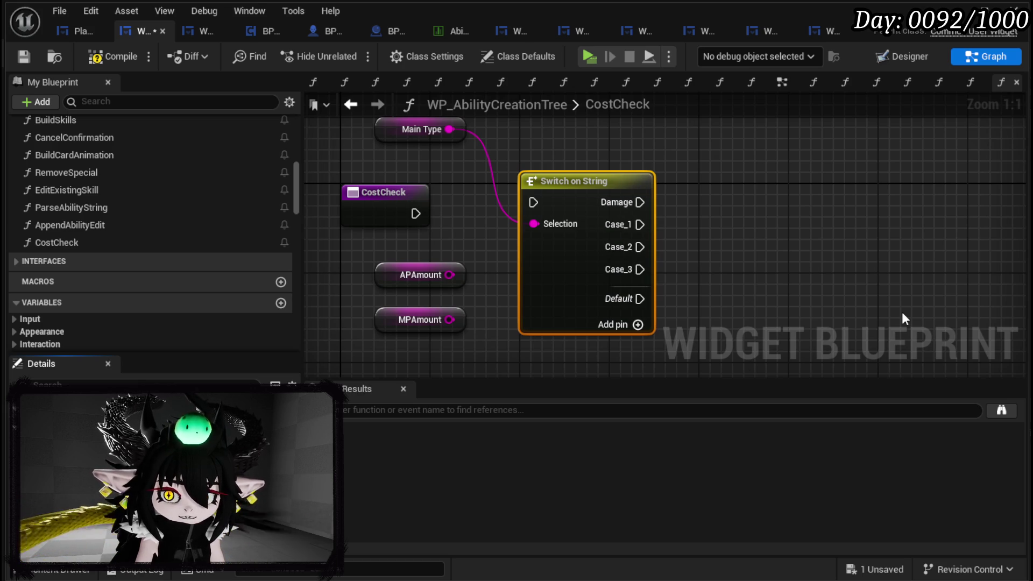
{"action": "type", "text": "Healing"}
{"action": "key", "text": "Return"}
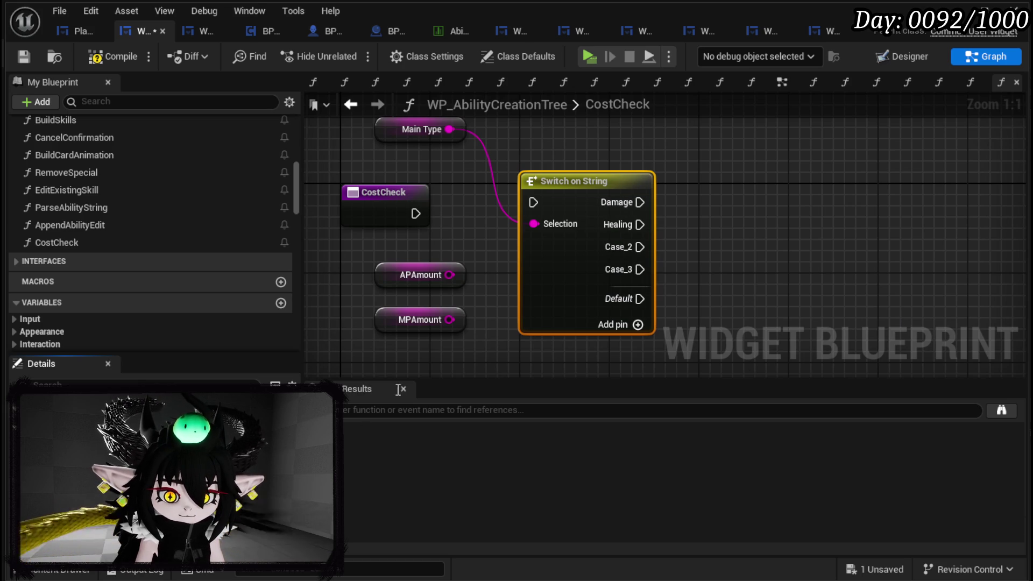
{"action": "type", "text": "Card"}
{"action": "key", "text": "Return"}
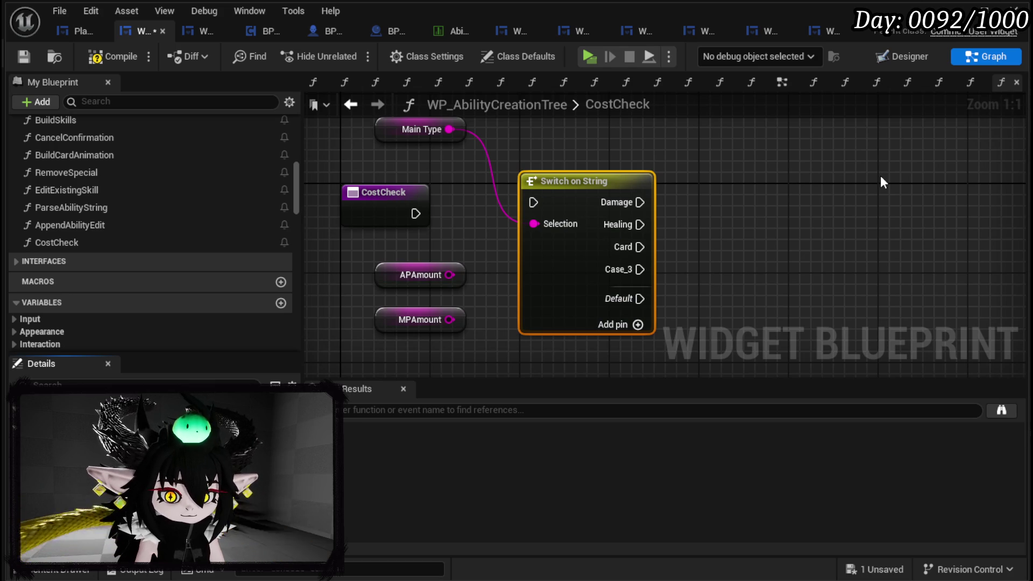
{"action": "key", "text": "Return"}
- Wire CostCheck into the switch, save, and move APAmount and MPAmount above it
{"action": "left_click_drag", "start_coordinate": [415, 214], "coordinate": [533, 203]}
{"action": "left_click_drag", "start_coordinate": [383, 193], "coordinate": [383, 182]}
{"action": "left_click", "coordinate": [440, 249]}
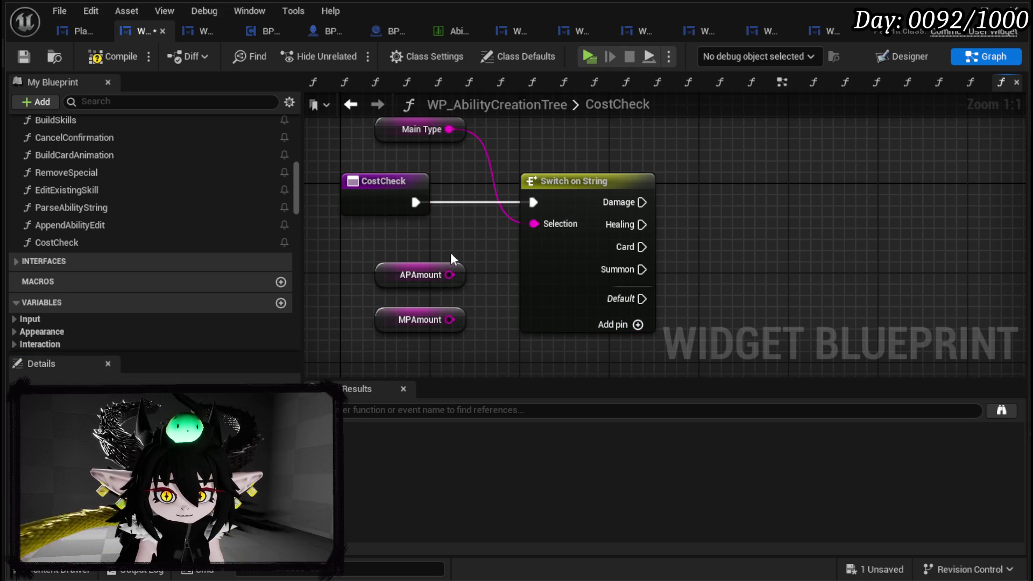
{"action": "left_click", "coordinate": [23, 58]}
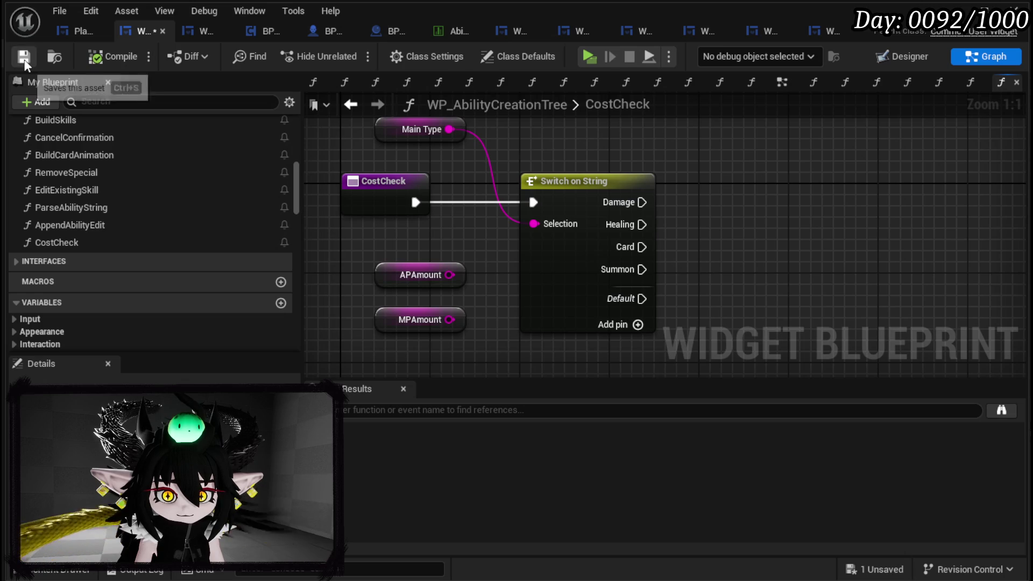
{"action": "left_click_drag", "start_coordinate": [366, 347], "coordinate": [425, 238]}
{"action": "scroll", "coordinate": [425, 238], "scroll_direction": "down", "scroll_amount": 2}
{"action": "mouse_move", "coordinate": [371, 304]}
{"action": "left_mouse_down"}
{"action": "mouse_move", "coordinate": [477, 152]}
{"action": "mouse_move", "coordinate": [504, 144]}
{"action": "left_mouse_up"}
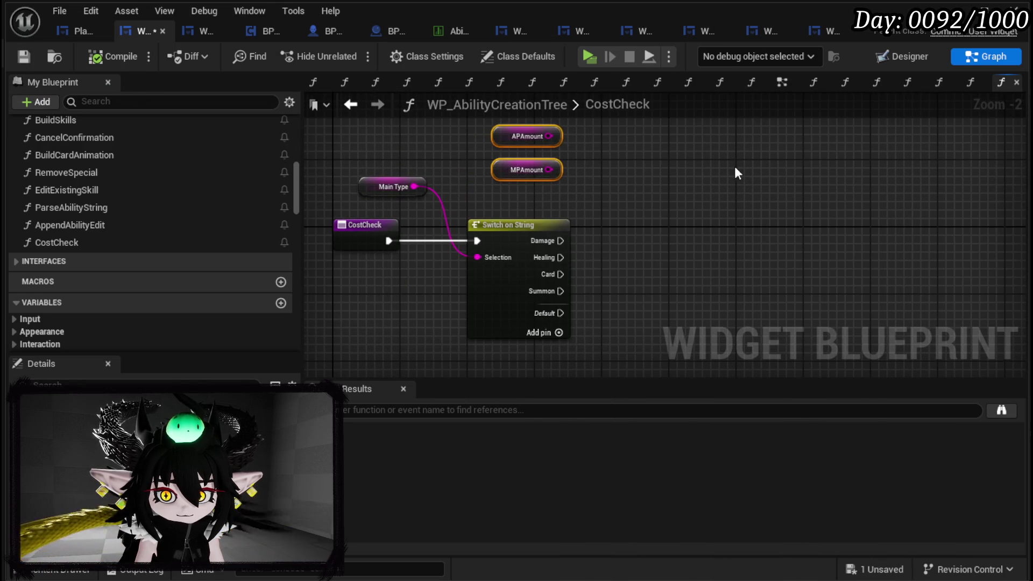
- Convert APAmount and MPAmount from string to integer with two String to Integer nodes
{"action": "left_click", "coordinate": [734, 166]}
{"action": "left_click", "coordinate": [23, 57]}
{"action": "mouse_move", "coordinate": [681, 202]}
{"action": "left_mouse_down"}
{"action": "mouse_move", "coordinate": [602, 163]}
{"action": "mouse_move", "coordinate": [598, 174]}
{"action": "left_mouse_up"}
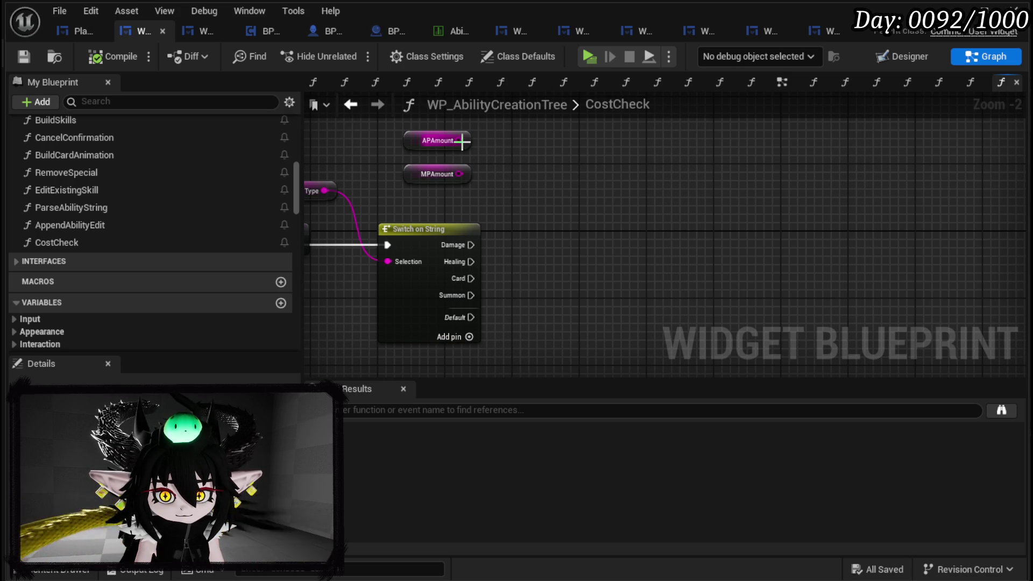
{"action": "left_click_drag", "start_coordinate": [459, 140], "coordinate": [531, 140]}
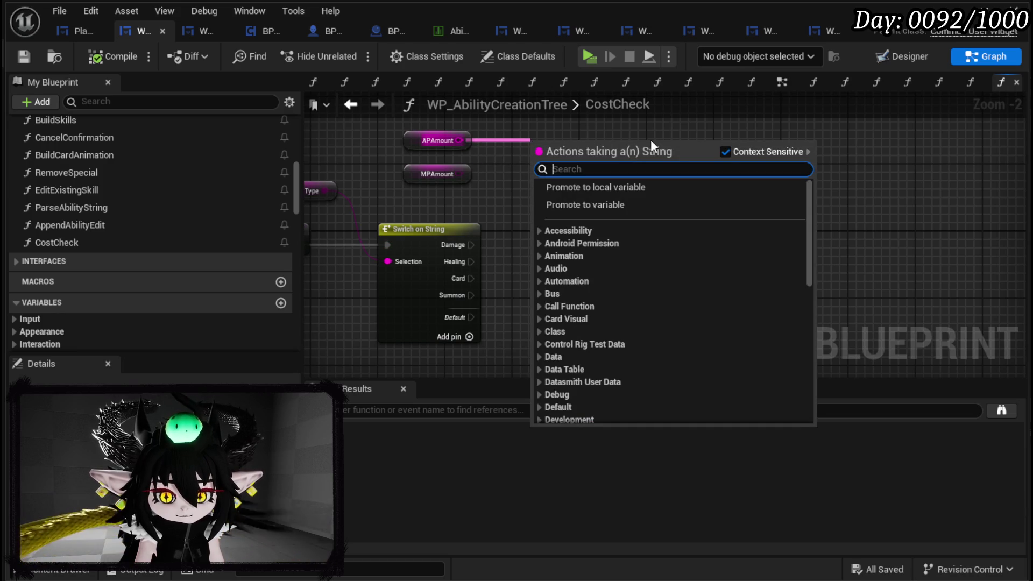
{"action": "type", "text": "int"}
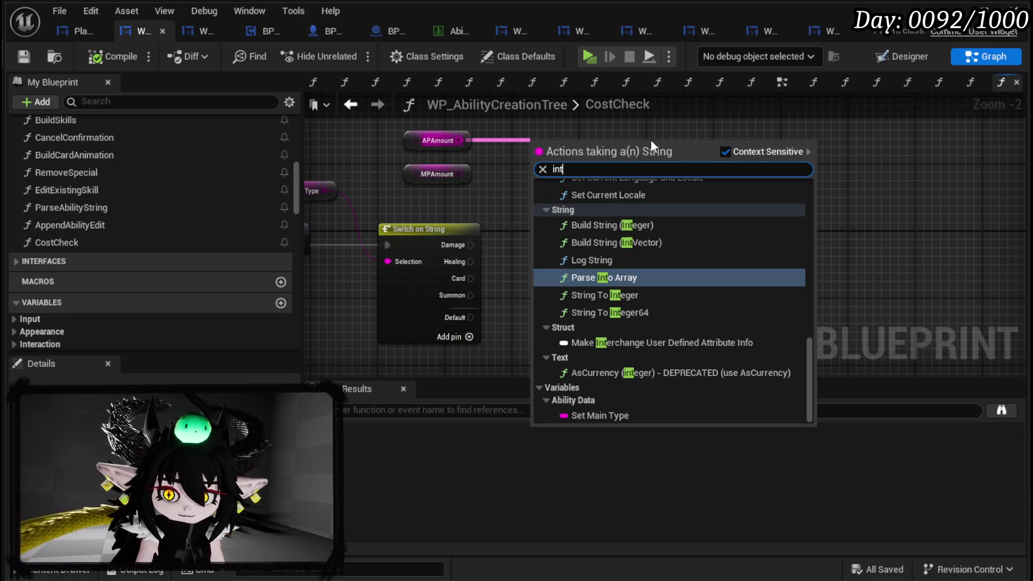
{"action": "left_click", "coordinate": [598, 297]}
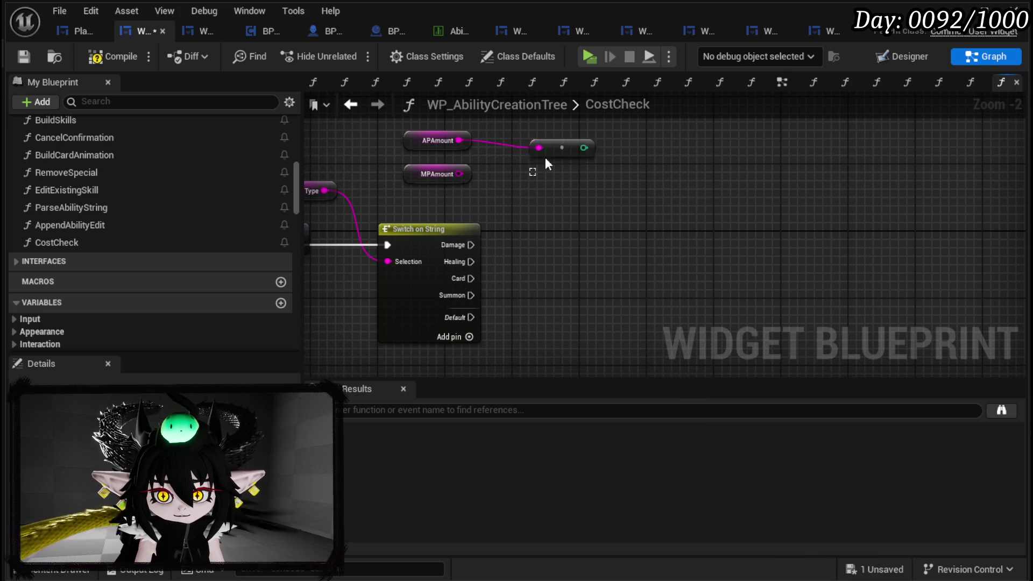
{"action": "key", "text": "ctrl+d"}
{"action": "left_click_drag", "start_coordinate": [459, 174], "coordinate": [514, 173]}
{"action": "mouse_move", "coordinate": [568, 150]}
{"action": "left_mouse_down"}
{"action": "mouse_move", "coordinate": [543, 140]}
{"action": "mouse_move", "coordinate": [589, 187]}
{"action": "left_mouse_up"}
- Test the AP integer with Greater than 0 and feed the result into an OR node
{"action": "type", "text": "grea"}
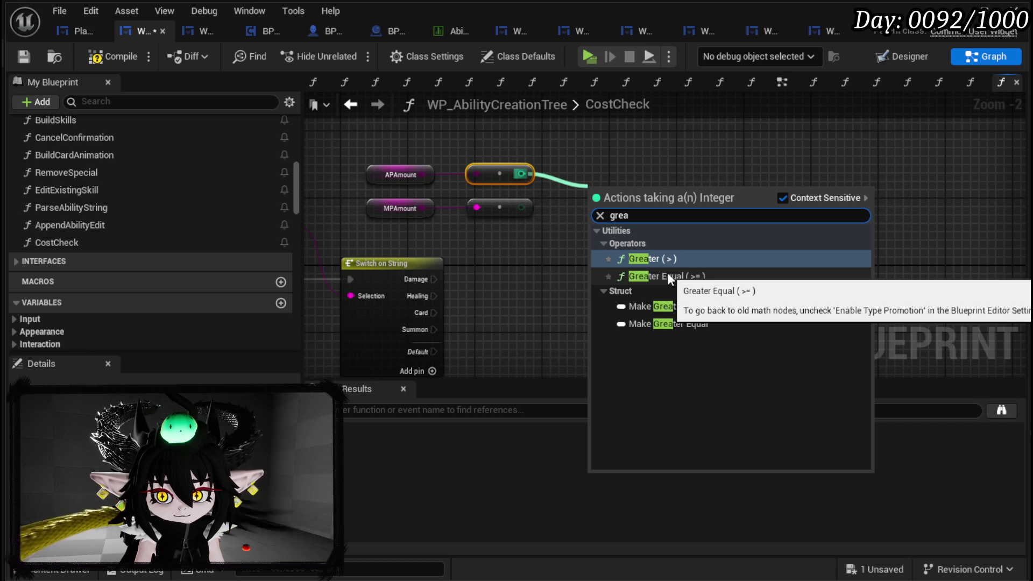
{"action": "left_click", "coordinate": [657, 262]}
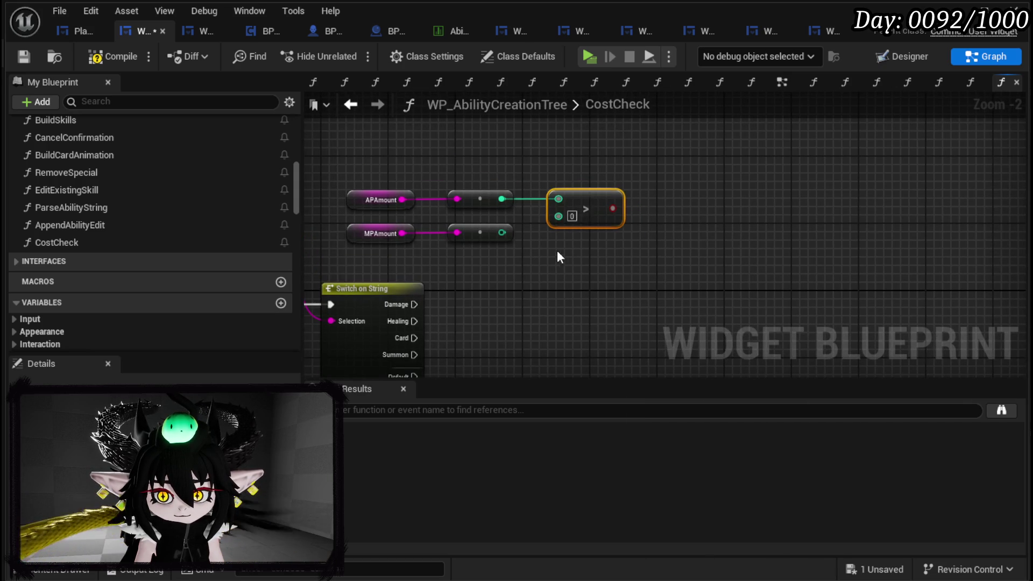
{"action": "left_click_drag", "start_coordinate": [607, 181], "coordinate": [658, 209]}
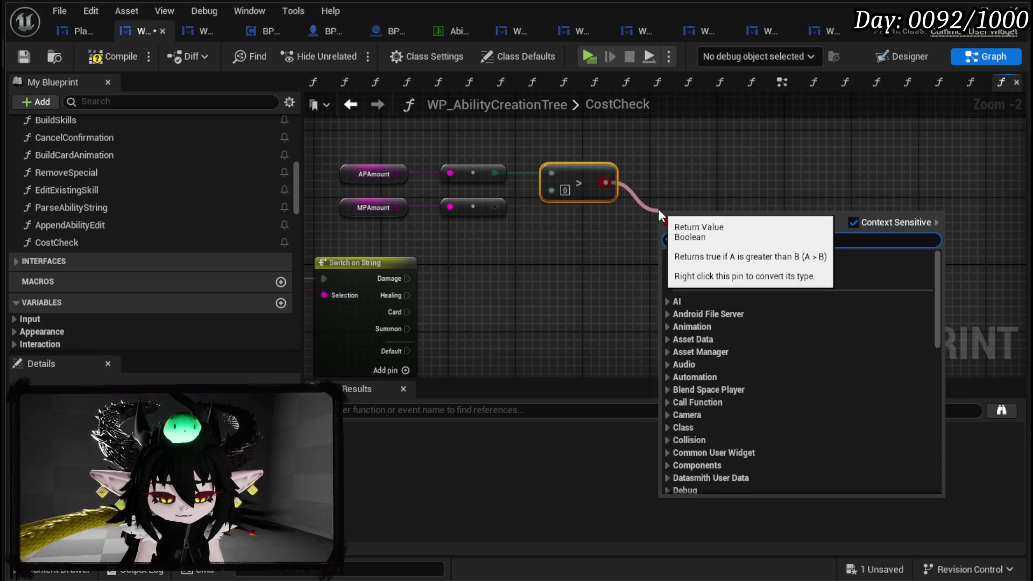
{"action": "type", "text": "or"}
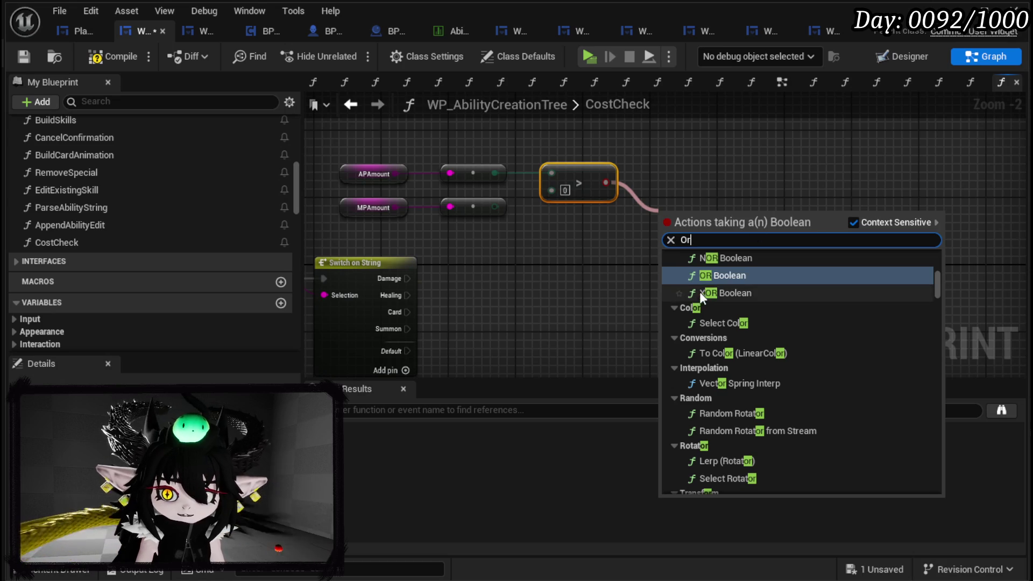
{"action": "left_click", "coordinate": [715, 275]}
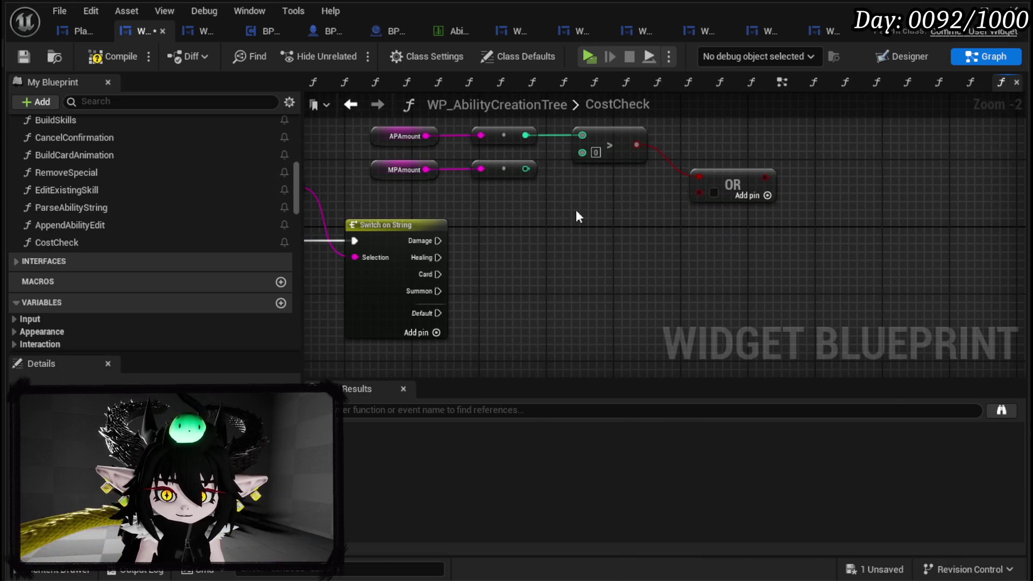
- Add an MPAmount > 50 test feeding the OR's second input and tidy the node layout
{"action": "left_click_drag", "start_coordinate": [525, 169], "coordinate": [552, 198]}
{"action": "type", "text": "greater"}
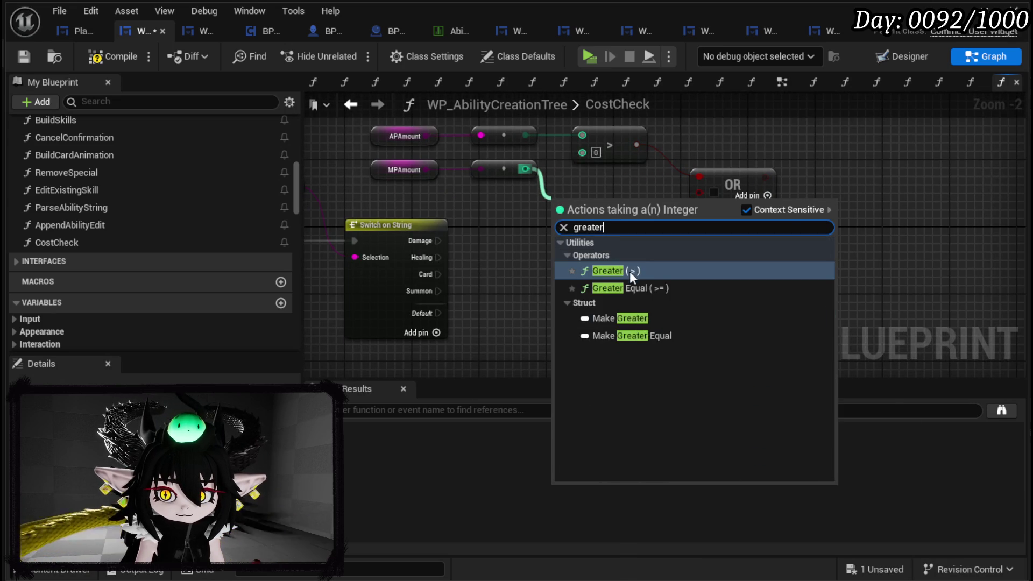
{"action": "left_click", "coordinate": [630, 270]}
{"action": "type", "text": "50"}
{"action": "key", "text": "Return"}
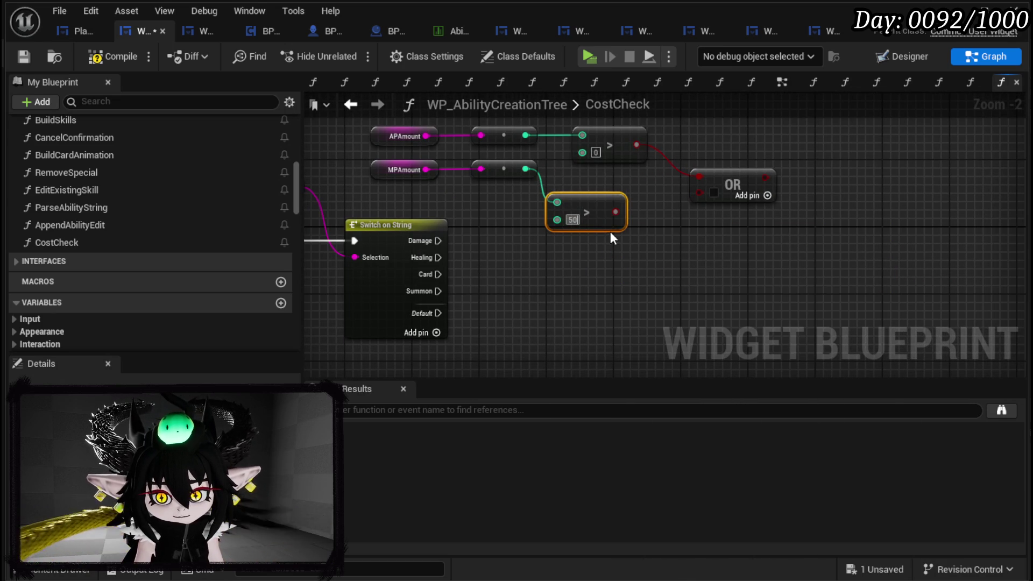
{"action": "left_click_drag", "start_coordinate": [616, 211], "coordinate": [713, 197]}
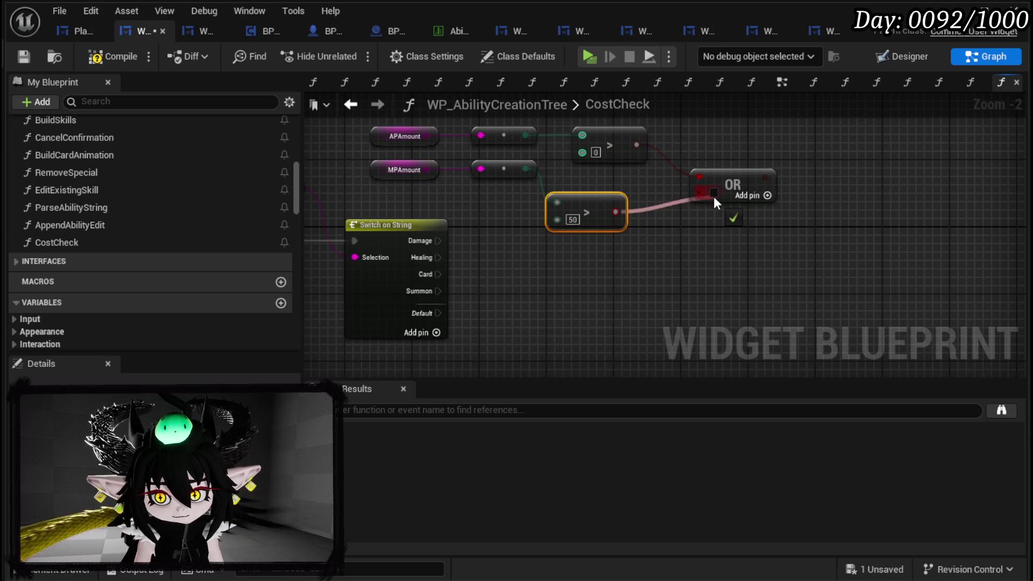
{"action": "mouse_move", "coordinate": [589, 192]}
{"action": "left_mouse_down"}
{"action": "mouse_move", "coordinate": [611, 183]}
{"action": "mouse_move", "coordinate": [604, 178]}
{"action": "left_mouse_up"}
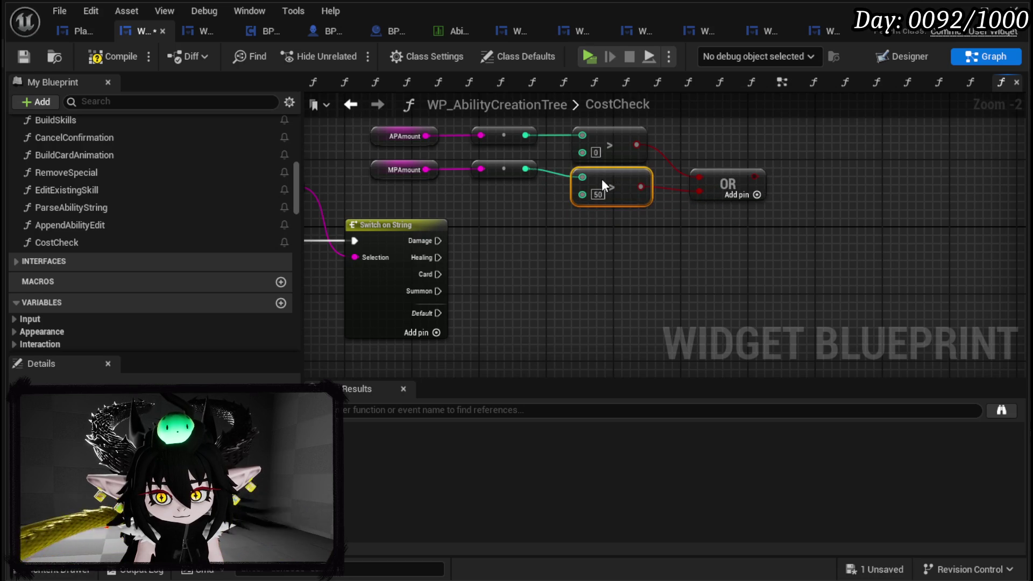
{"action": "mouse_move", "coordinate": [435, 213]}
{"action": "left_mouse_down"}
{"action": "mouse_move", "coordinate": [559, 178]}
{"action": "mouse_move", "coordinate": [549, 205]}
{"action": "left_mouse_up"}
{"action": "left_click_drag", "start_coordinate": [641, 260], "coordinate": [600, 247]}
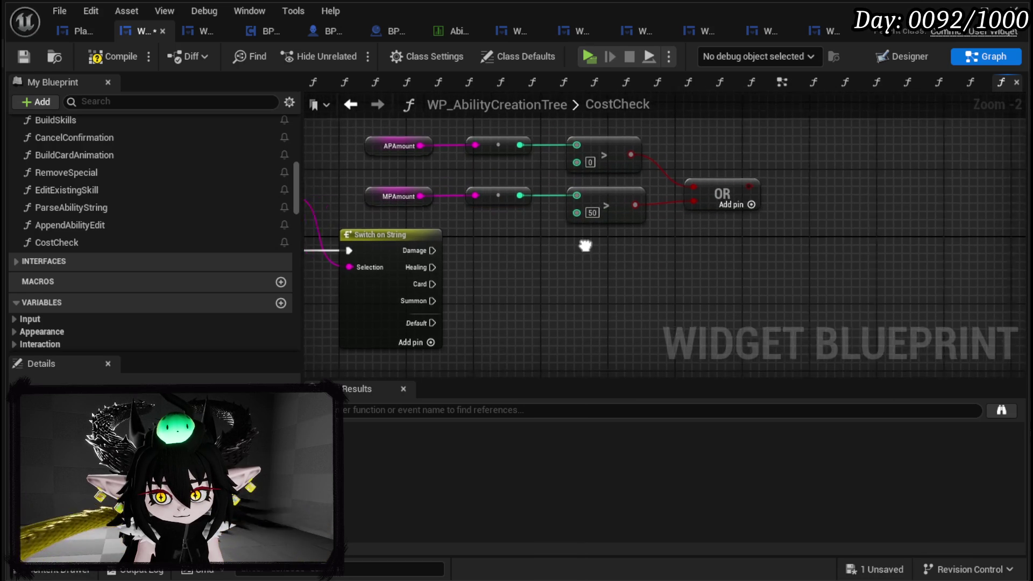
{"action": "left_click", "coordinate": [699, 205]}
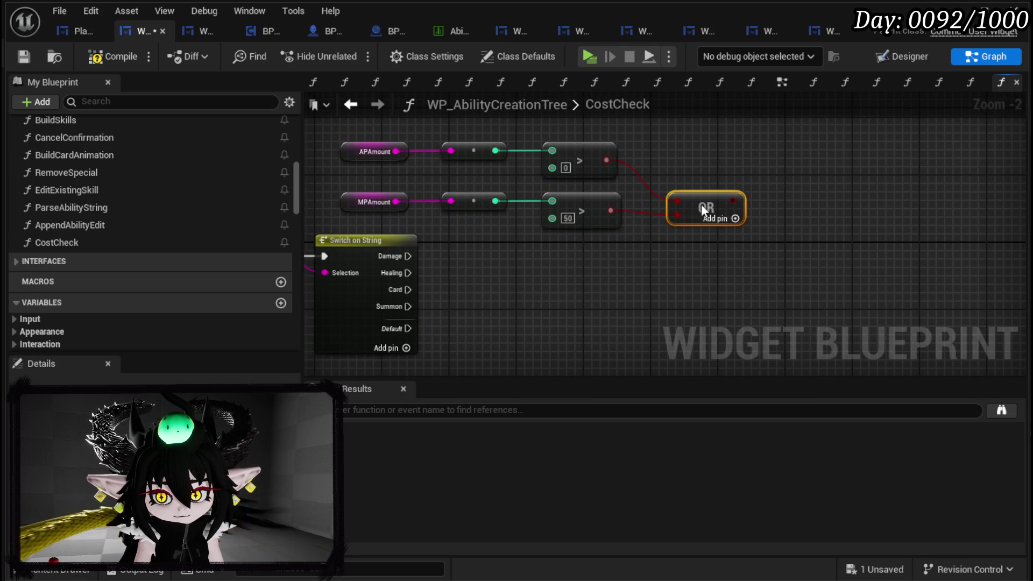
{"action": "left_click_drag", "start_coordinate": [505, 263], "coordinate": [680, 242]}
{"action": "left_click", "coordinate": [410, 236]}
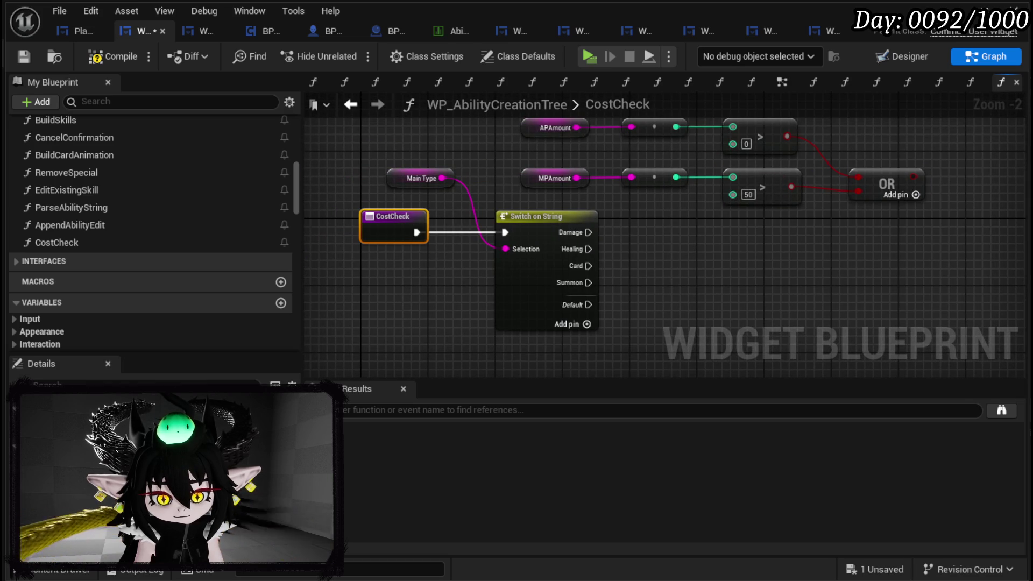
- Add a function output, wire the OR result to the Return Node, and connect Damage and Healing to it
{"action": "left_click", "coordinate": [284, 473]}
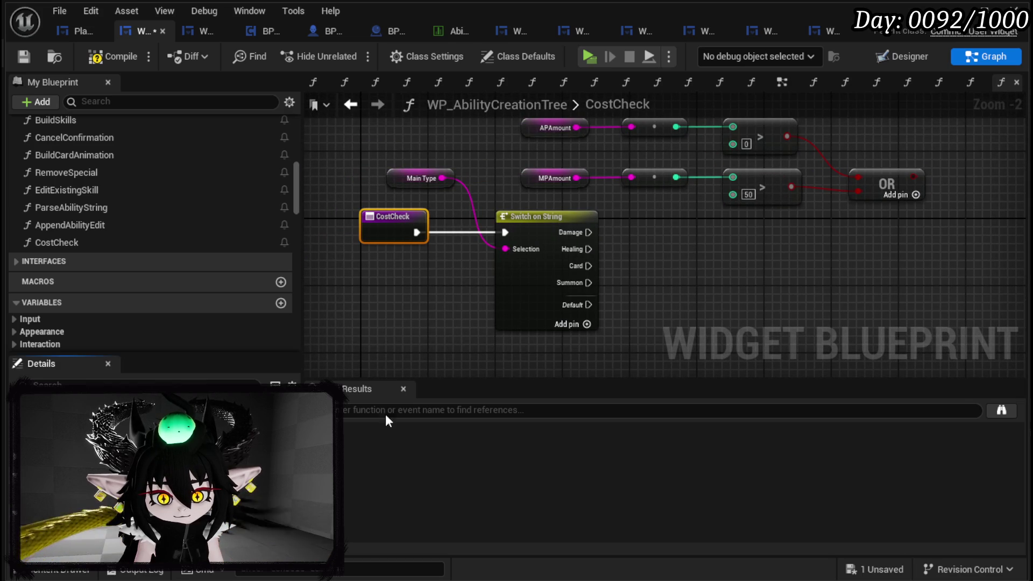
{"action": "mouse_move", "coordinate": [517, 163]}
{"action": "left_mouse_down"}
{"action": "mouse_move", "coordinate": [936, 245]}
{"action": "mouse_move", "coordinate": [952, 224]}
{"action": "left_mouse_up"}
{"action": "left_click_drag", "start_coordinate": [913, 179], "coordinate": [943, 256]}
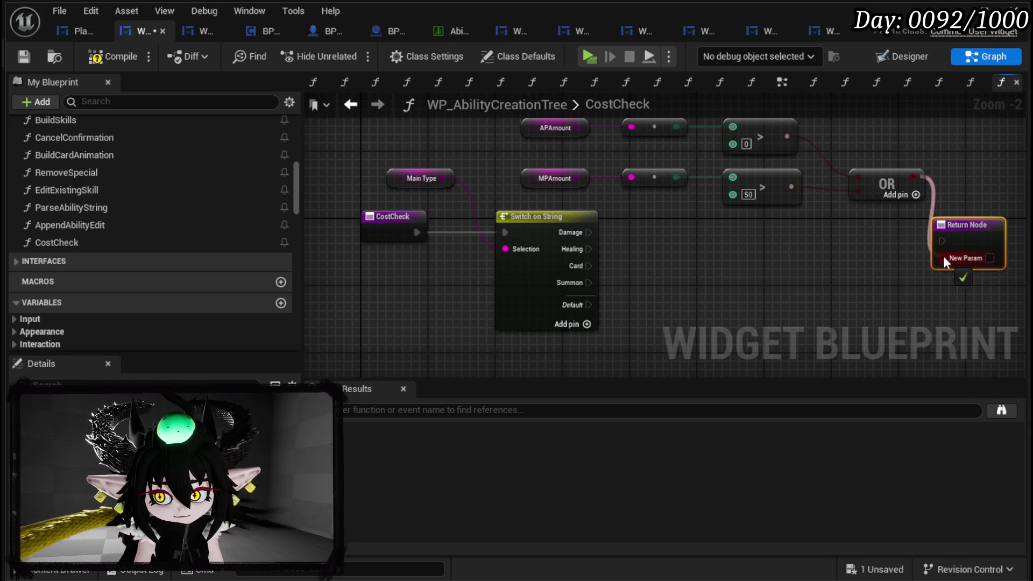
{"action": "left_click_drag", "start_coordinate": [589, 233], "coordinate": [870, 233]}
{"action": "left_click_drag", "start_coordinate": [589, 233], "coordinate": [910, 241]}
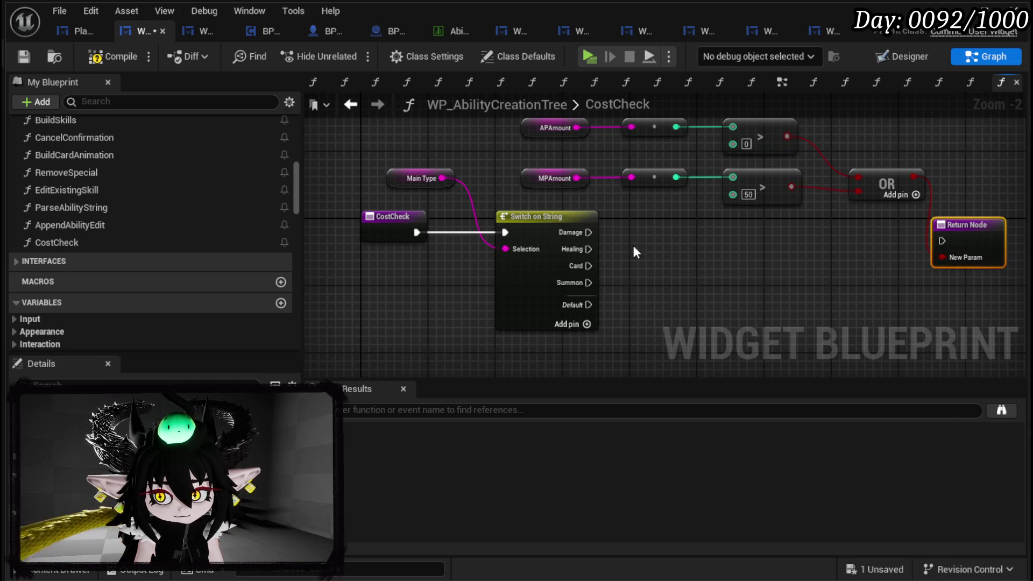
{"action": "mouse_move", "coordinate": [588, 233]}
{"action": "left_mouse_down"}
{"action": "mouse_move", "coordinate": [952, 243]}
{"action": "mouse_move", "coordinate": [589, 250]}
{"action": "mouse_move", "coordinate": [943, 241]}
{"action": "left_mouse_up"}
{"action": "left_click_drag", "start_coordinate": [976, 227], "coordinate": [976, 219]}
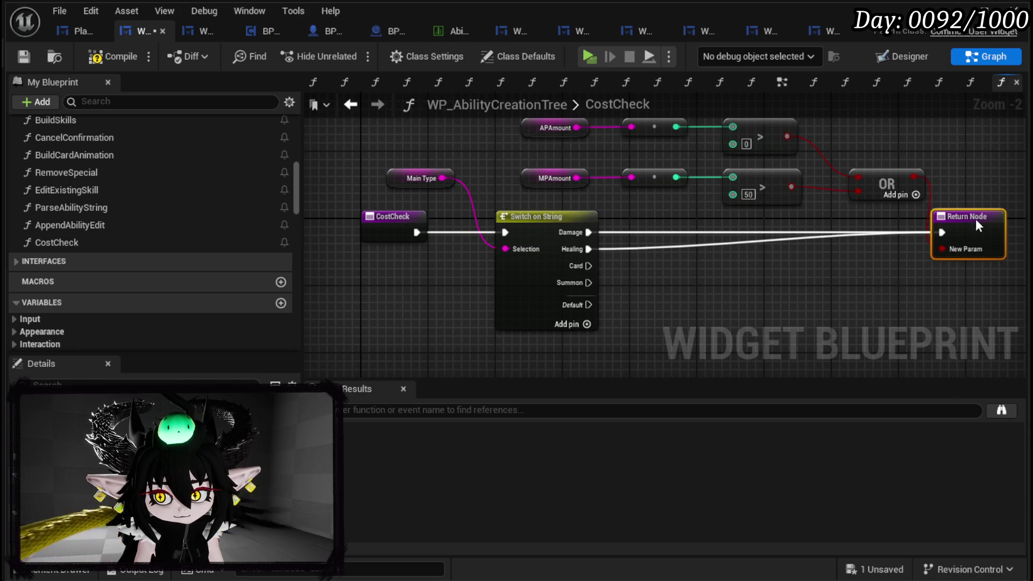
- Compile, save, and rename the return output to Cost Check
{"action": "left_click", "coordinate": [98, 58]}
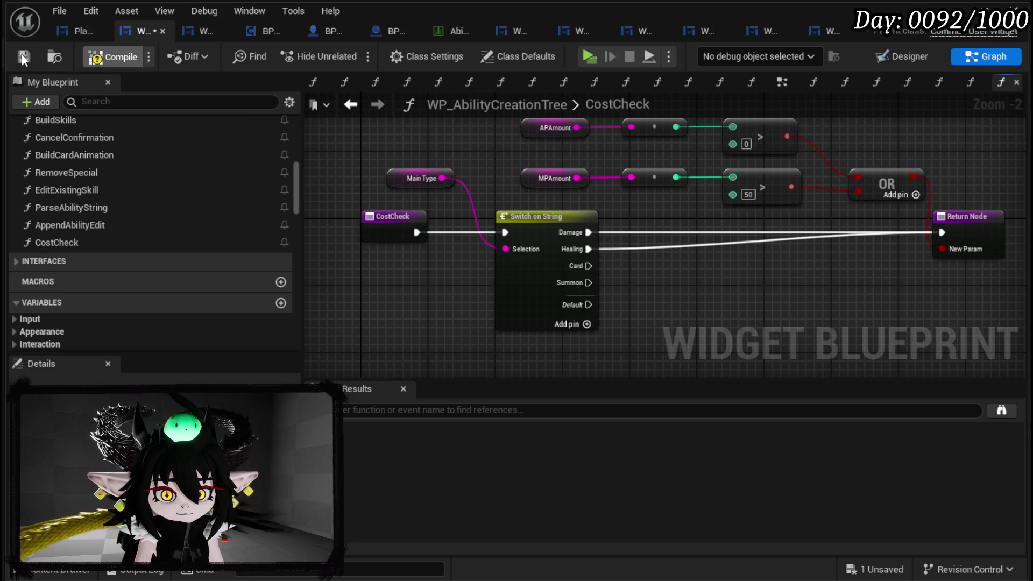
{"action": "left_click", "coordinate": [23, 56]}
{"action": "left_click", "coordinate": [683, 231]}
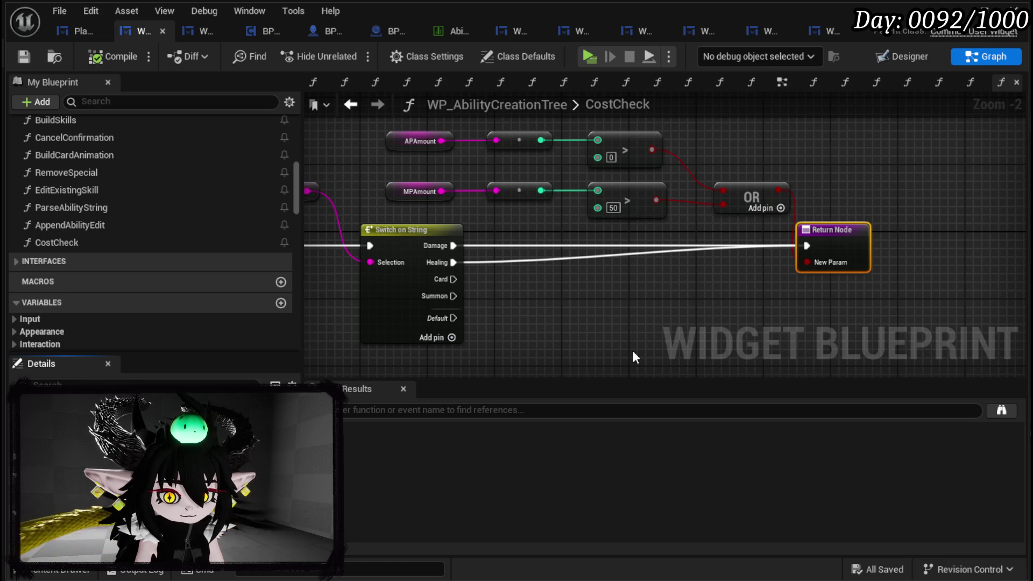
{"action": "key", "text": "Return"}
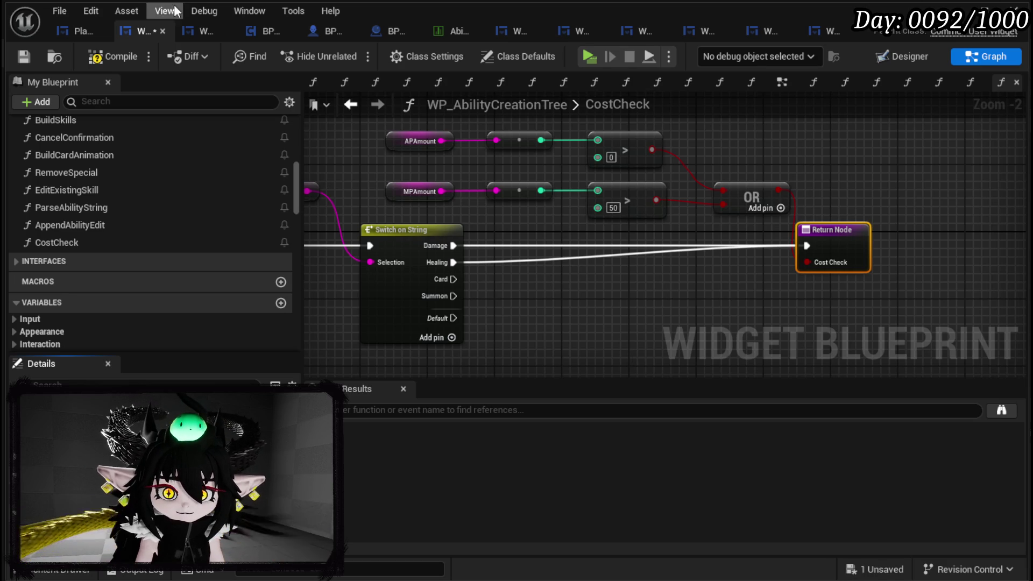
- Compile and save the blueprint, then paste a second Return Node below the first
{"action": "left_click", "coordinate": [113, 56]}
{"action": "left_click", "coordinate": [24, 55]}
{"action": "left_click", "coordinate": [800, 303]}
{"action": "key", "text": "ctrl+v"}
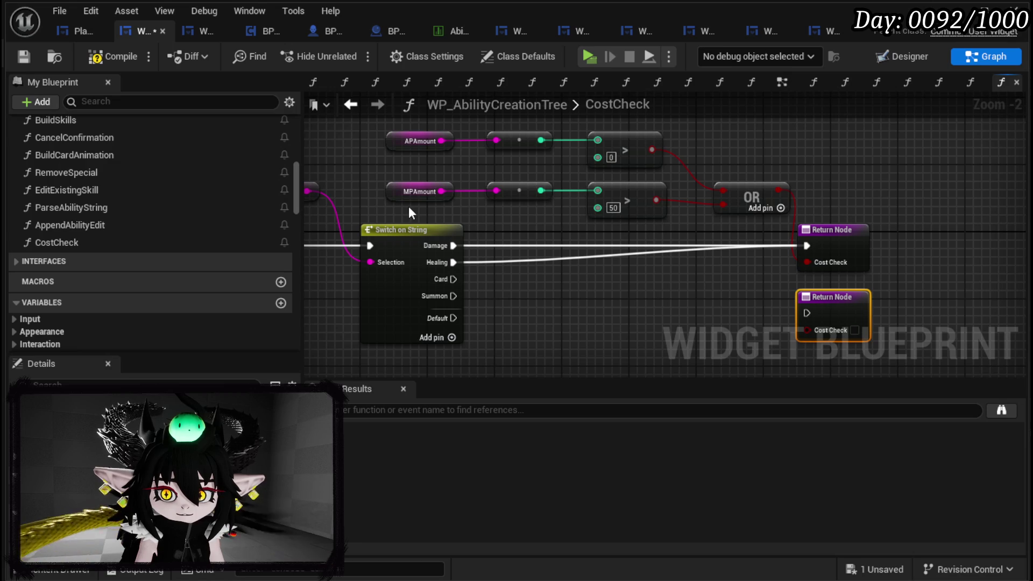
- Move the AP/MP check chain below the switch and change the MP threshold to 10
{"action": "left_click_drag", "start_coordinate": [379, 124], "coordinate": [721, 218]}
{"action": "key", "text": "ctrl+x"}
{"action": "key", "text": "ctrl+v"}
{"action": "left_click", "coordinate": [773, 315]}
{"action": "mouse_move", "coordinate": [773, 316]}
{"action": "left_mouse_down"}
{"action": "mouse_move", "coordinate": [756, 269]}
{"action": "mouse_move", "coordinate": [846, 220]}
{"action": "left_mouse_up"}
{"action": "left_click", "coordinate": [636, 325]}
{"action": "type", "text": "10"}
{"action": "left_click", "coordinate": [716, 244]}
- Shift the check chain left, wire the Card case to the second Return Node, and save
{"action": "left_click", "coordinate": [113, 57]}
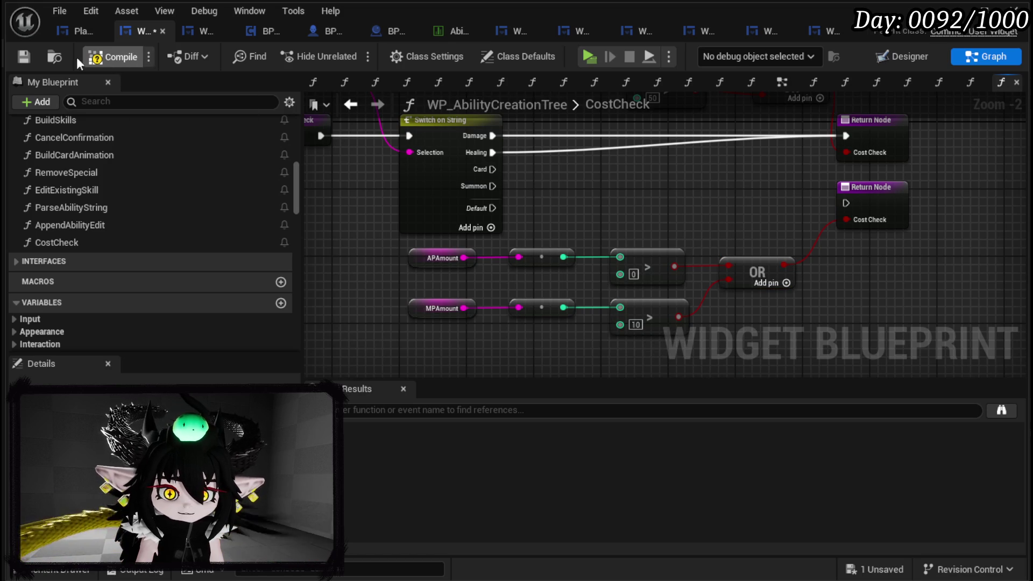
{"action": "left_click", "coordinate": [29, 55]}
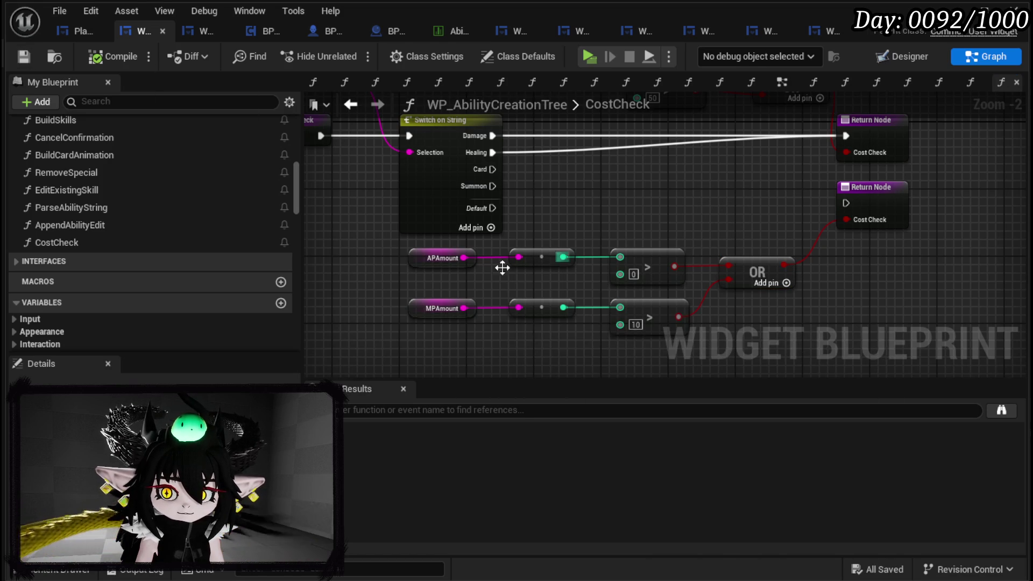
{"action": "mouse_move", "coordinate": [401, 338]}
{"action": "left_mouse_down"}
{"action": "mouse_move", "coordinate": [747, 257]}
{"action": "mouse_move", "coordinate": [686, 272]}
{"action": "left_mouse_up"}
{"action": "left_click", "coordinate": [580, 167]}
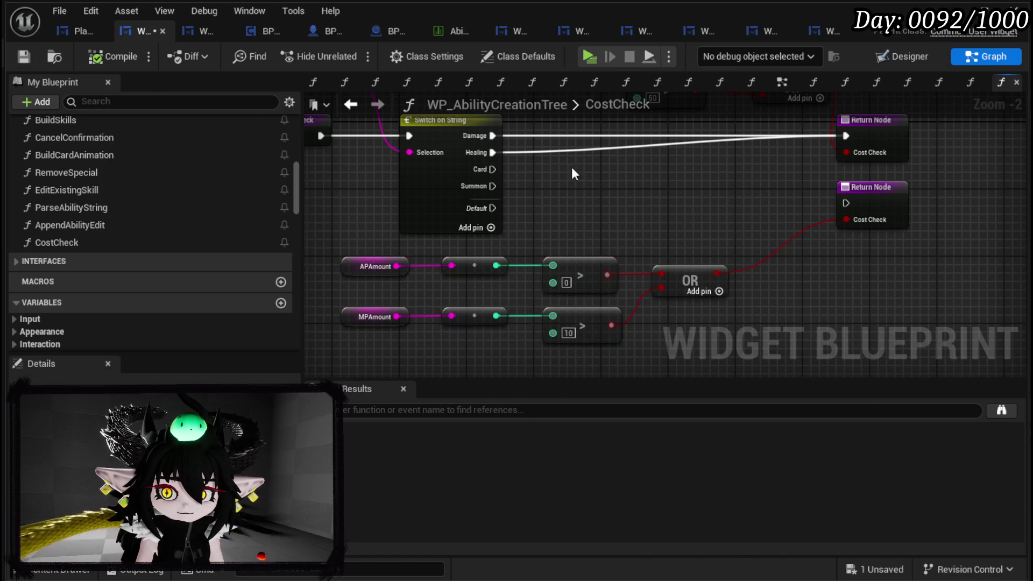
{"action": "mouse_move", "coordinate": [491, 168]}
{"action": "left_mouse_down"}
{"action": "mouse_move", "coordinate": [847, 201]}
{"action": "mouse_move", "coordinate": [864, 178]}
{"action": "left_mouse_up"}
{"action": "left_click_drag", "start_coordinate": [694, 193], "coordinate": [692, 220]}
{"action": "left_click", "coordinate": [693, 221]}
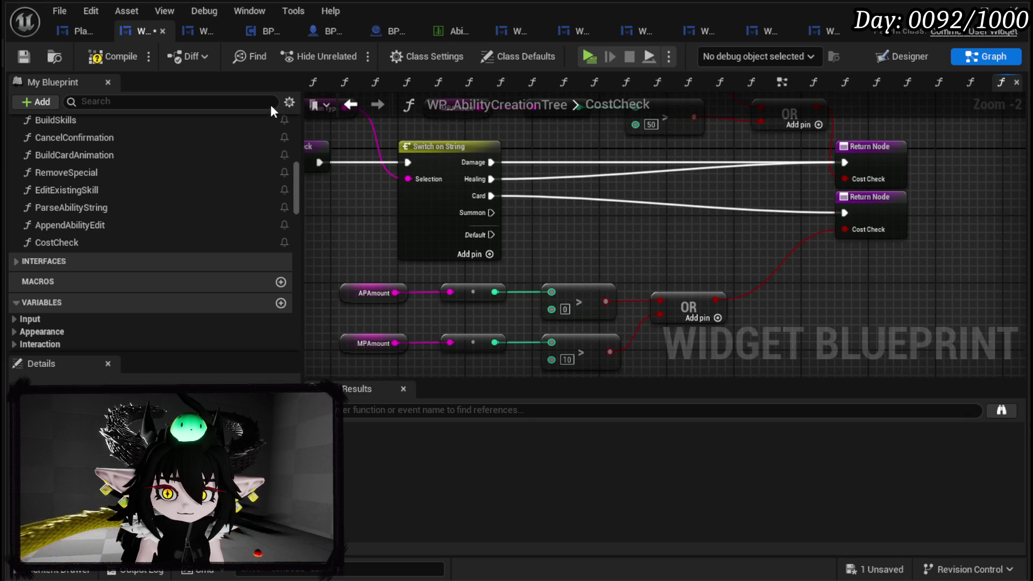
{"action": "left_click", "coordinate": [20, 54]}
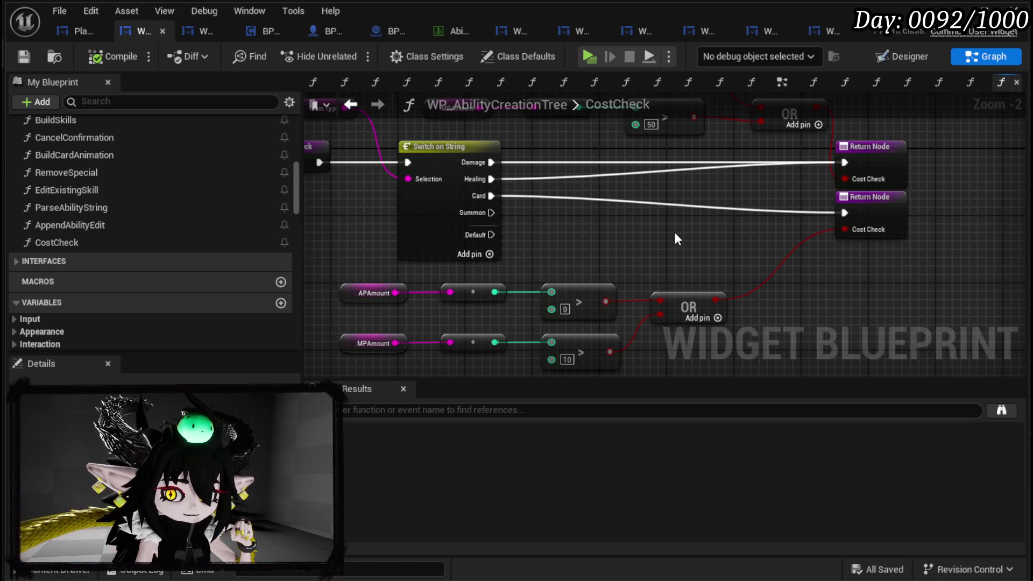
- Reposition the Main Type node in the CostCheck graph and save
{"action": "left_click_drag", "start_coordinate": [675, 233], "coordinate": [667, 280]}
{"action": "left_click_drag", "start_coordinate": [534, 182], "coordinate": [604, 163]}
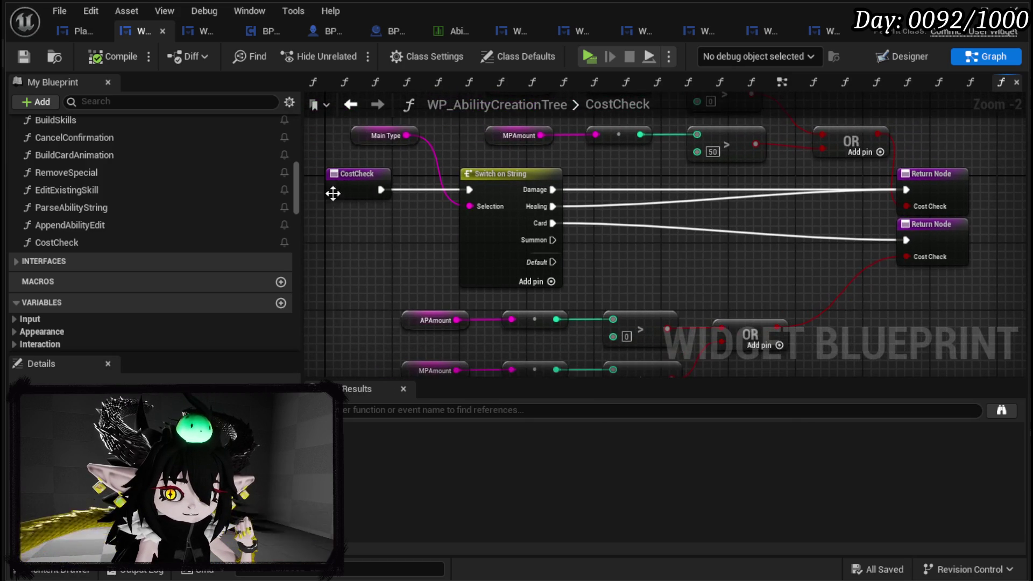
{"action": "left_click", "coordinate": [345, 146]}
{"action": "left_click", "coordinate": [318, 227]}
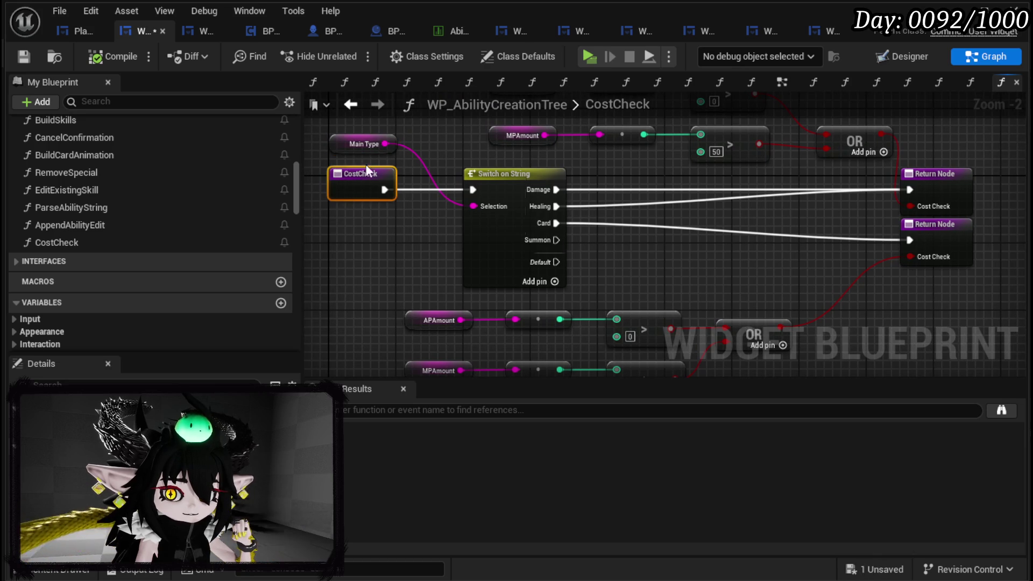
{"action": "left_click", "coordinate": [24, 57]}
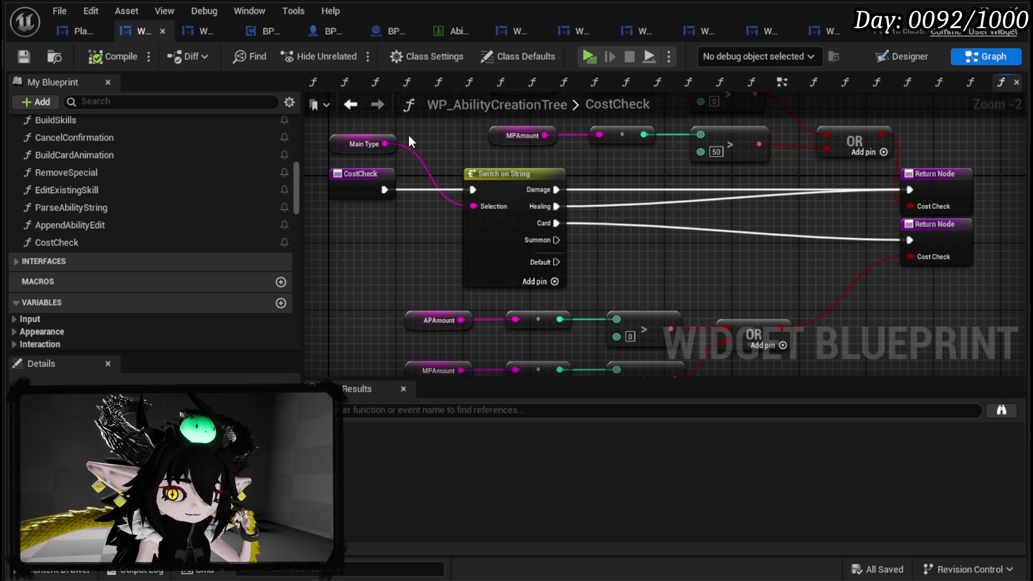
- Raise the AP/MP comparison group, stack the two Return Nodes vertically, and save with Ctrl+S
{"action": "mouse_move", "coordinate": [424, 120]}
{"action": "left_mouse_down"}
{"action": "mouse_move", "coordinate": [418, 171]}
{"action": "mouse_move", "coordinate": [447, 219]}
{"action": "mouse_move", "coordinate": [369, 179]}
{"action": "mouse_move", "coordinate": [436, 183]}
{"action": "left_mouse_up"}
{"action": "mouse_move", "coordinate": [410, 143]}
{"action": "left_mouse_down"}
{"action": "mouse_move", "coordinate": [774, 237]}
{"action": "mouse_move", "coordinate": [769, 208]}
{"action": "left_mouse_up"}
{"action": "left_click_drag", "start_coordinate": [850, 267], "coordinate": [798, 256]}
{"action": "left_click_drag", "start_coordinate": [625, 306], "coordinate": [590, 237]}
{"action": "left_click_drag", "start_coordinate": [809, 256], "coordinate": [764, 262]}
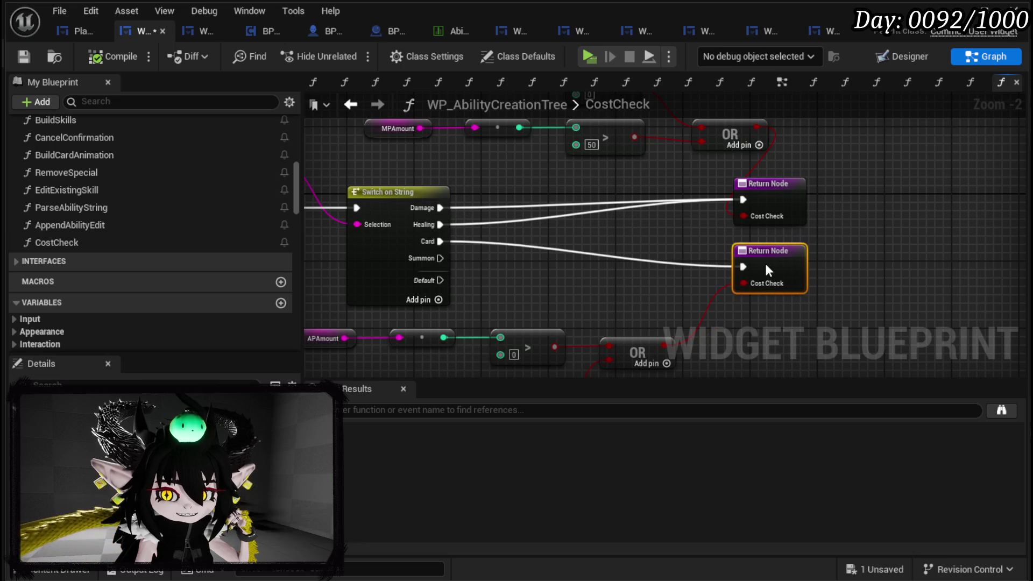
{"action": "left_click_drag", "start_coordinate": [623, 290], "coordinate": [663, 212]}
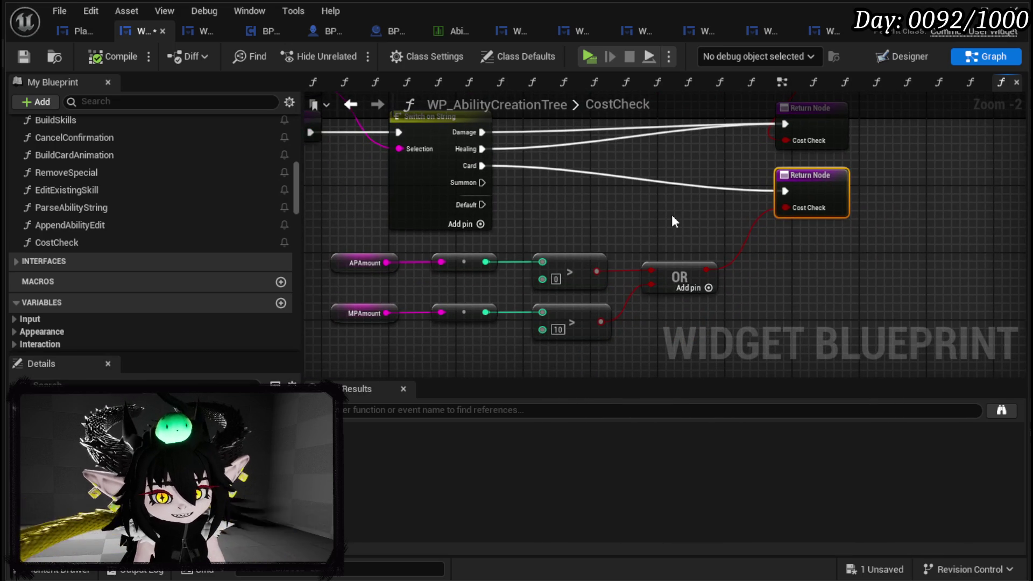
{"action": "key", "text": "ctrl+s"}
{"action": "mouse_move", "coordinate": [673, 199]}
{"action": "left_mouse_down"}
{"action": "mouse_move", "coordinate": [640, 257]}
{"action": "mouse_move", "coordinate": [780, 288]}
{"action": "mouse_move", "coordinate": [733, 210]}
{"action": "mouse_move", "coordinate": [586, 209]}
{"action": "mouse_move", "coordinate": [647, 251]}
{"action": "left_mouse_up"}
{"action": "type", "text": "50"}
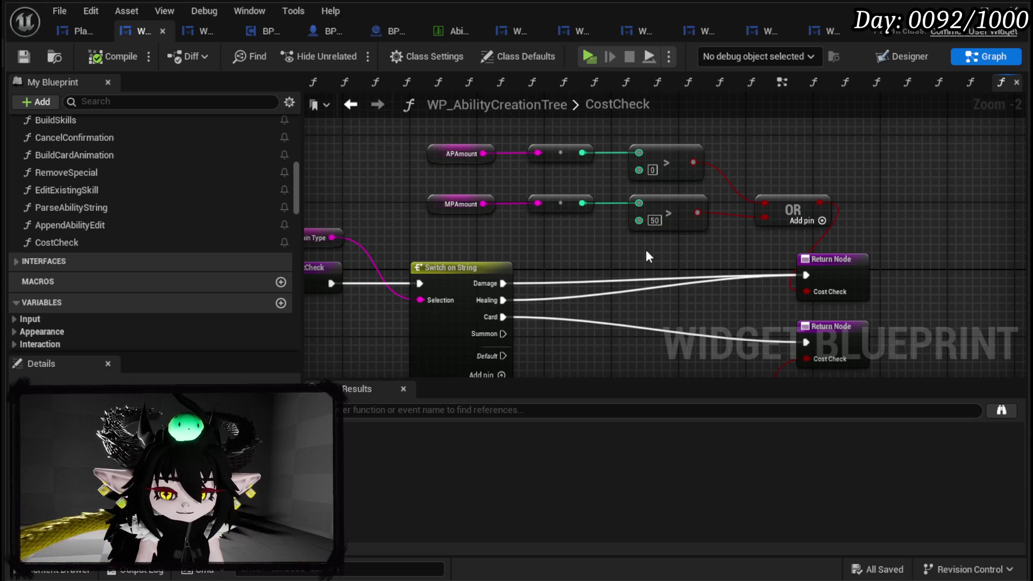
{"action": "mouse_move", "coordinate": [692, 202]}
{"action": "left_mouse_down"}
{"action": "mouse_move", "coordinate": [608, 156]}
{"action": "mouse_move", "coordinate": [669, 221]}
{"action": "left_mouse_up"}
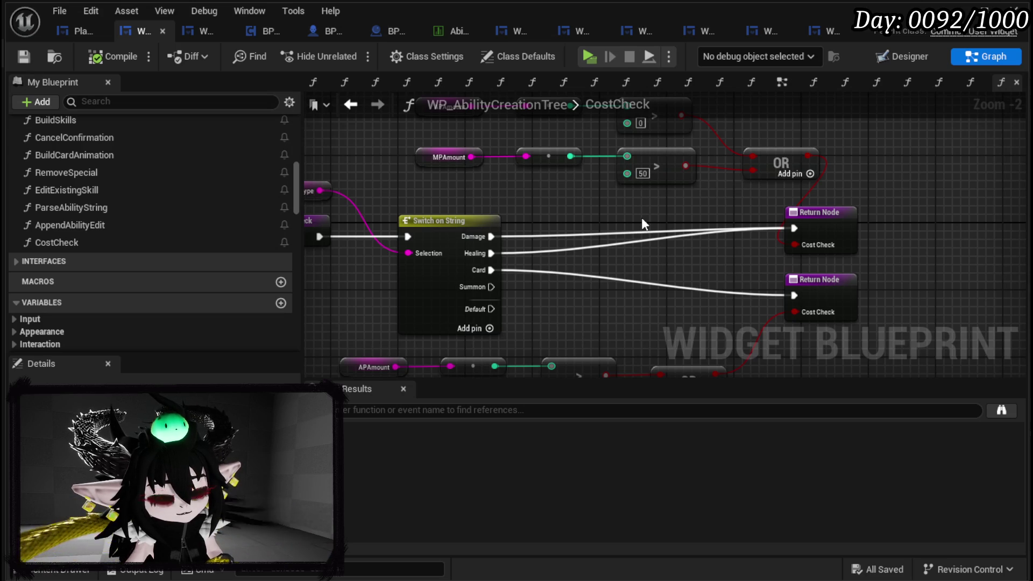
- Save the blueprint and bring the CostCheck graph's Return Nodes into view
{"action": "left_click", "coordinate": [24, 55]}
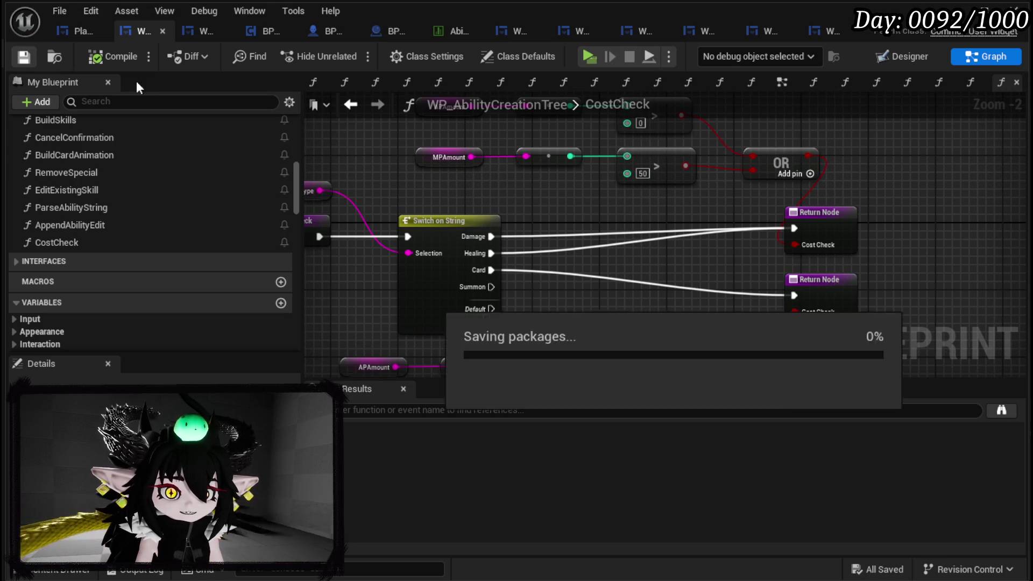
{"action": "scroll", "coordinate": [619, 186], "scroll_direction": "down", "scroll_amount": 2}
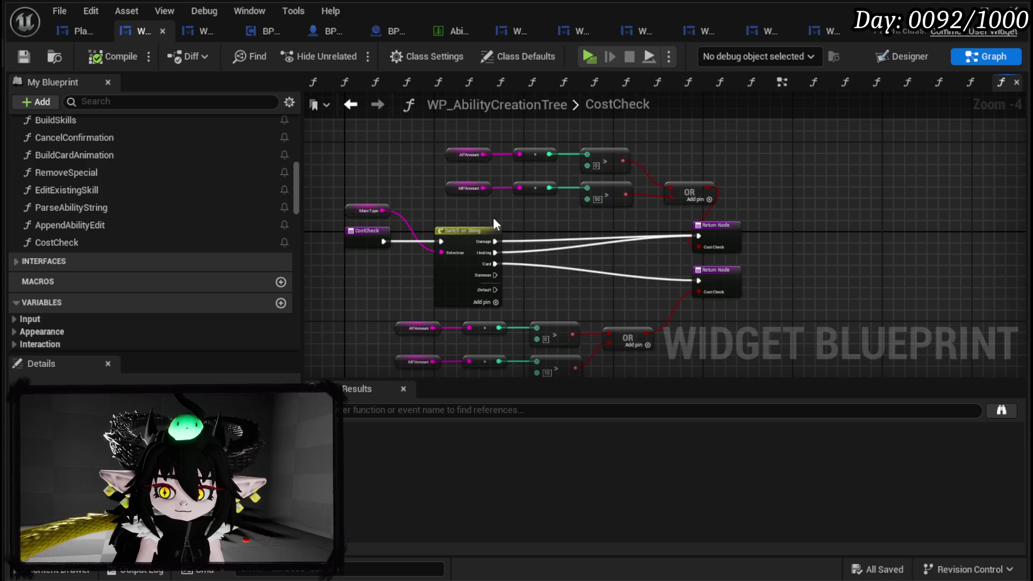
{"action": "mouse_move", "coordinate": [494, 223]}
{"action": "left_mouse_down"}
{"action": "mouse_move", "coordinate": [462, 208]}
{"action": "mouse_move", "coordinate": [532, 204]}
{"action": "left_mouse_up"}
{"action": "mouse_move", "coordinate": [380, 140]}
{"action": "left_mouse_down"}
{"action": "mouse_move", "coordinate": [855, 271]}
{"action": "mouse_move", "coordinate": [835, 351]}
{"action": "left_mouse_up"}
{"action": "left_click", "coordinate": [748, 305]}
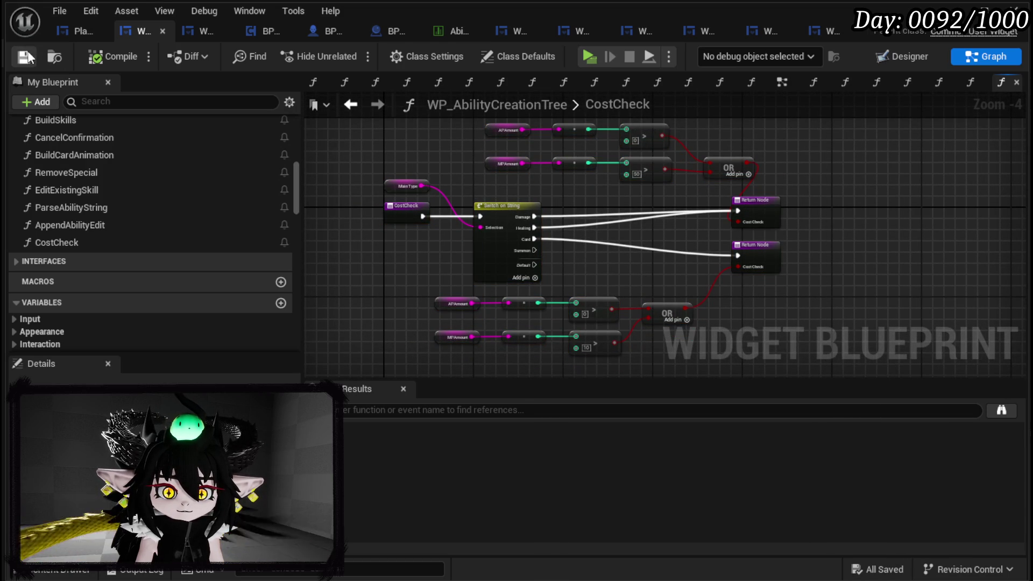
{"action": "scroll", "coordinate": [446, 157], "scroll_direction": "down", "scroll_amount": 2}
{"action": "scroll", "coordinate": [399, 147], "scroll_direction": "up", "scroll_amount": 2}
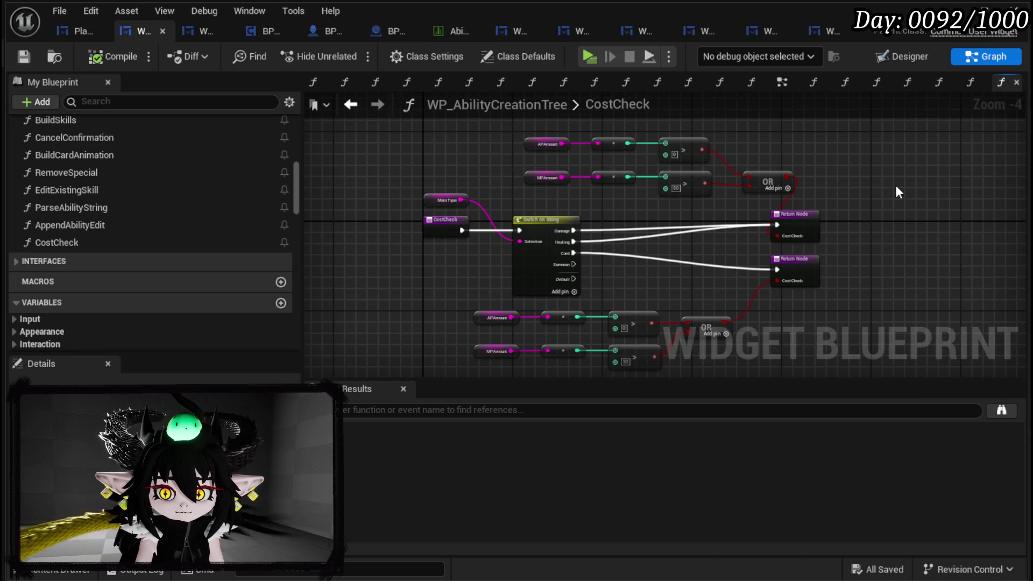
{"action": "left_click_drag", "start_coordinate": [896, 192], "coordinate": [850, 187]}
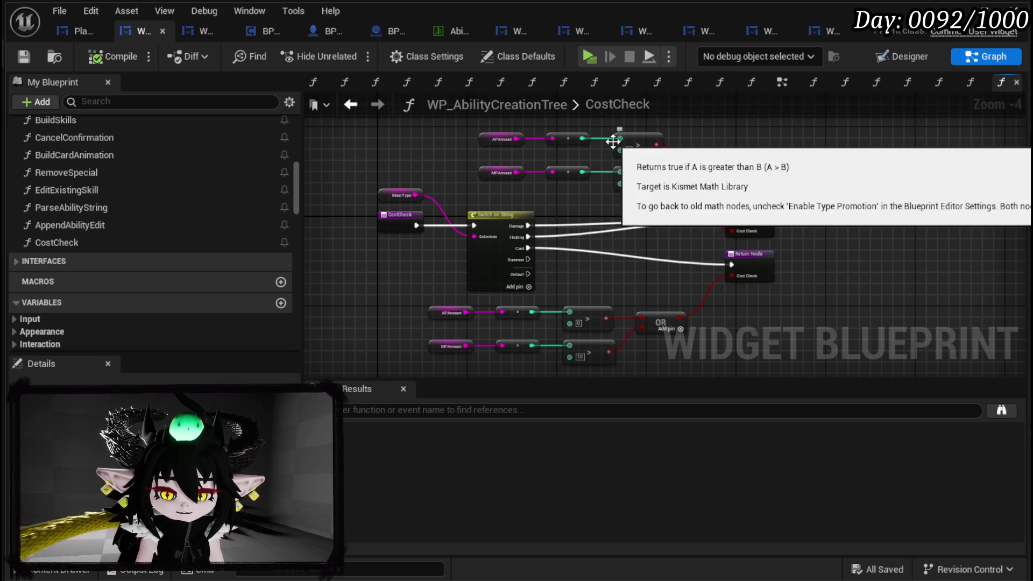
{"action": "left_click_drag", "start_coordinate": [631, 192], "coordinate": [601, 186]}
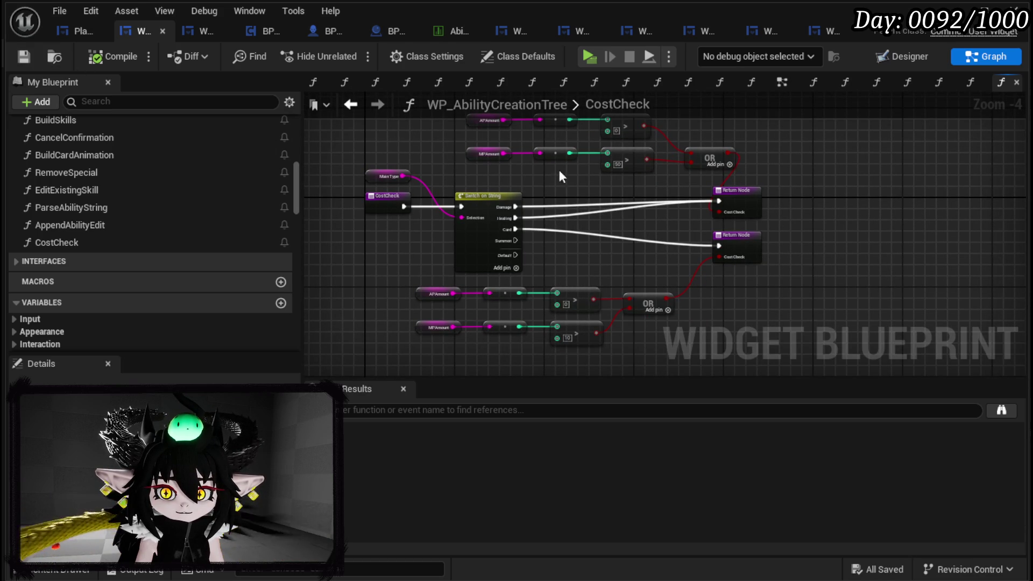
- Route Switch on String's Summon case to the lower Return Node, then compile and save
{"action": "mouse_move", "coordinate": [516, 240]}
{"action": "left_mouse_down"}
{"action": "mouse_move", "coordinate": [668, 199]}
{"action": "mouse_move", "coordinate": [719, 202]}
{"action": "left_mouse_up"}
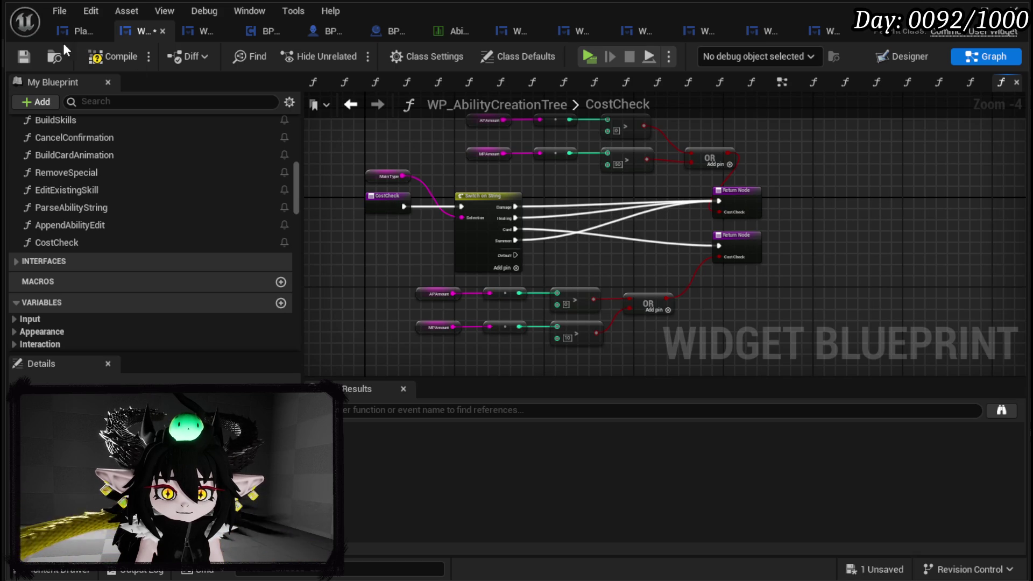
{"action": "key", "text": "F7"}
{"action": "left_click", "coordinate": [24, 53]}
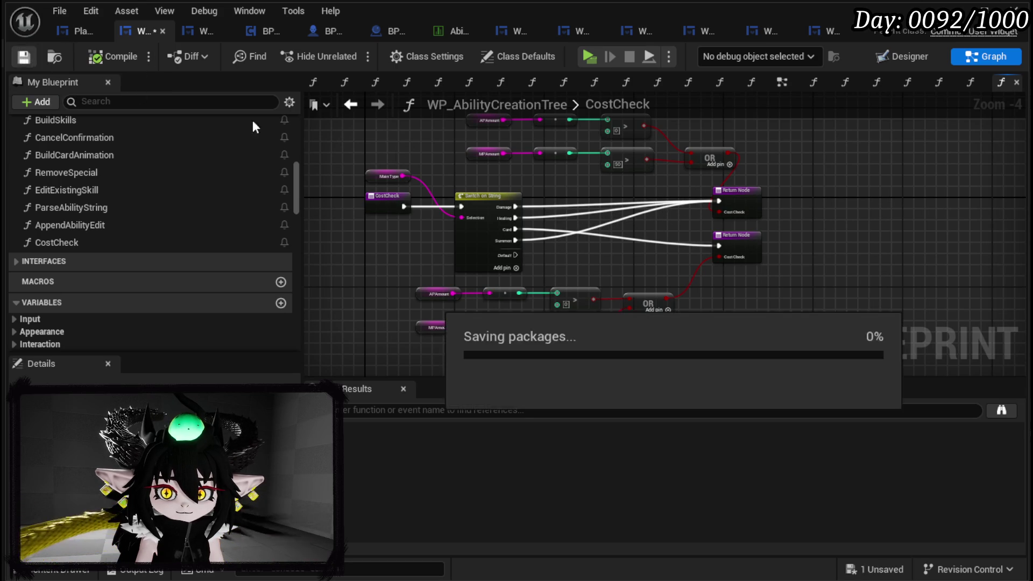
{"action": "left_click_drag", "start_coordinate": [515, 240], "coordinate": [719, 246]}
{"action": "key", "text": "F7"}
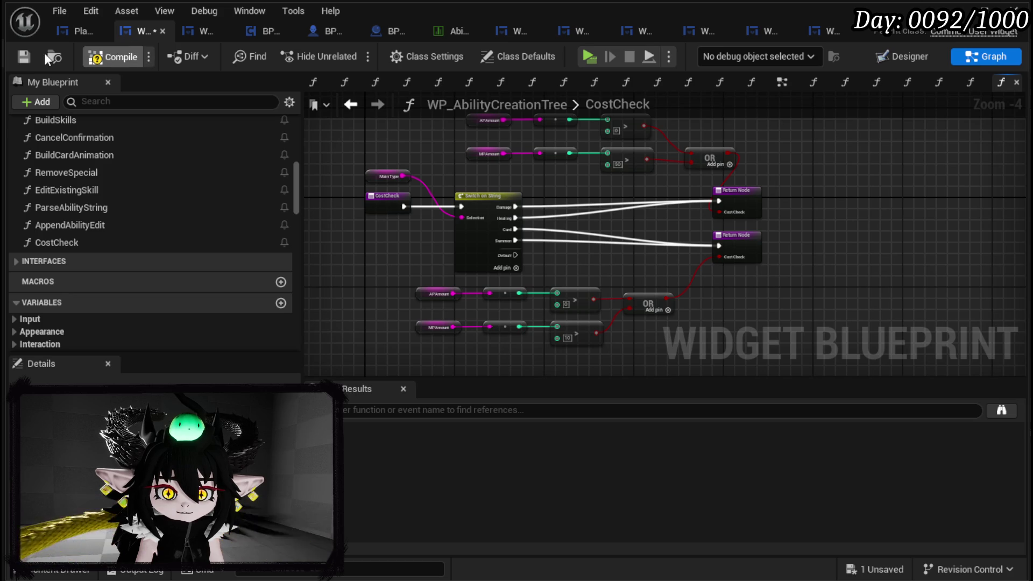
{"action": "left_click", "coordinate": [25, 57]}
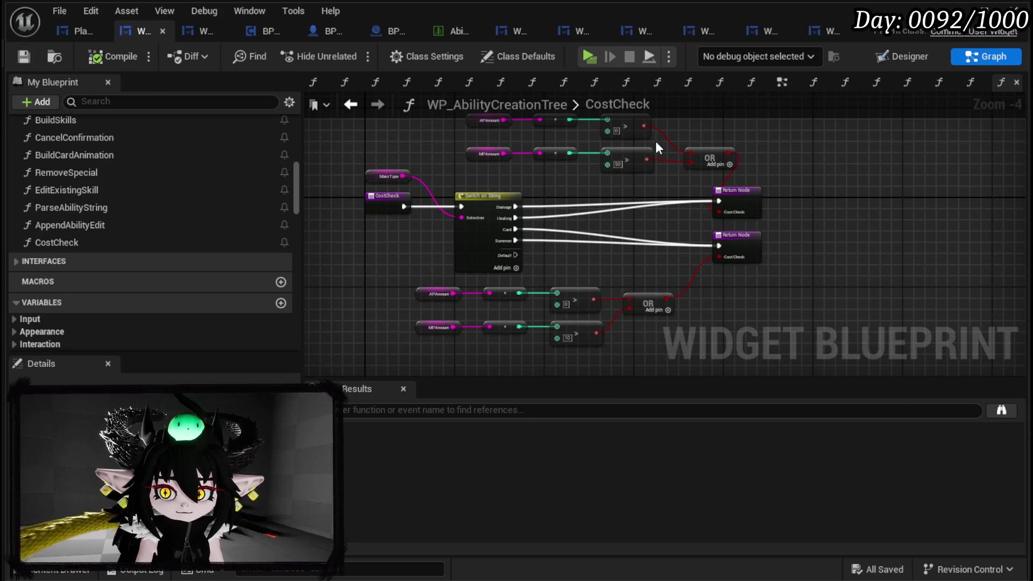
- Add a Cost Check function call beside the ConfirmationEvent node
{"action": "left_click", "coordinate": [343, 108]}
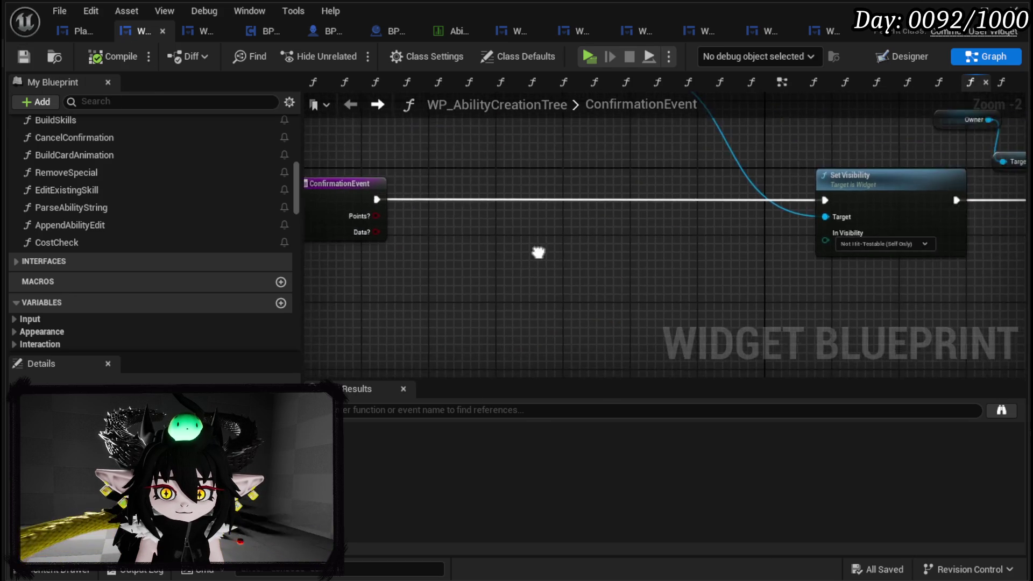
{"action": "left_click_drag", "start_coordinate": [56, 242], "coordinate": [313, 260]}
{"action": "left_click_drag", "start_coordinate": [374, 279], "coordinate": [463, 276]}
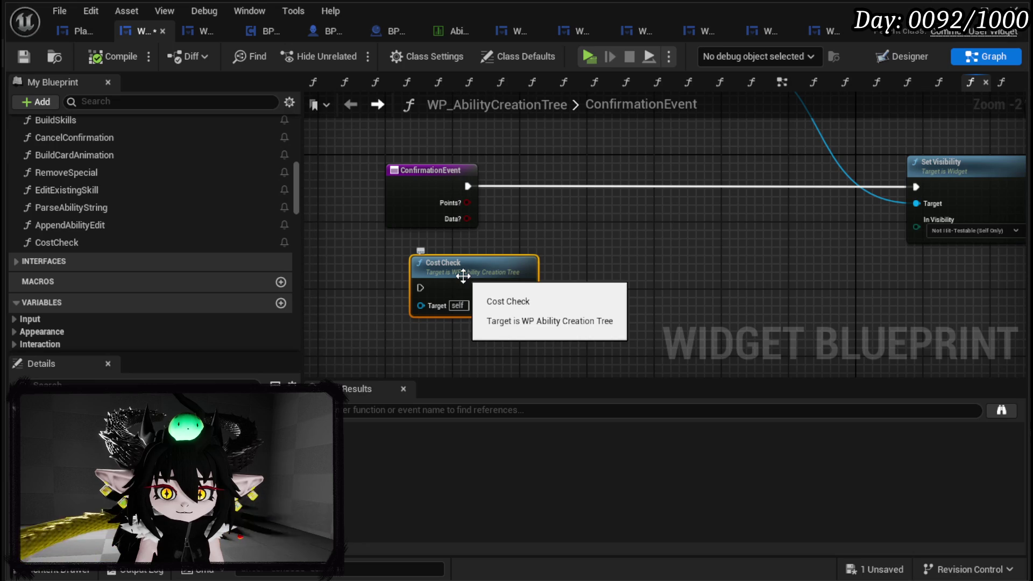
{"action": "double_click", "coordinate": [462, 275]}
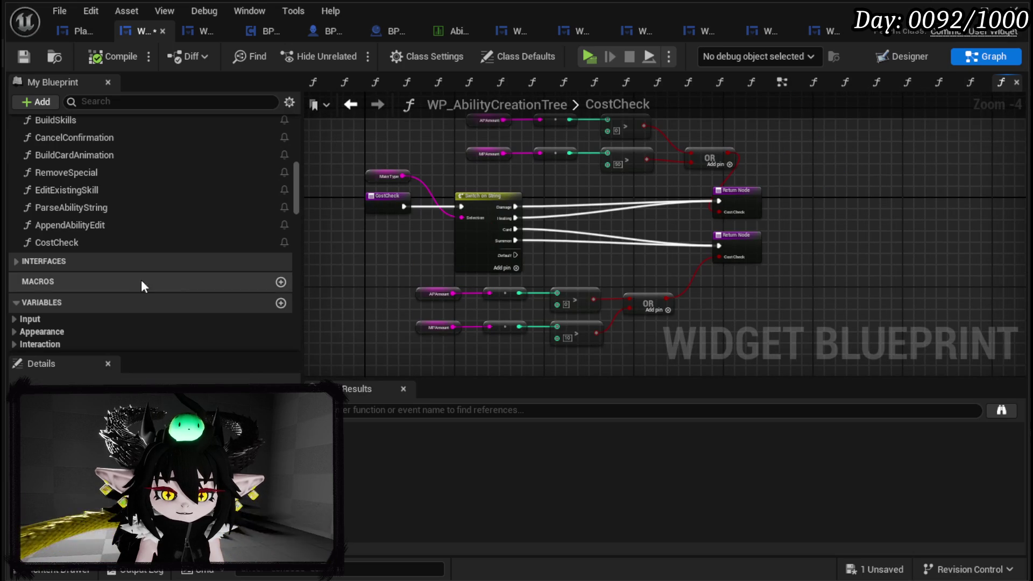
- Mark the CostCheck function as Pure and compile the blueprint
{"action": "scroll", "coordinate": [135, 285], "scroll_direction": "down", "scroll_amount": 5}
{"action": "scroll", "coordinate": [131, 291], "scroll_direction": "up", "scroll_amount": 8}
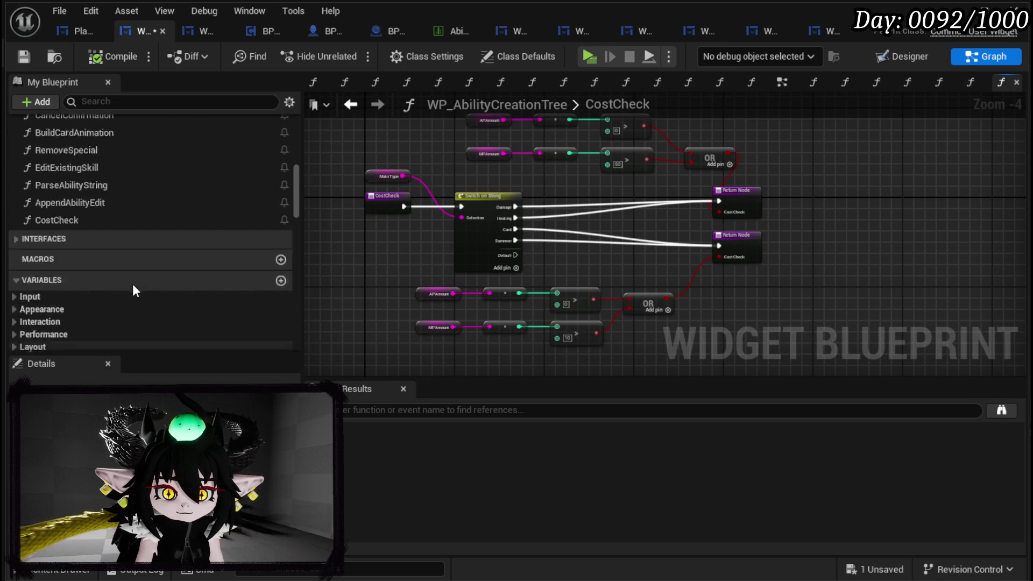
{"action": "left_click", "coordinate": [135, 474]}
{"action": "left_click", "coordinate": [121, 56]}
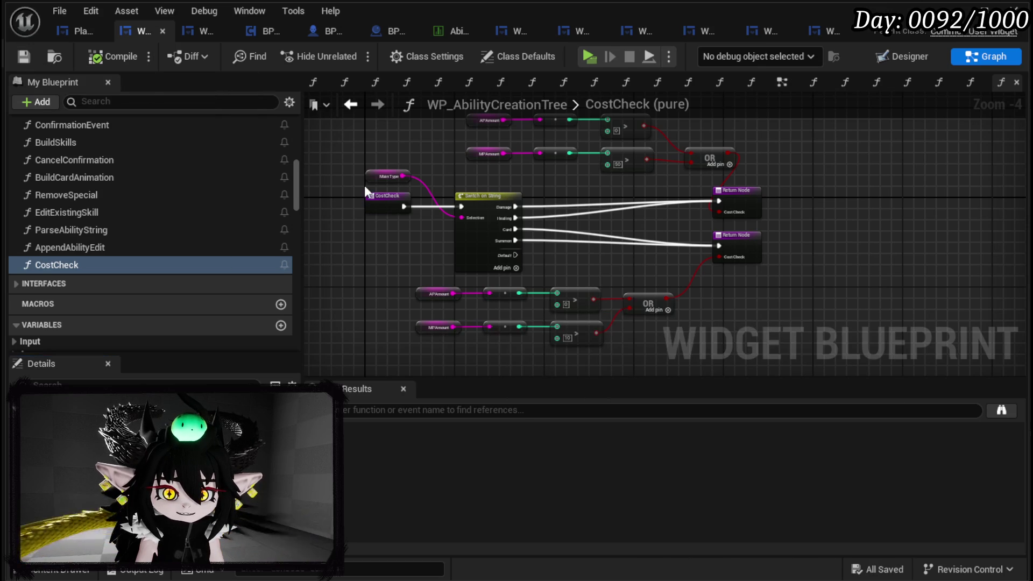
- In ConfirmationEvent, move the Cost Check node and put Set Visibility back in place
{"action": "left_click", "coordinate": [350, 105]}
{"action": "left_click", "coordinate": [456, 279]}
{"action": "mouse_move", "coordinate": [455, 273]}
{"action": "left_mouse_down"}
{"action": "mouse_move", "coordinate": [509, 300]}
{"action": "mouse_move", "coordinate": [754, 150]}
{"action": "left_mouse_up"}
{"action": "scroll", "coordinate": [415, 289], "scroll_direction": "down", "scroll_amount": 2}
{"action": "mouse_move", "coordinate": [683, 226]}
{"action": "left_mouse_down"}
{"action": "mouse_move", "coordinate": [562, 231]}
{"action": "mouse_move", "coordinate": [553, 223]}
{"action": "left_mouse_up"}
{"action": "left_click", "coordinate": [486, 215]}
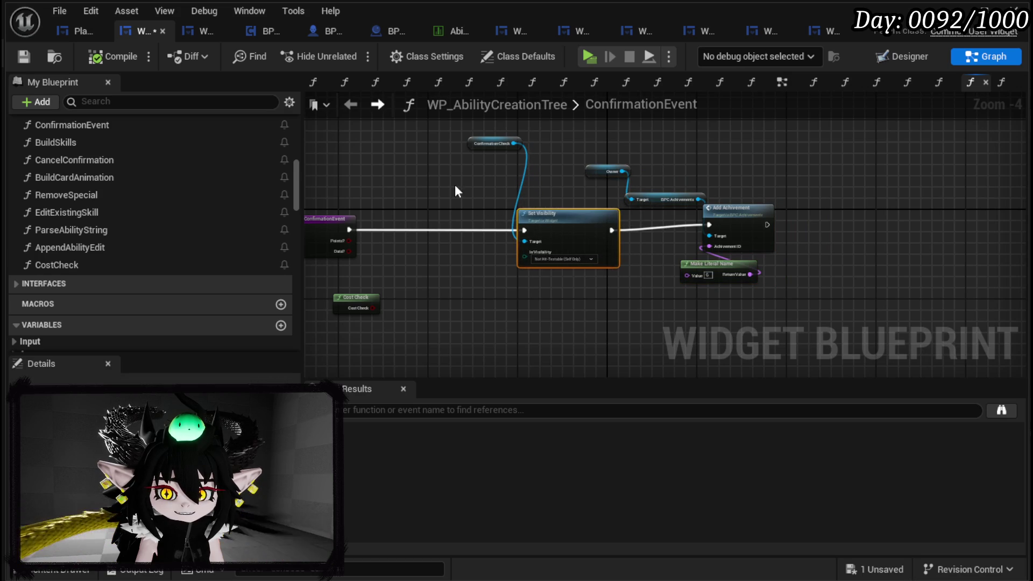
- Clear the node selection in ConfirmationEvent and save the blueprint
{"action": "left_click", "coordinate": [460, 192]}
{"action": "scroll", "coordinate": [461, 193], "scroll_direction": "up", "scroll_amount": 2}
{"action": "left_click", "coordinate": [544, 151]}
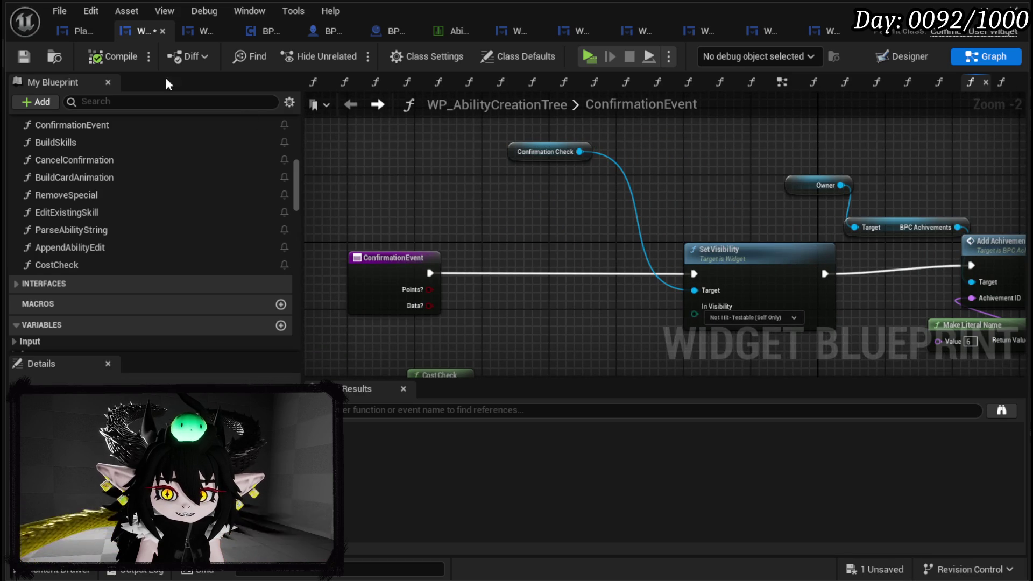
{"action": "left_click", "coordinate": [29, 53]}
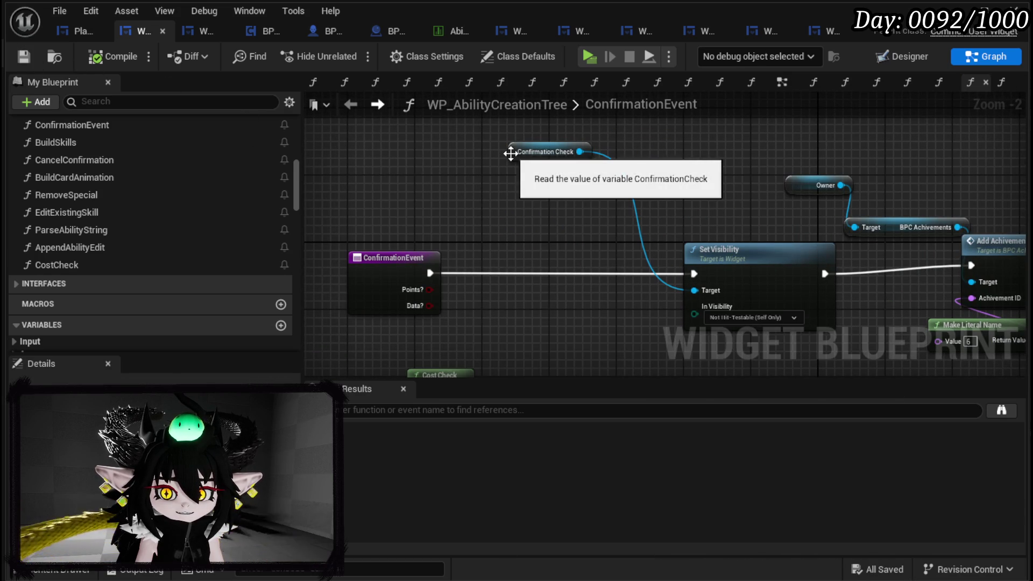
- Inspect the ConfirmationCheck and MW_ConfirmationBox widgets in Designer, then return to the Graph
{"action": "left_click", "coordinate": [915, 57]}
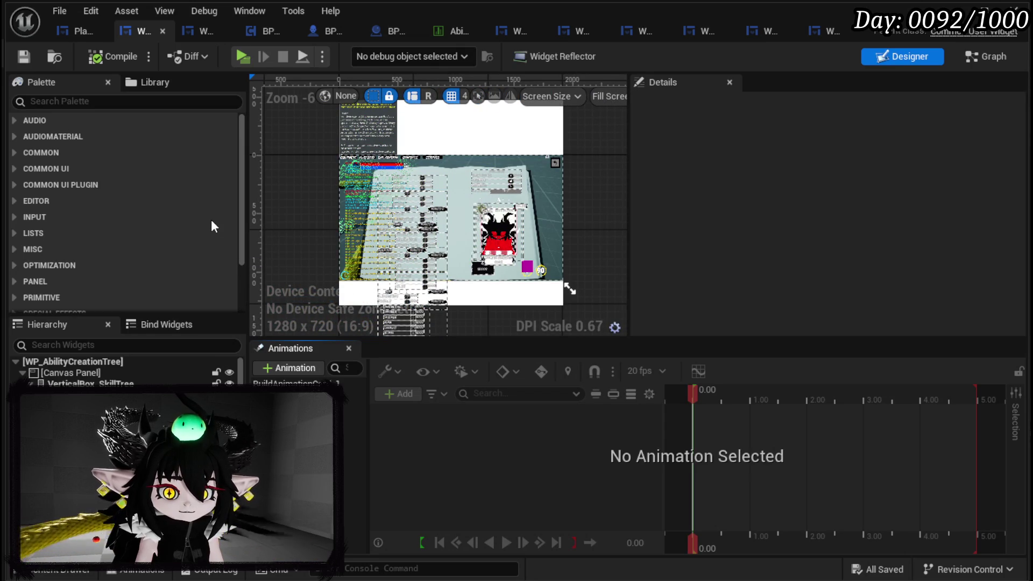
{"action": "scroll", "coordinate": [128, 430], "scroll_direction": "down", "scroll_amount": 5}
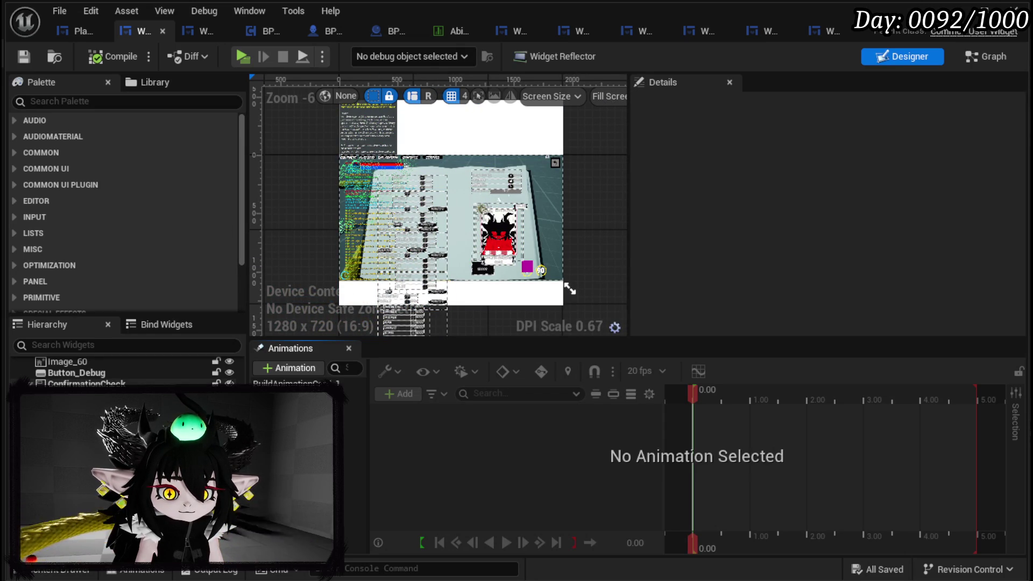
{"action": "left_click", "coordinate": [86, 383]}
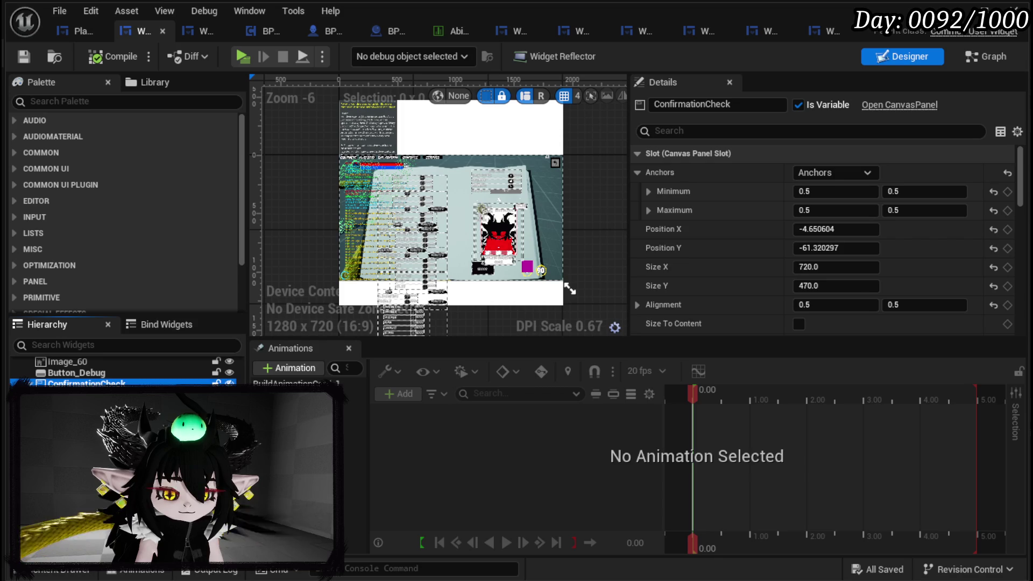
{"action": "left_click", "coordinate": [92, 394]}
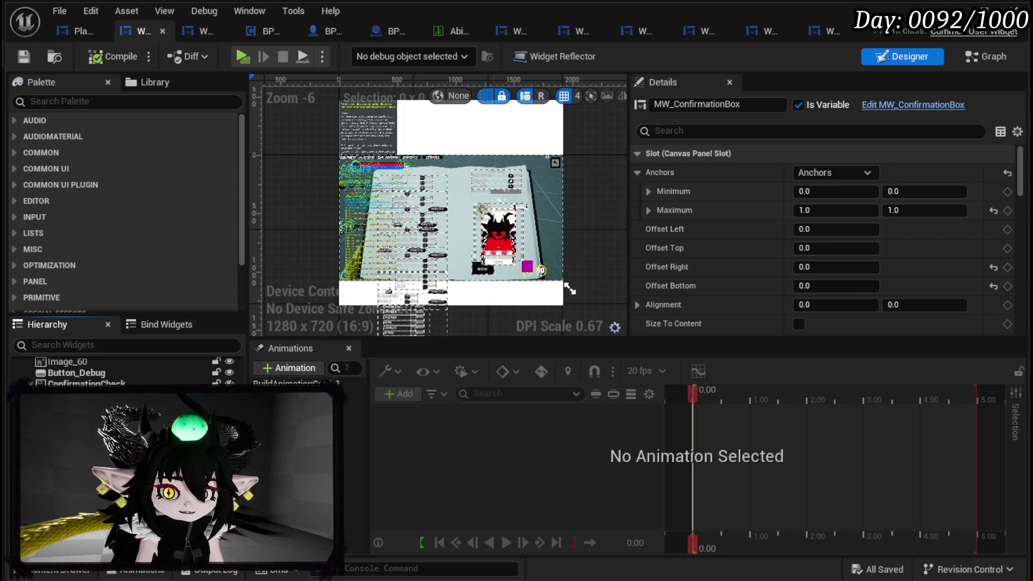
{"action": "left_click", "coordinate": [976, 62]}
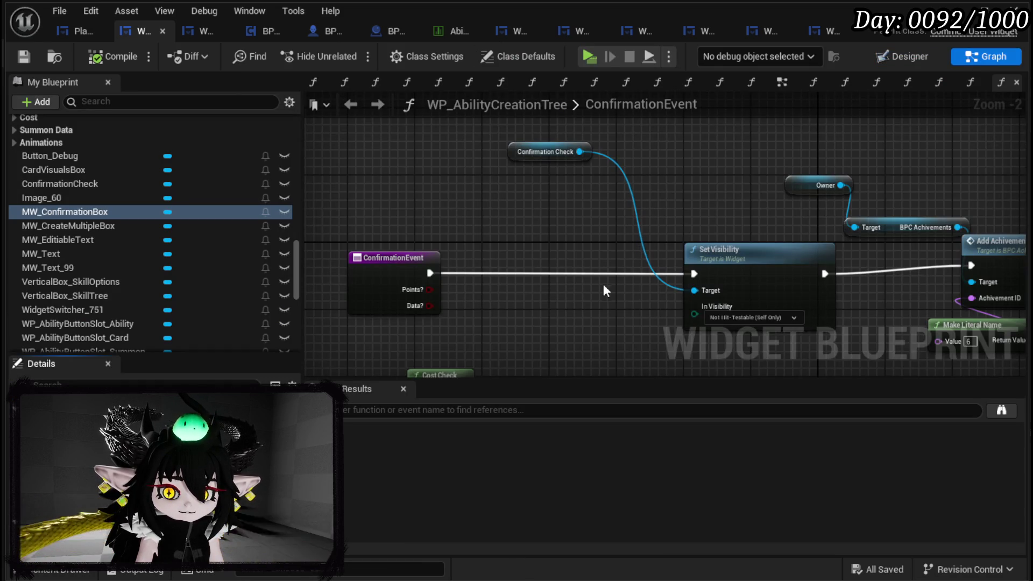
- Position the Cost Check getter below the ConfirmationEvent node
{"action": "scroll", "coordinate": [601, 237], "scroll_direction": "up", "scroll_amount": 2}
{"action": "mouse_move", "coordinate": [499, 263]}
{"action": "left_mouse_down"}
{"action": "mouse_move", "coordinate": [422, 274]}
{"action": "mouse_move", "coordinate": [451, 285]}
{"action": "left_mouse_up"}
{"action": "scroll", "coordinate": [558, 267], "scroll_direction": "down", "scroll_amount": 2}
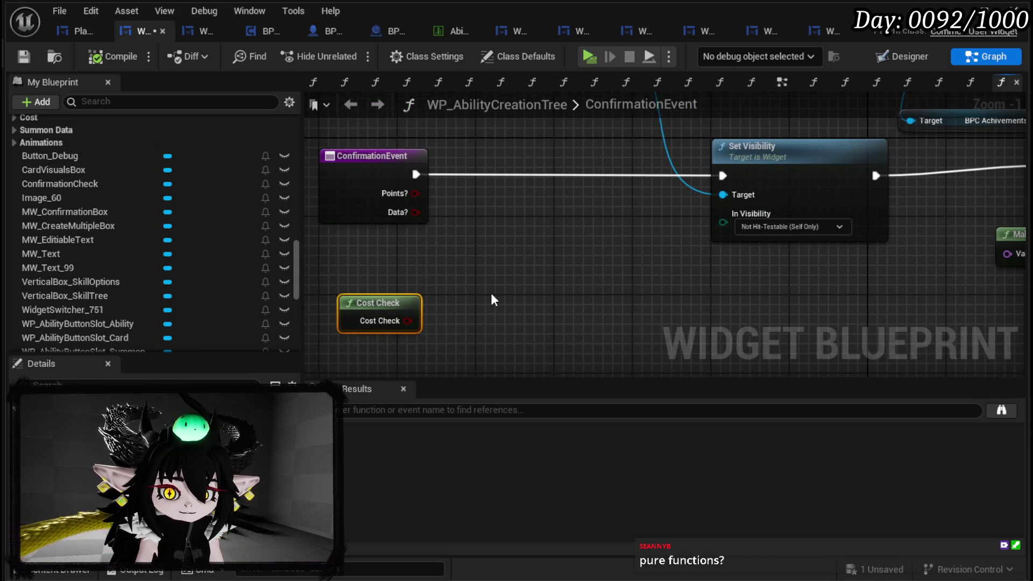
{"action": "scroll", "coordinate": [492, 295], "scroll_direction": "down", "scroll_amount": 2}
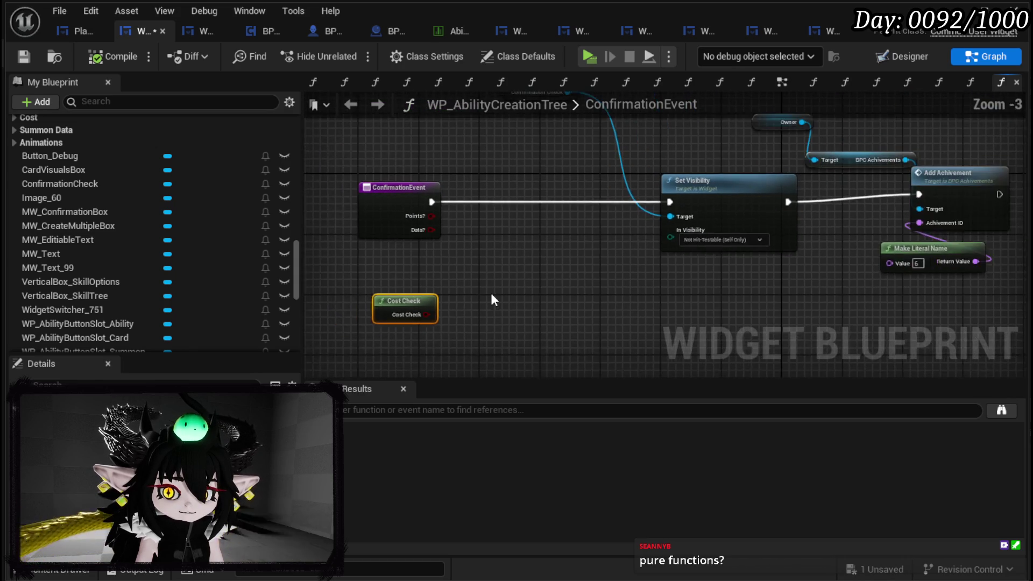
{"action": "left_click_drag", "start_coordinate": [439, 277], "coordinate": [446, 285]}
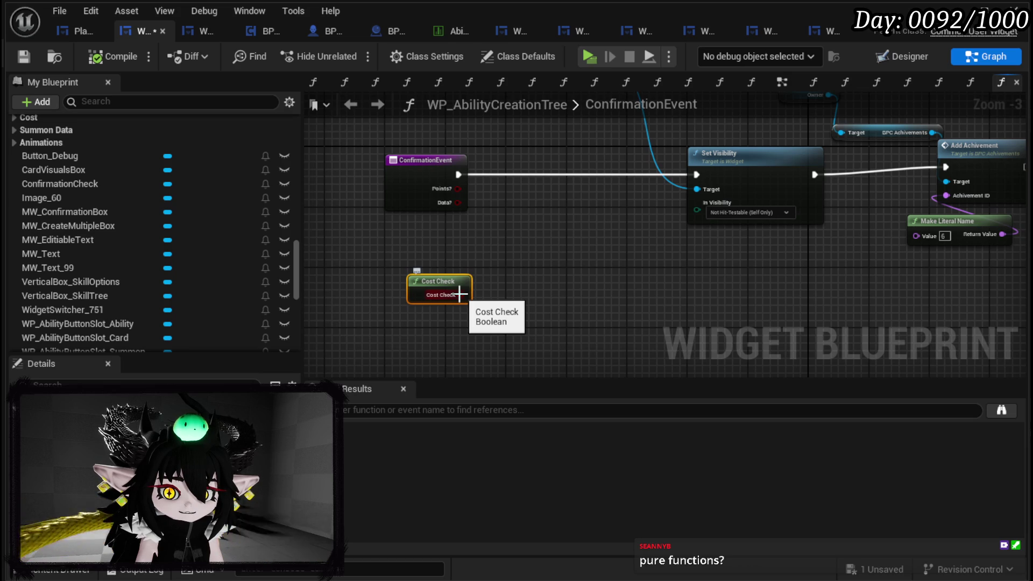
{"action": "left_click_drag", "start_coordinate": [457, 279], "coordinate": [440, 281]}
{"action": "left_click", "coordinate": [517, 284]}
{"action": "left_click", "coordinate": [504, 282]}
{"action": "mouse_move", "coordinate": [505, 282]}
{"action": "left_mouse_down"}
{"action": "mouse_move", "coordinate": [444, 314]}
{"action": "mouse_move", "coordinate": [465, 320]}
{"action": "left_mouse_up"}
- Shift the Target, Add Achievement and Make Literal Name nodes slightly, then save
{"action": "left_click_drag", "start_coordinate": [812, 308], "coordinate": [910, 161]}
{"action": "left_click_drag", "start_coordinate": [895, 201], "coordinate": [902, 209]}
{"action": "left_click", "coordinate": [909, 172]}
{"action": "left_click_drag", "start_coordinate": [484, 190], "coordinate": [615, 209]}
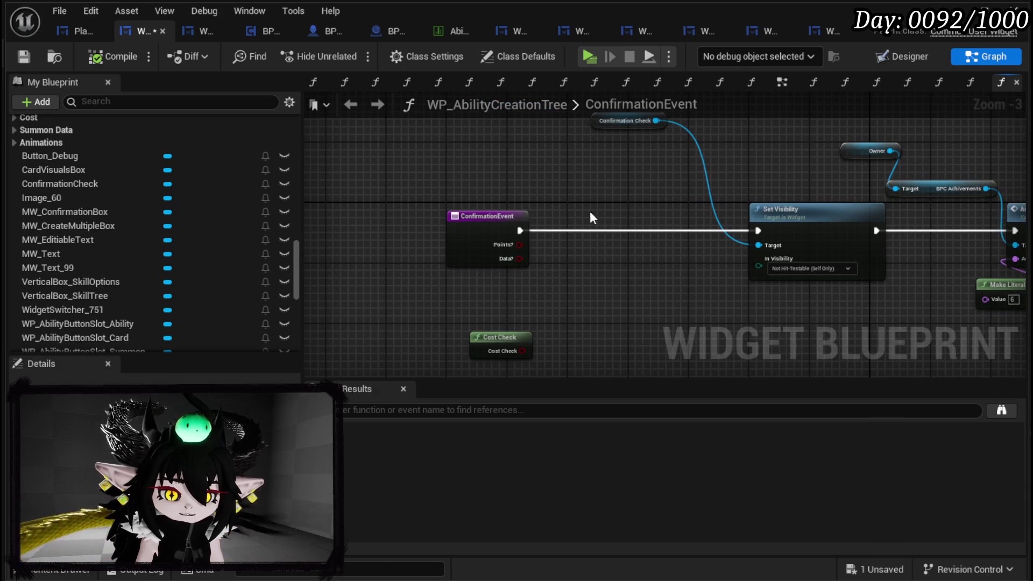
{"action": "left_click", "coordinate": [24, 56]}
- Move Set Visibility to the right, save again, and switch to the Designer view
{"action": "mouse_move", "coordinate": [465, 191]}
{"action": "left_mouse_down"}
{"action": "mouse_move", "coordinate": [396, 258]}
{"action": "mouse_move", "coordinate": [429, 173]}
{"action": "left_mouse_up"}
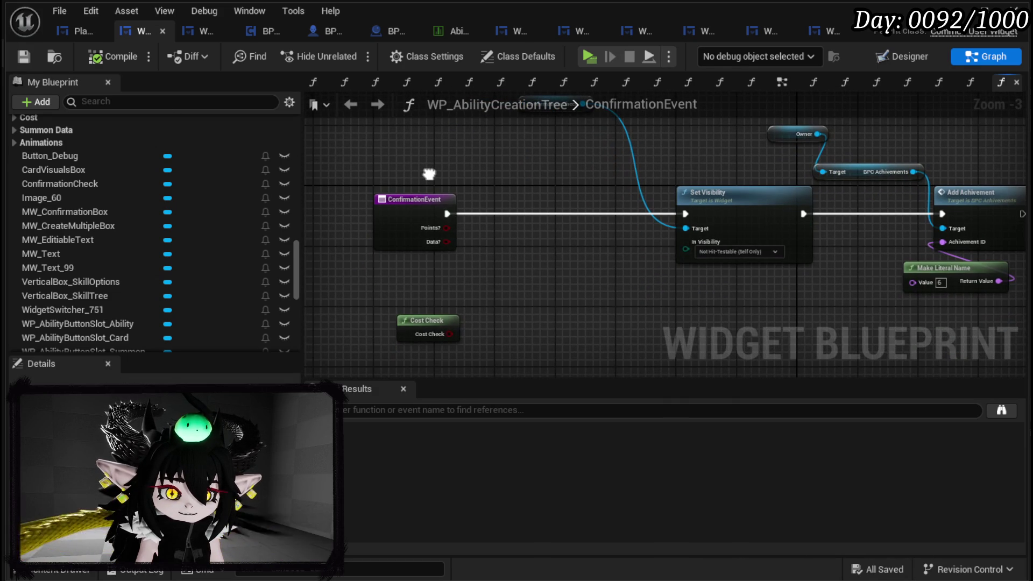
{"action": "left_click_drag", "start_coordinate": [731, 191], "coordinate": [753, 190]}
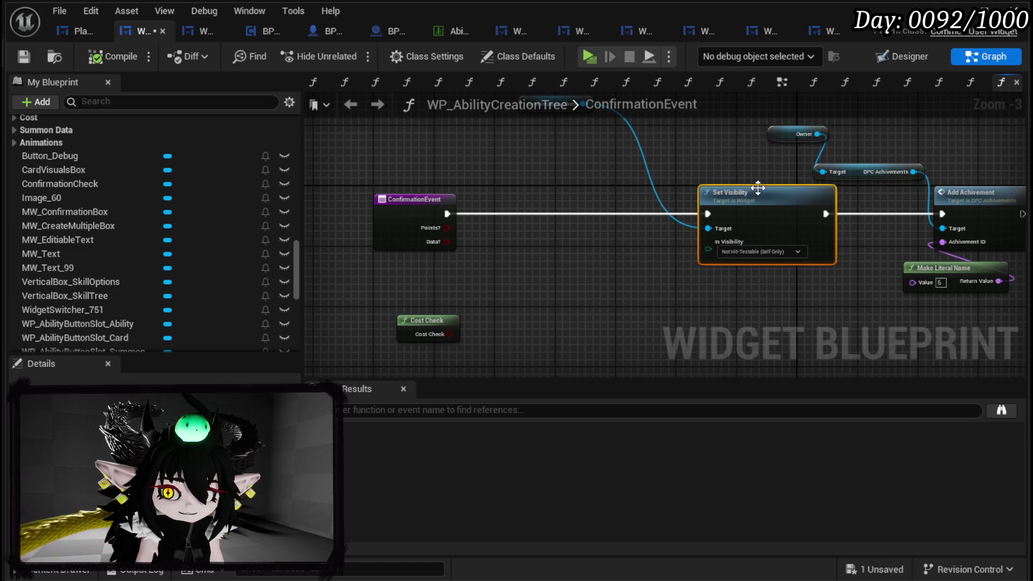
{"action": "left_click", "coordinate": [860, 172]}
{"action": "left_click", "coordinate": [706, 165]}
{"action": "mouse_move", "coordinate": [706, 165]}
{"action": "left_mouse_down"}
{"action": "mouse_move", "coordinate": [751, 213]}
{"action": "mouse_move", "coordinate": [583, 143]}
{"action": "left_mouse_up"}
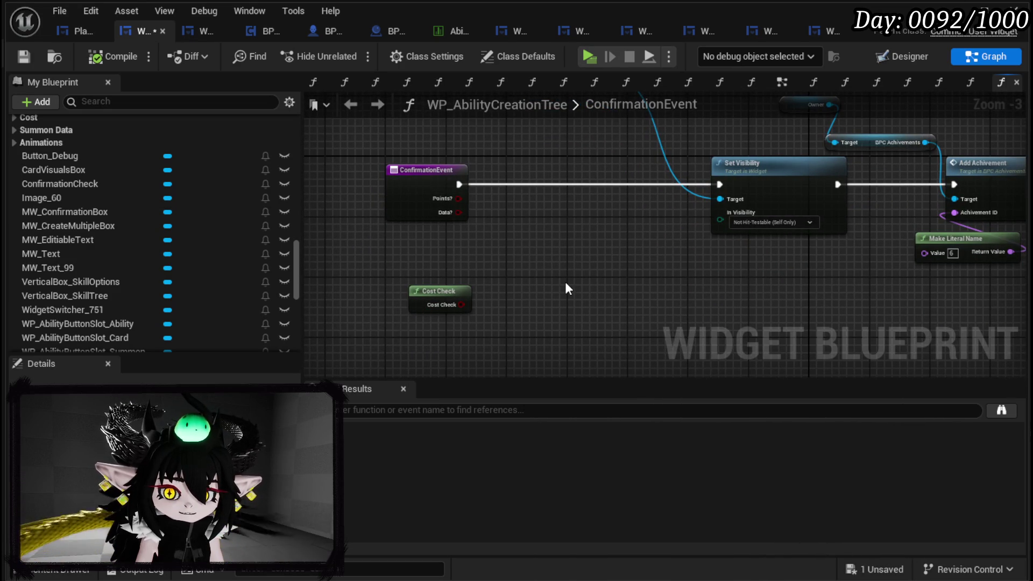
{"action": "left_click_drag", "start_coordinate": [566, 284], "coordinate": [569, 261]}
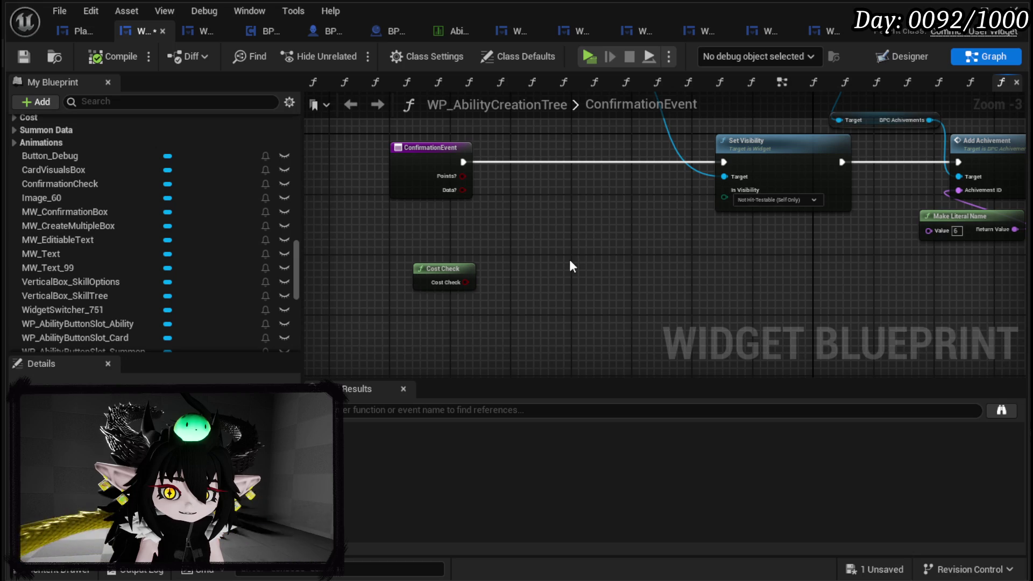
{"action": "left_click", "coordinate": [23, 56]}
{"action": "mouse_move", "coordinate": [515, 192]}
{"action": "left_mouse_down"}
{"action": "mouse_move", "coordinate": [475, 272]}
{"action": "mouse_move", "coordinate": [489, 228]}
{"action": "mouse_move", "coordinate": [483, 277]}
{"action": "left_mouse_up"}
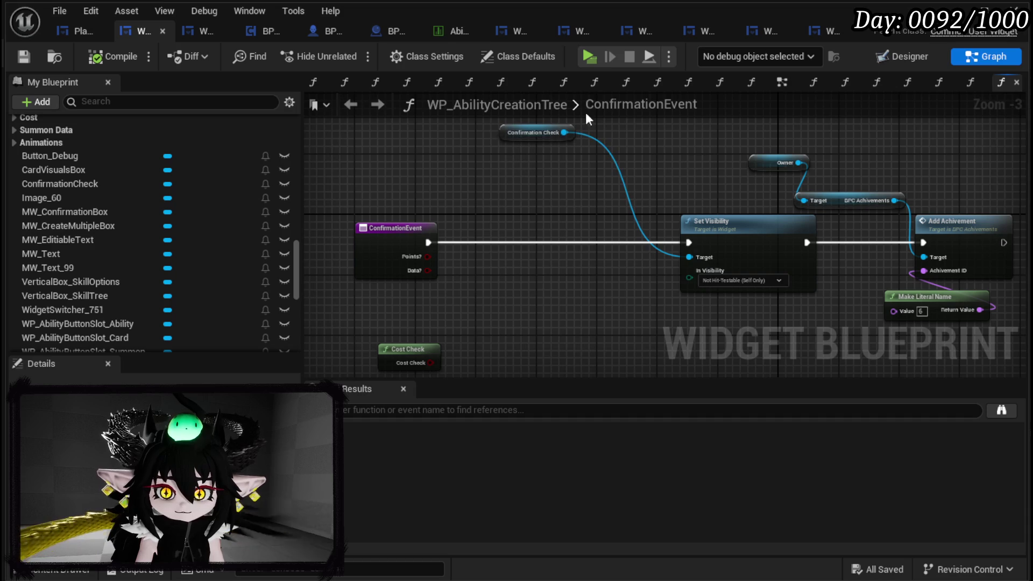
{"action": "left_click", "coordinate": [909, 56]}
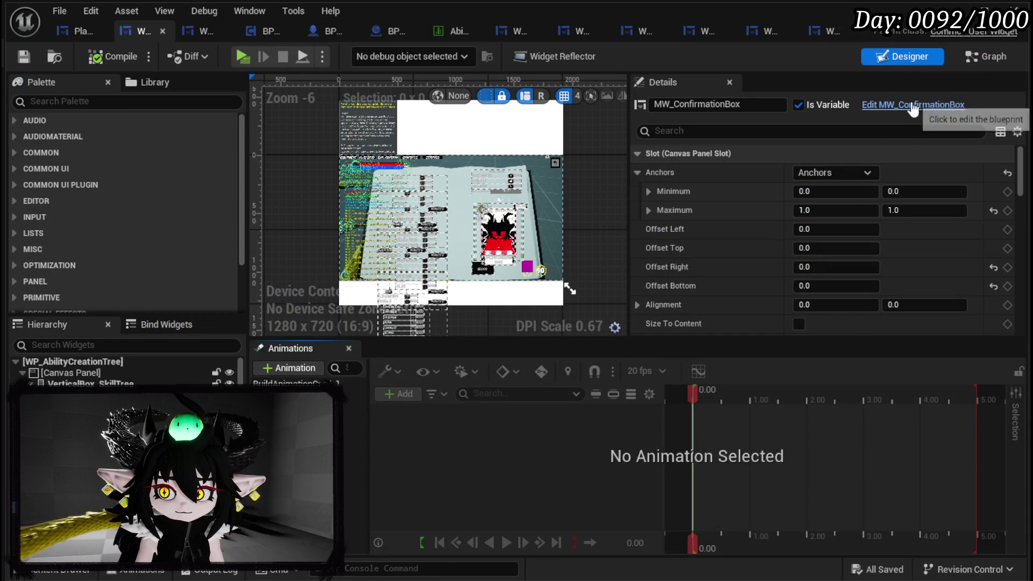
- Open MW_ConfirmationBox for editing, select its headline text, and view its EventGraph
{"action": "left_click", "coordinate": [912, 107]}
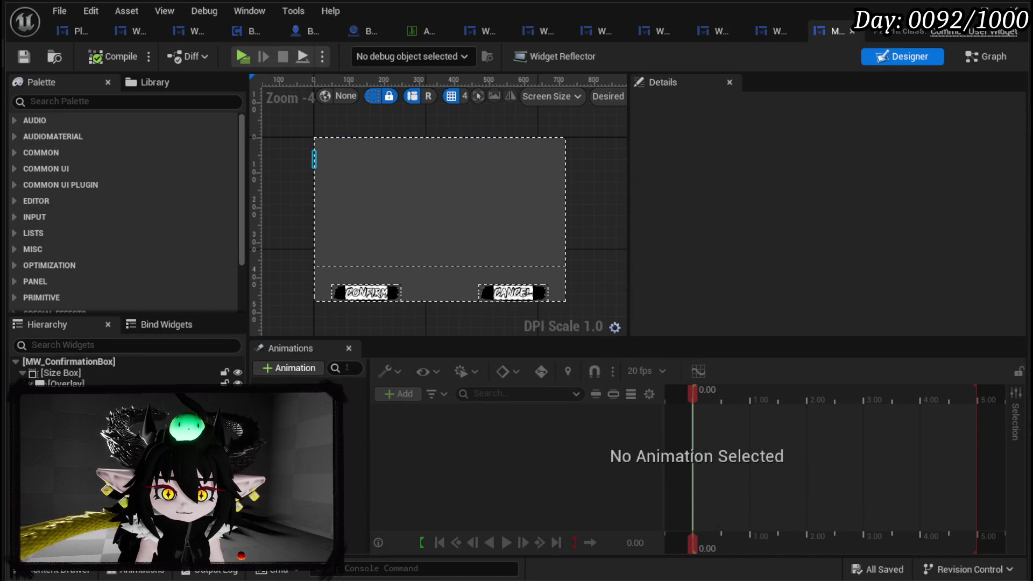
{"action": "left_click", "coordinate": [314, 152]}
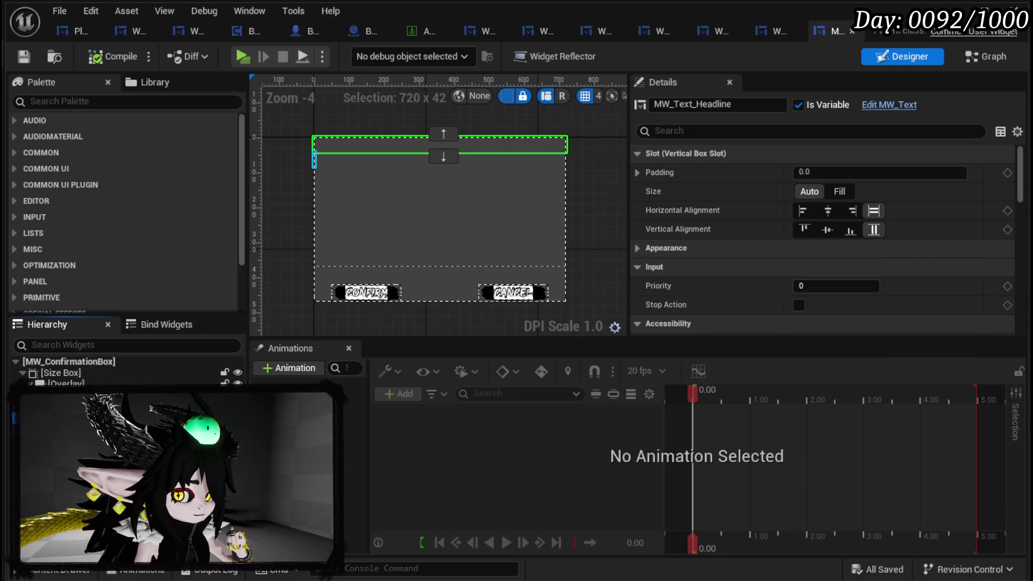
{"action": "left_click", "coordinate": [974, 60]}
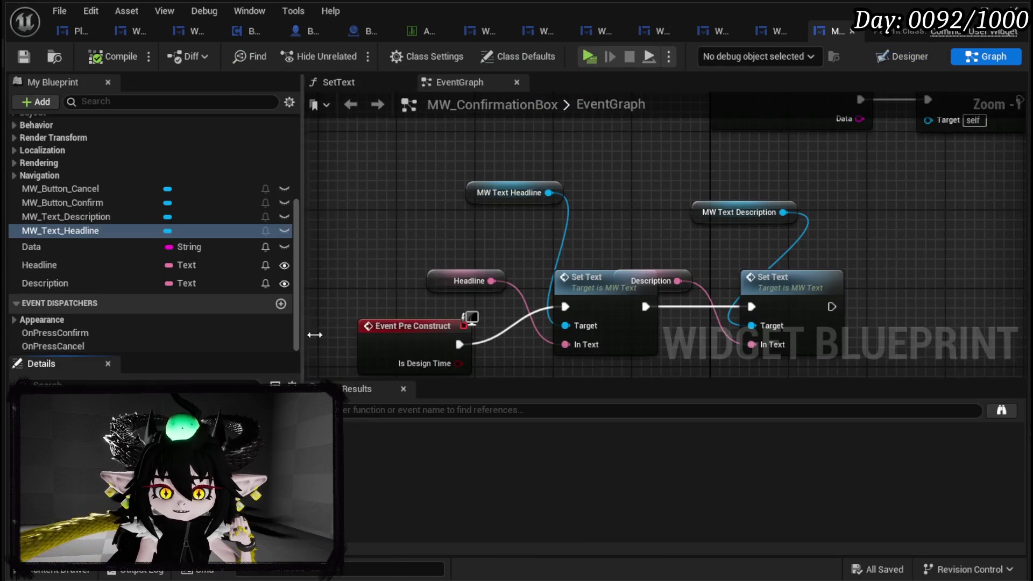
- Open the SetText function and zoom in on its Set Text call on MW Text Headline
{"action": "scroll", "coordinate": [151, 232], "scroll_direction": "up", "scroll_amount": 5}
{"action": "double_click", "coordinate": [77, 185]}
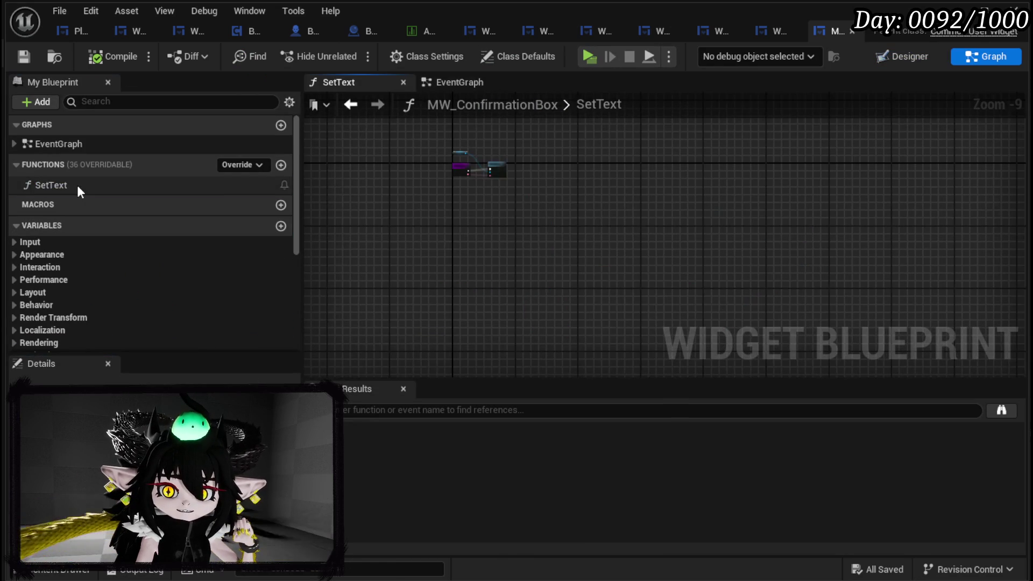
{"action": "scroll", "coordinate": [443, 202], "scroll_direction": "up", "scroll_amount": 7}
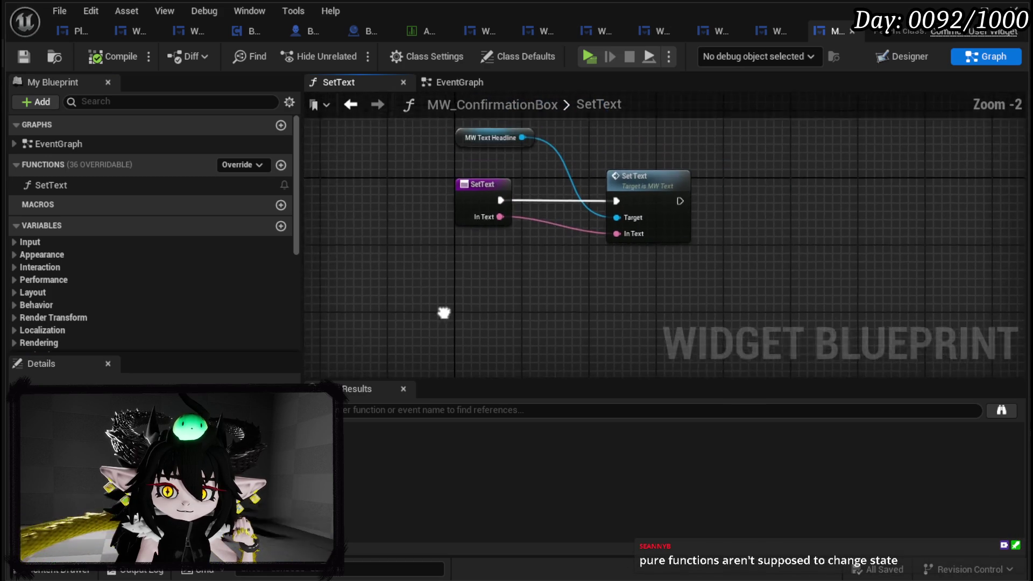
{"action": "left_click_drag", "start_coordinate": [445, 307], "coordinate": [431, 339]}
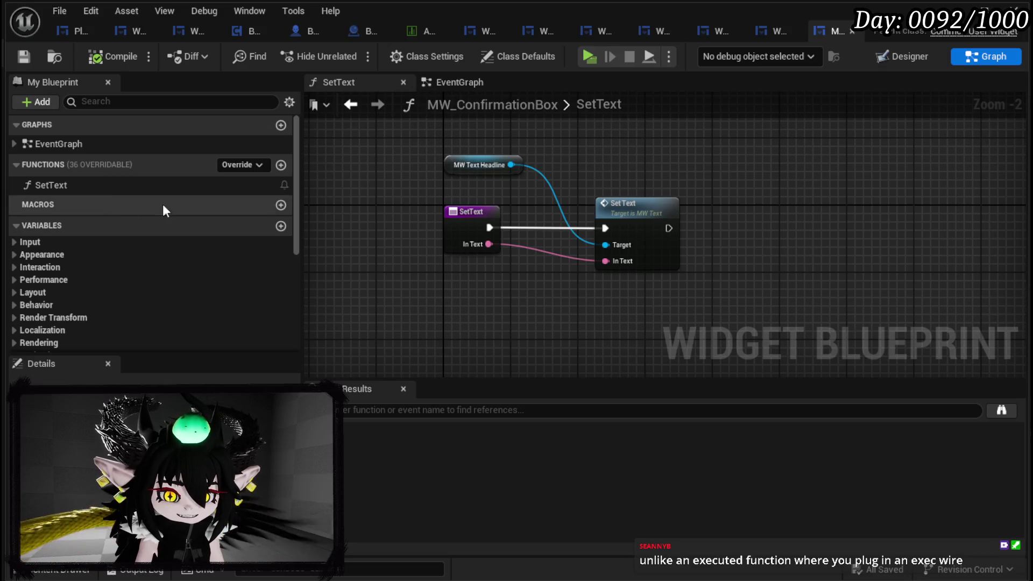
- Create a new function named SetData, then compile and save MW_ConfirmationBox
{"action": "left_click", "coordinate": [281, 164]}
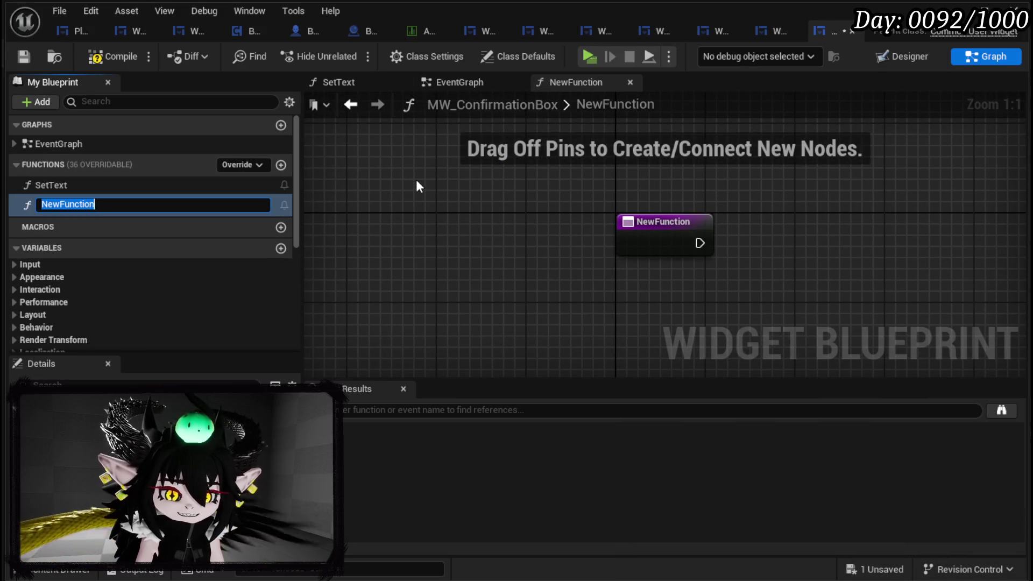
{"action": "type", "text": "SetText"}
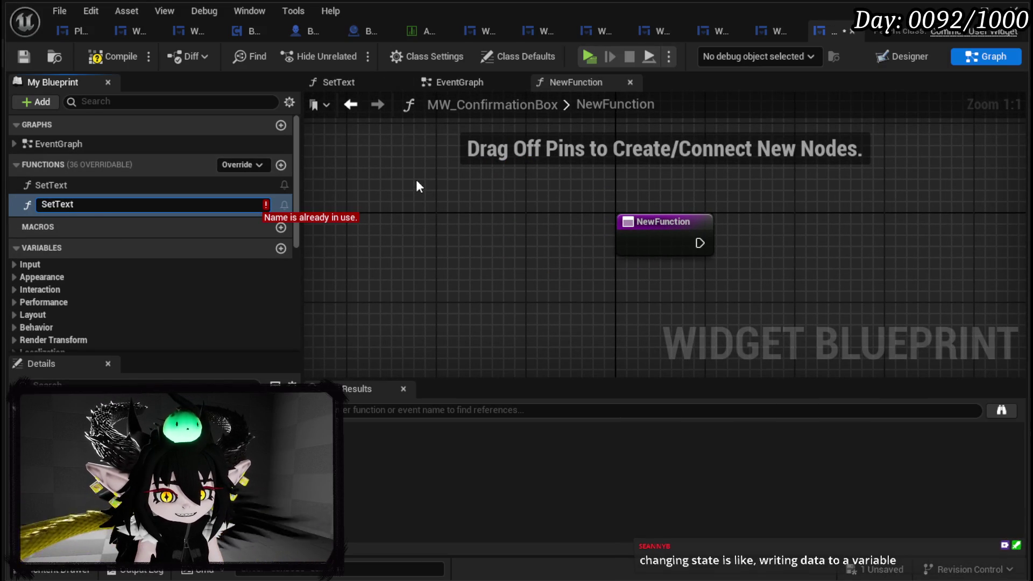
{"action": "key", "text": "BackSpace"}
{"action": "key", "text": "BackSpace"}
{"action": "key", "text": "BackSpace"}
{"action": "type", "text": "Data"}
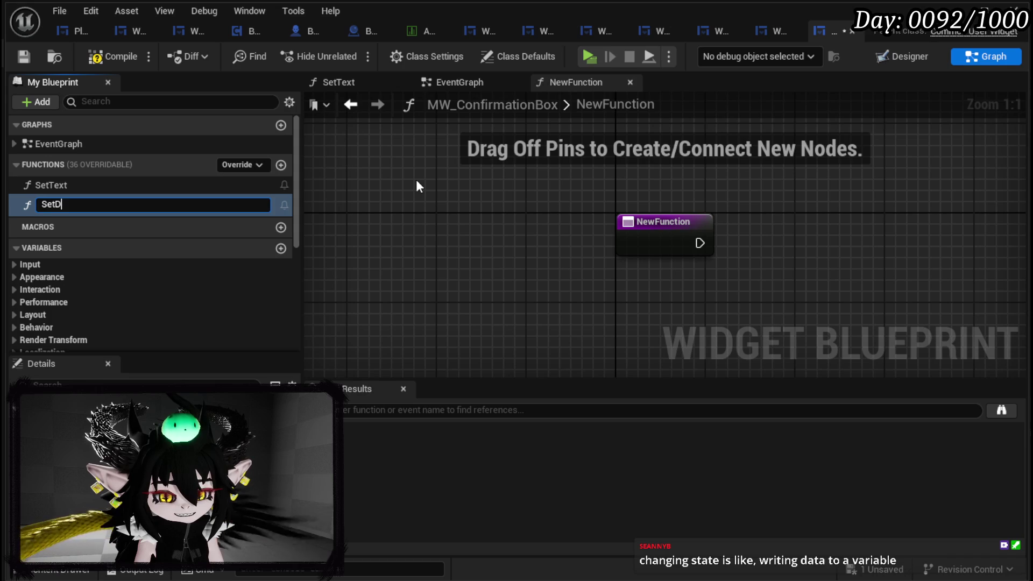
{"action": "key", "text": "Return"}
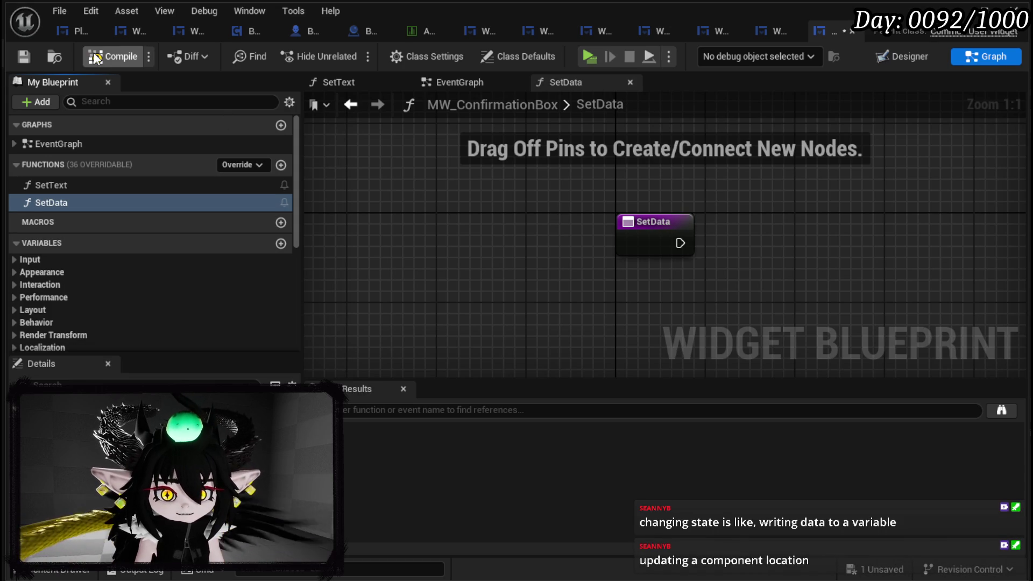
{"action": "left_click", "coordinate": [96, 57]}
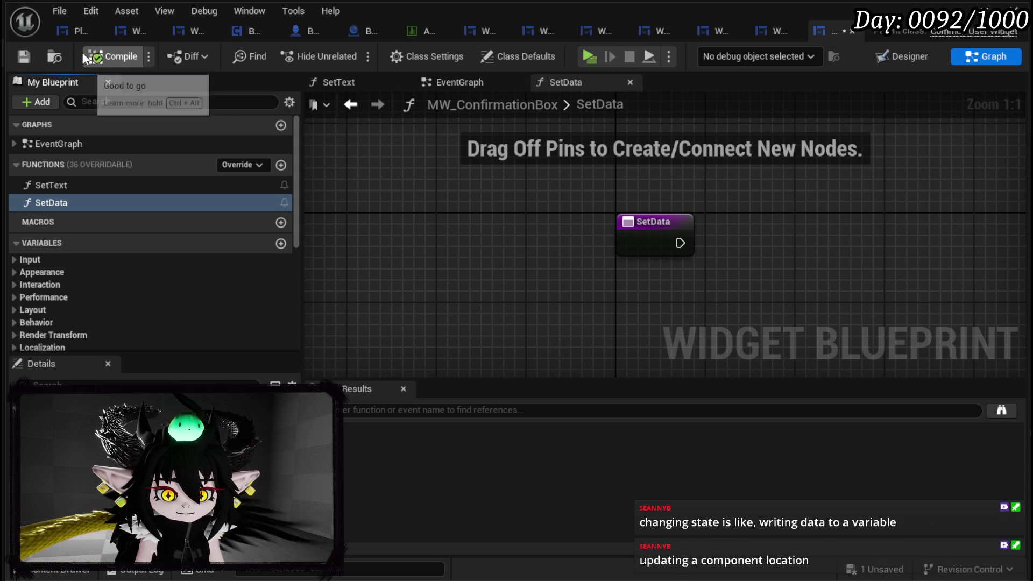
{"action": "left_click", "coordinate": [25, 62]}
{"action": "mouse_move", "coordinate": [461, 228]}
{"action": "left_mouse_down"}
{"action": "mouse_move", "coordinate": [302, 206]}
{"action": "mouse_move", "coordinate": [349, 254]}
{"action": "left_mouse_up"}
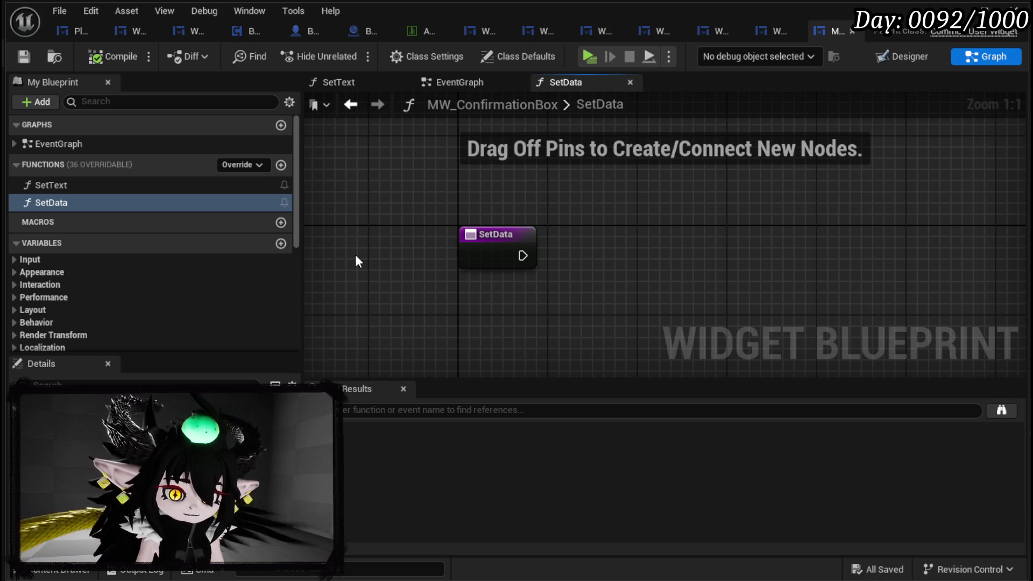
- Add a SET Headline node to SetData, fed by a new Headline input and the entry's execution
{"action": "scroll", "coordinate": [215, 237], "scroll_direction": "down", "scroll_amount": 5}
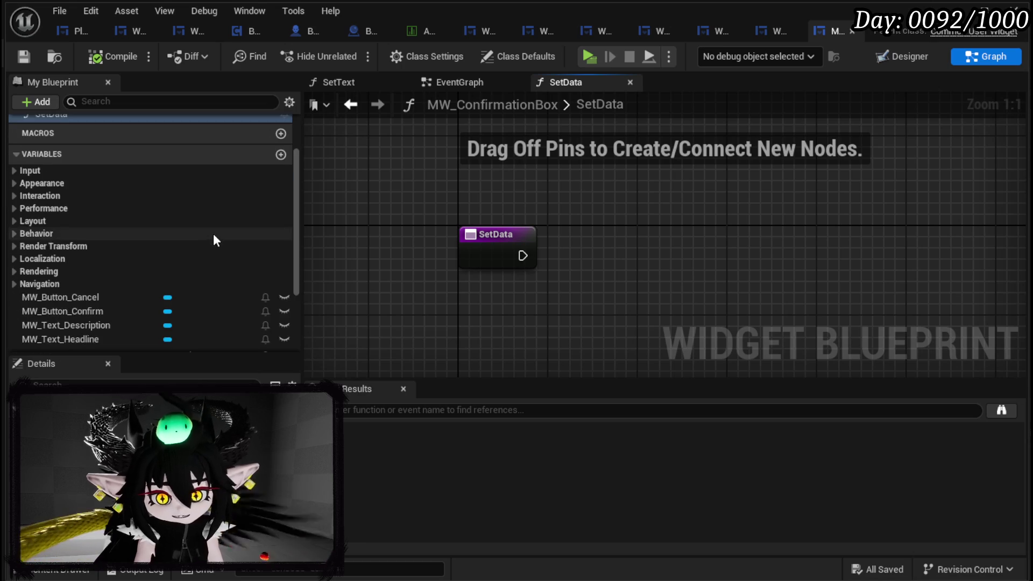
{"action": "scroll", "coordinate": [219, 233], "scroll_direction": "down", "scroll_amount": 3}
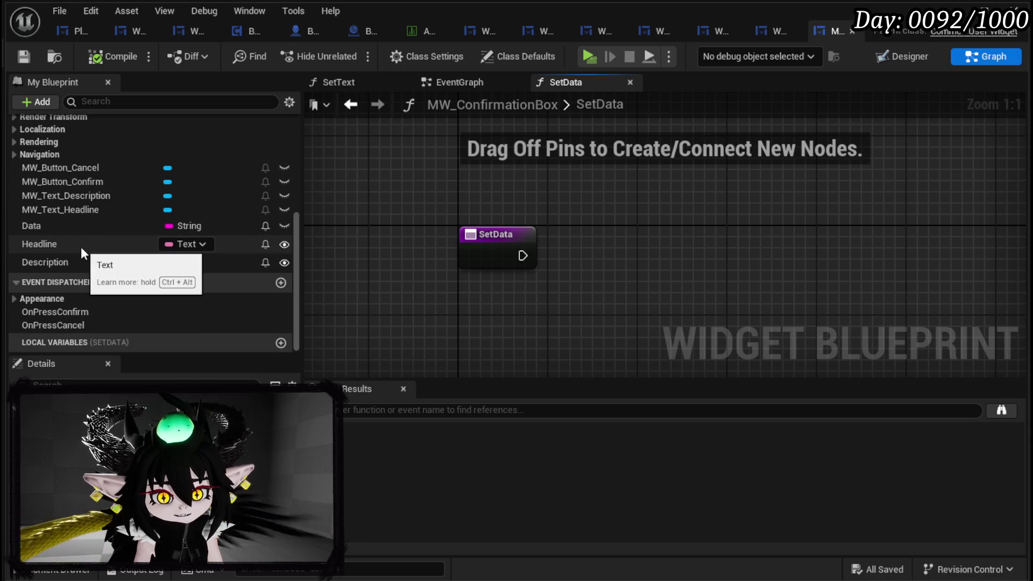
{"action": "mouse_move", "coordinate": [79, 246]}
{"action": "left_mouse_down"}
{"action": "mouse_move", "coordinate": [699, 189]}
{"action": "mouse_move", "coordinate": [557, 209]}
{"action": "left_mouse_up"}
{"action": "left_click", "coordinate": [586, 228]}
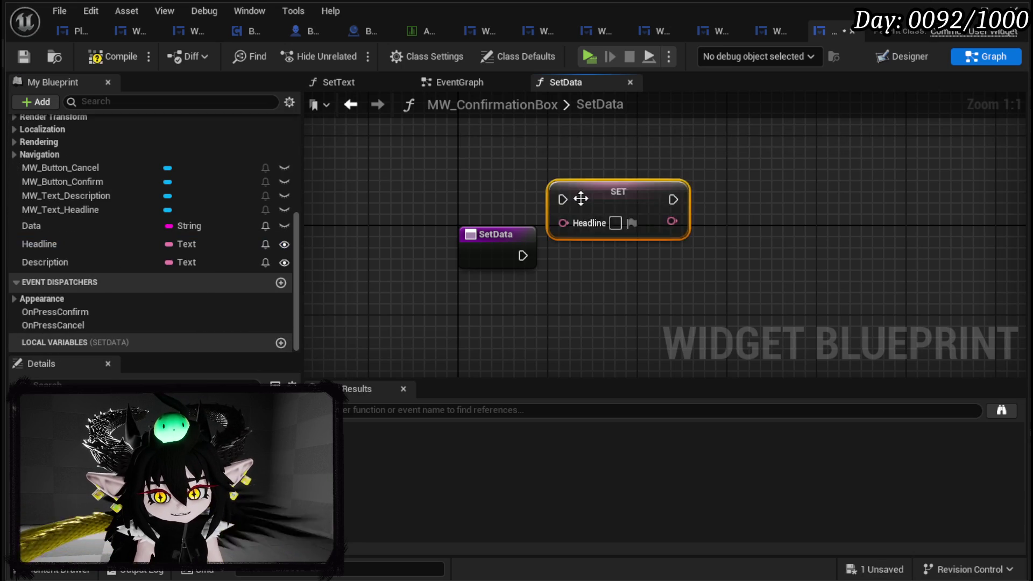
{"action": "left_click", "coordinate": [517, 237]}
{"action": "mouse_move", "coordinate": [533, 244]}
{"action": "left_mouse_down"}
{"action": "mouse_move", "coordinate": [486, 245]}
{"action": "mouse_move", "coordinate": [708, 238]}
{"action": "left_mouse_up"}
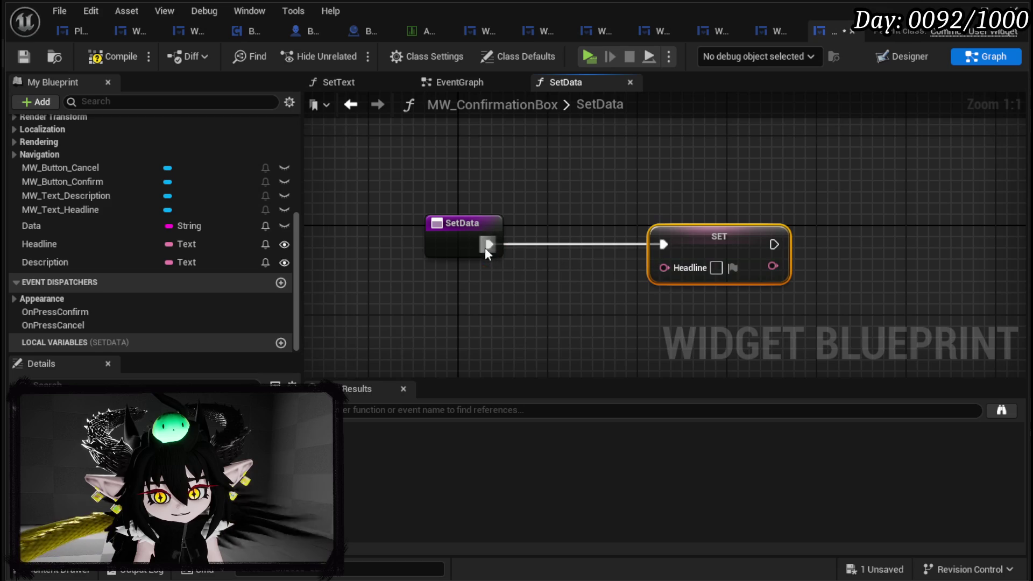
{"action": "mouse_move", "coordinate": [664, 267]}
{"action": "left_mouse_down"}
{"action": "mouse_move", "coordinate": [554, 269]}
{"action": "mouse_move", "coordinate": [467, 250]}
{"action": "left_mouse_up"}
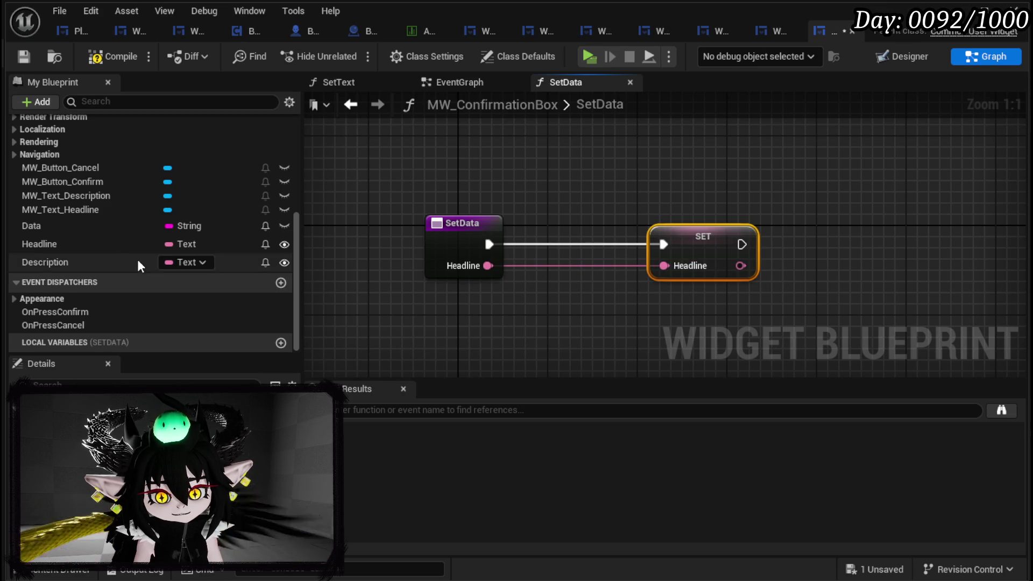
- Place a SET Description node beside SET Headline, arrange both, and compile
{"action": "left_click_drag", "start_coordinate": [70, 267], "coordinate": [519, 311]}
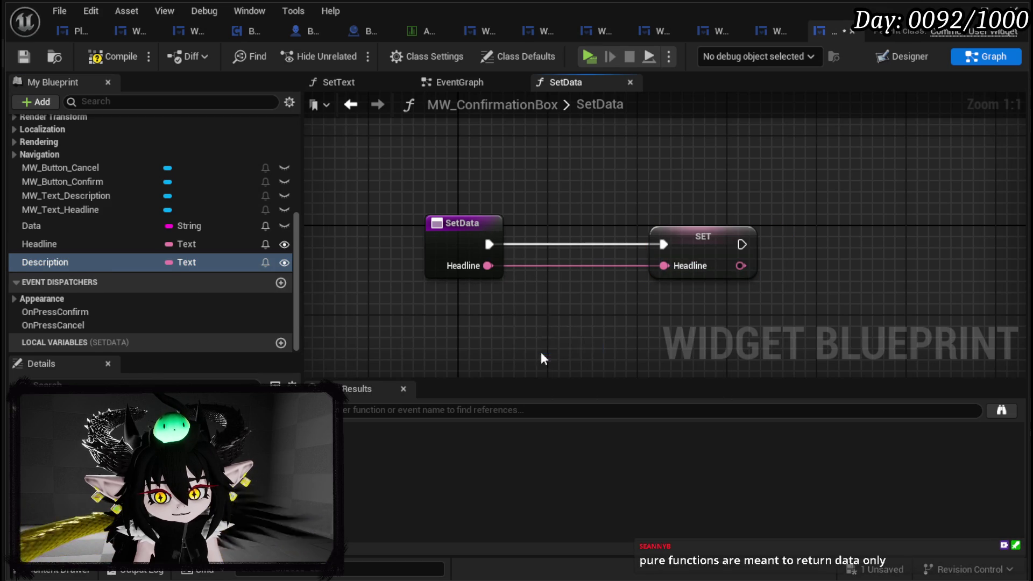
{"action": "left_click", "coordinate": [559, 348]}
{"action": "left_click_drag", "start_coordinate": [633, 318], "coordinate": [972, 255]}
{"action": "left_click_drag", "start_coordinate": [705, 243], "coordinate": [670, 243]}
{"action": "mouse_move", "coordinate": [803, 231]}
{"action": "left_mouse_down"}
{"action": "mouse_move", "coordinate": [718, 229]}
{"action": "mouse_move", "coordinate": [749, 248]}
{"action": "left_mouse_up"}
{"action": "left_click_drag", "start_coordinate": [872, 248], "coordinate": [906, 248]}
{"action": "left_click", "coordinate": [795, 239]}
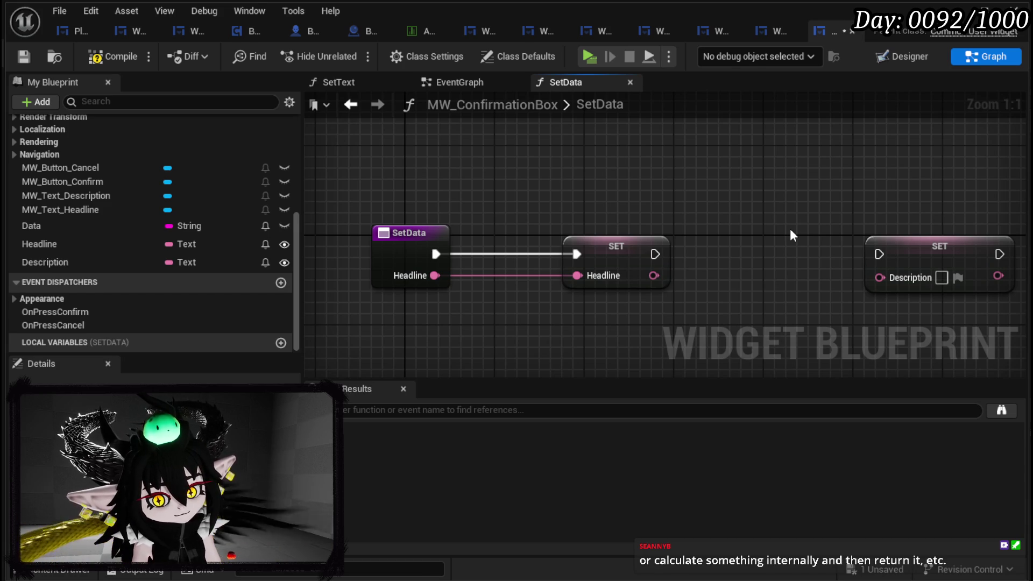
{"action": "left_click", "coordinate": [30, 57]}
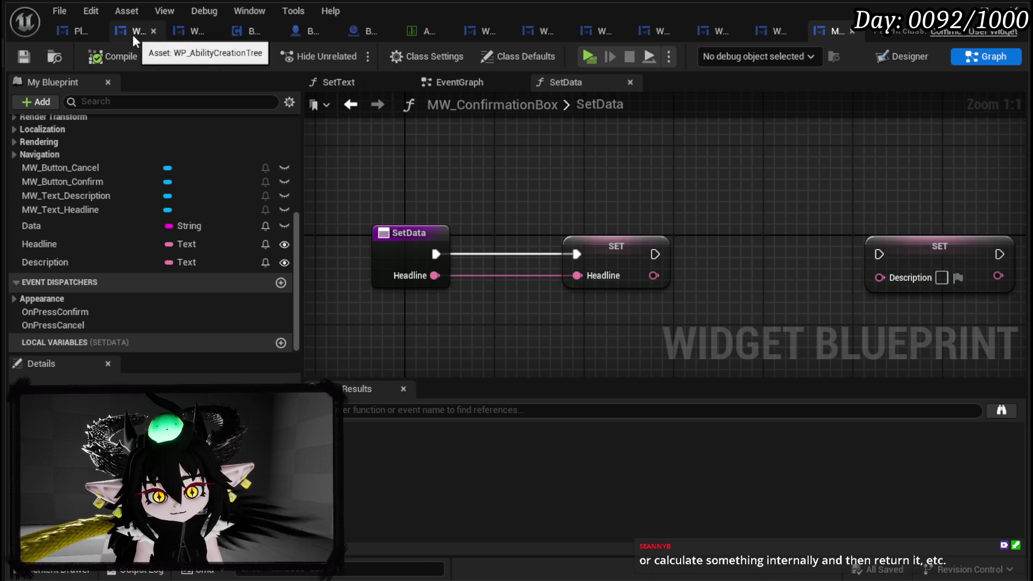
- Switch to WP_SkillTree_Ability and open its NumberChange function
{"action": "left_click", "coordinate": [178, 34]}
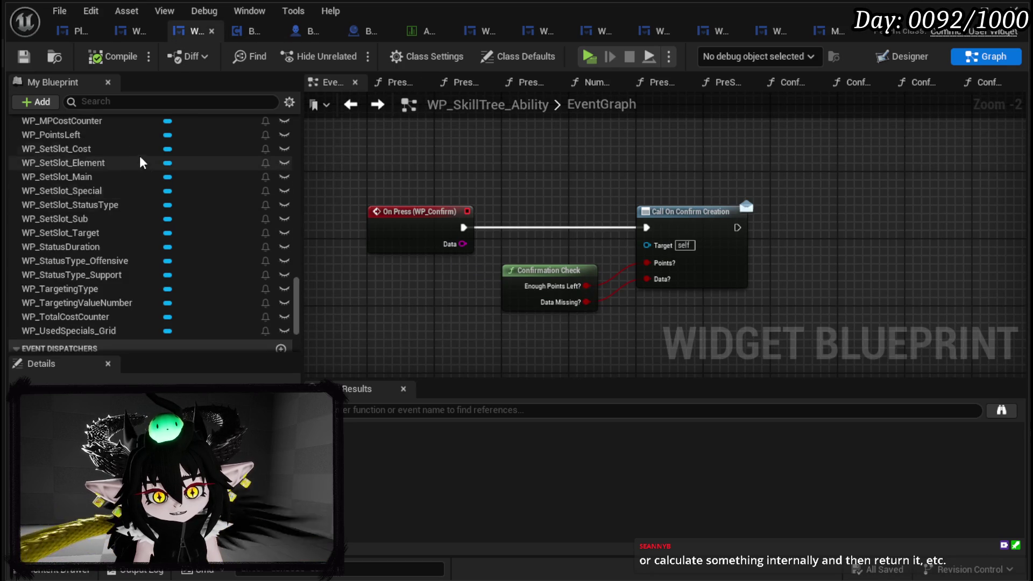
{"action": "scroll", "coordinate": [144, 150], "scroll_direction": "up", "scroll_amount": 20}
{"action": "scroll", "coordinate": [144, 153], "scroll_direction": "up", "scroll_amount": 10}
{"action": "scroll", "coordinate": [109, 272], "scroll_direction": "up", "scroll_amount": 5}
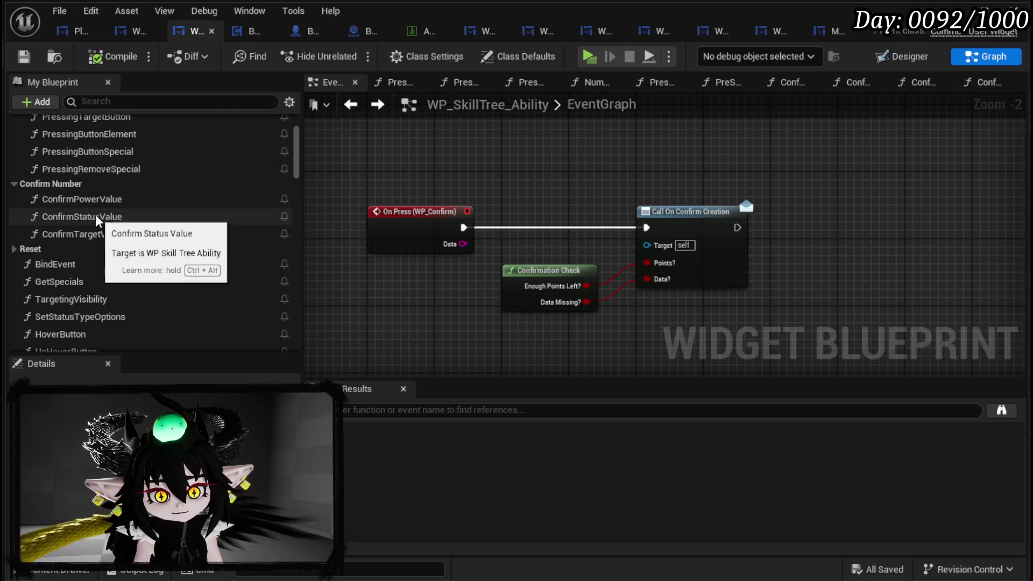
{"action": "scroll", "coordinate": [100, 212], "scroll_direction": "up", "scroll_amount": 3}
{"action": "scroll", "coordinate": [98, 248], "scroll_direction": "down", "scroll_amount": 6}
{"action": "scroll", "coordinate": [99, 262], "scroll_direction": "down", "scroll_amount": 4}
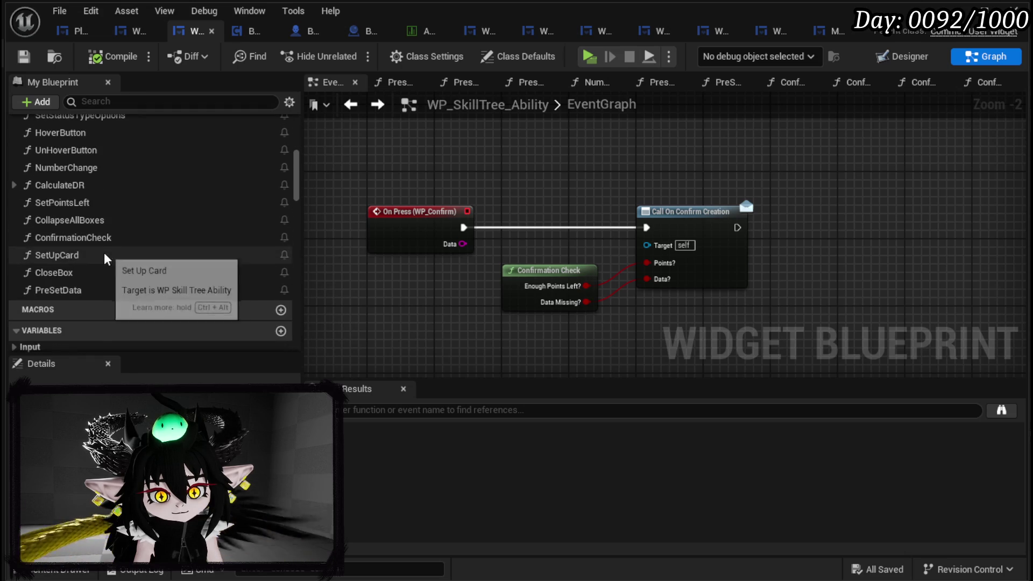
{"action": "scroll", "coordinate": [91, 204], "scroll_direction": "up", "scroll_amount": 2}
{"action": "double_click", "coordinate": [88, 212]}
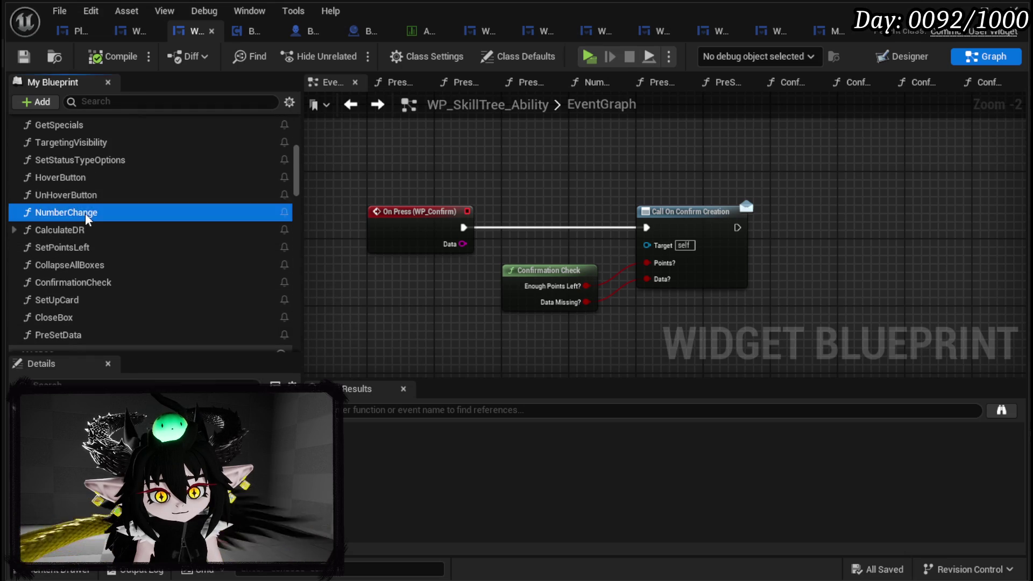
- Tidy the Calculate DR and Add nodes, then open the CalculateDR function
{"action": "scroll", "coordinate": [538, 238], "scroll_direction": "down", "scroll_amount": 2}
{"action": "scroll", "coordinate": [528, 272], "scroll_direction": "up", "scroll_amount": 4}
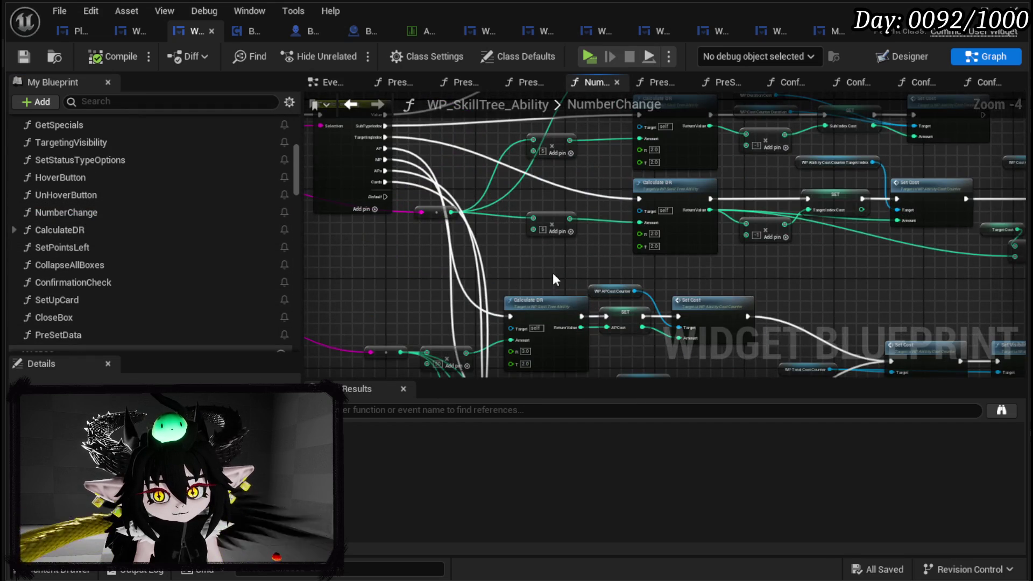
{"action": "scroll", "coordinate": [553, 272], "scroll_direction": "up", "scroll_amount": 2}
{"action": "left_click", "coordinate": [683, 204]}
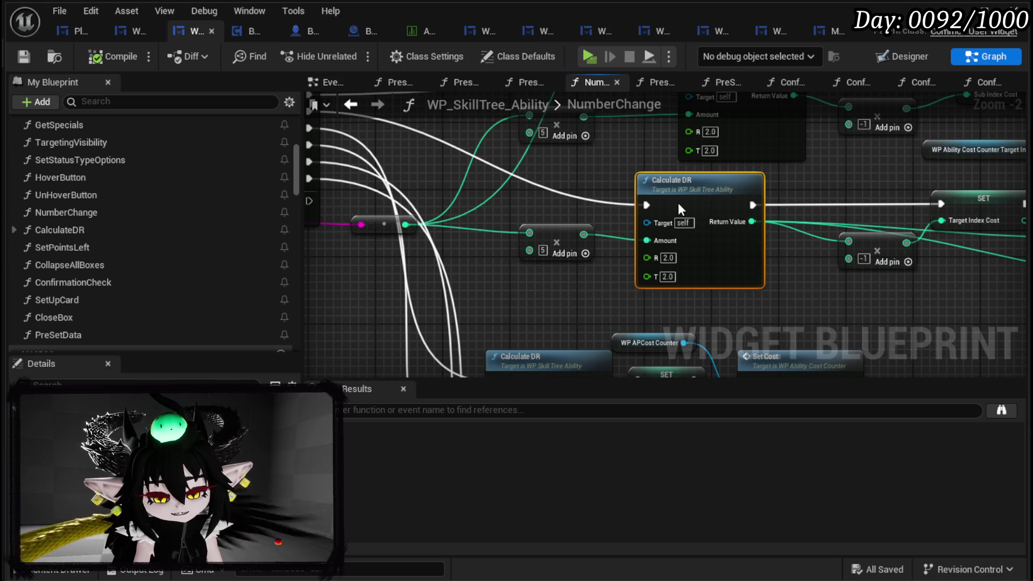
{"action": "left_click_drag", "start_coordinate": [679, 201], "coordinate": [663, 202]}
{"action": "left_click_drag", "start_coordinate": [550, 229], "coordinate": [550, 236]}
{"action": "mouse_move", "coordinate": [801, 269]}
{"action": "left_mouse_down"}
{"action": "mouse_move", "coordinate": [503, 266]}
{"action": "mouse_move", "coordinate": [595, 202]}
{"action": "left_mouse_up"}
{"action": "double_click", "coordinate": [595, 203]}
- Inspect the CalculateDR formula round(x * pow(1 + r/100, t)) against its NumberChange call
{"action": "mouse_move", "coordinate": [382, 146]}
{"action": "left_mouse_down"}
{"action": "mouse_move", "coordinate": [838, 293]}
{"action": "mouse_move", "coordinate": [945, 305]}
{"action": "left_mouse_up"}
{"action": "left_click", "coordinate": [945, 305]}
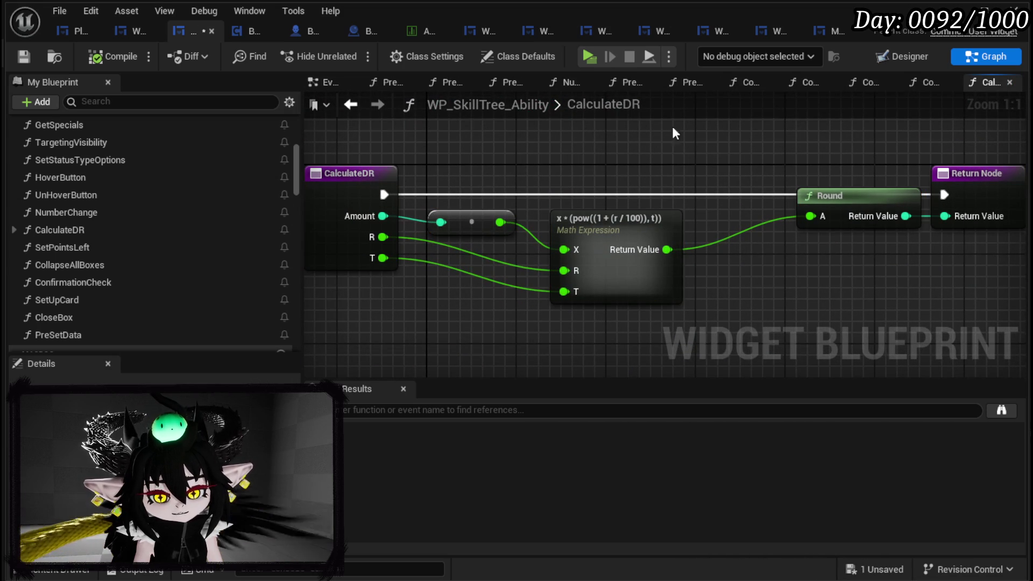
{"action": "scroll", "coordinate": [586, 197], "scroll_direction": "down", "scroll_amount": 2}
{"action": "left_click", "coordinate": [356, 107]}
{"action": "left_click_drag", "start_coordinate": [453, 295], "coordinate": [606, 219]}
{"action": "mouse_move", "coordinate": [526, 168]}
{"action": "left_mouse_down"}
{"action": "mouse_move", "coordinate": [580, 243]}
{"action": "mouse_move", "coordinate": [672, 292]}
{"action": "mouse_move", "coordinate": [623, 294]}
{"action": "left_mouse_up"}
{"action": "scroll", "coordinate": [622, 292], "scroll_direction": "down", "scroll_amount": 2}
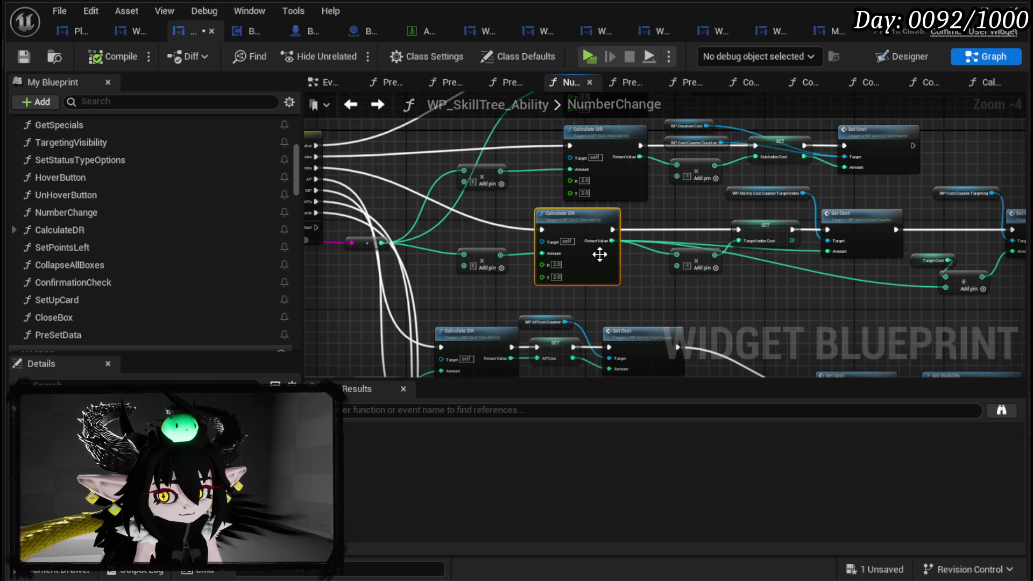
{"action": "double_click", "coordinate": [611, 266]}
{"action": "left_click_drag", "start_coordinate": [401, 267], "coordinate": [843, 144]}
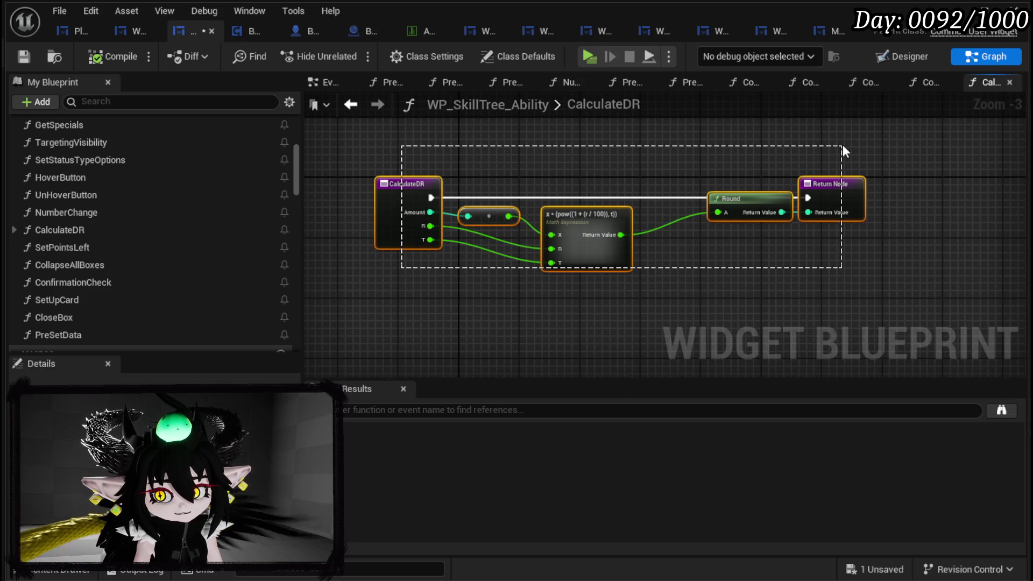
{"action": "left_click", "coordinate": [360, 107]}
- Review the Set Cost nodes in NumberChange and save WP_SkillTree_Ability
{"action": "left_click_drag", "start_coordinate": [730, 277], "coordinate": [545, 264]}
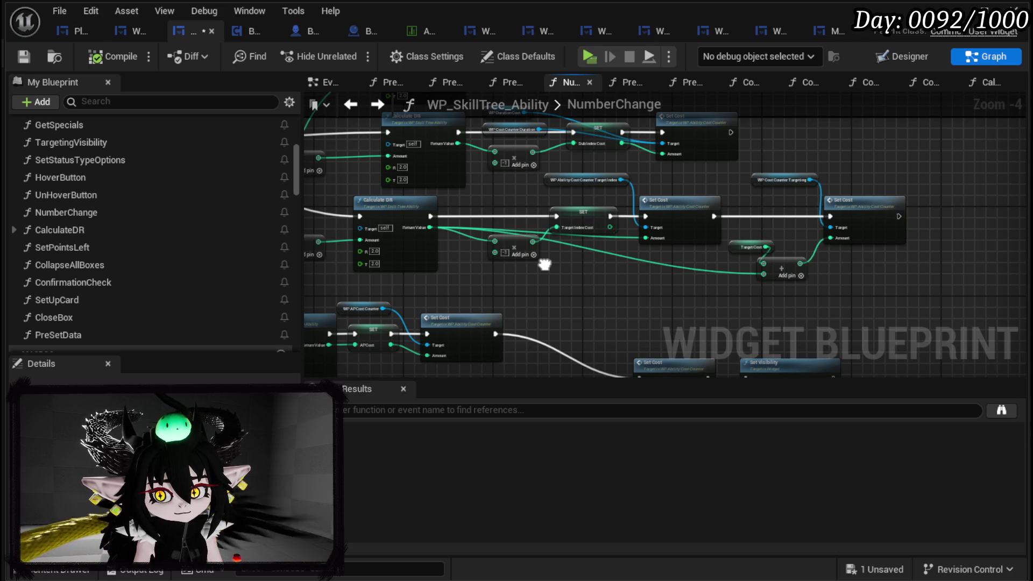
{"action": "left_click", "coordinate": [680, 208]}
{"action": "left_click", "coordinate": [848, 206]}
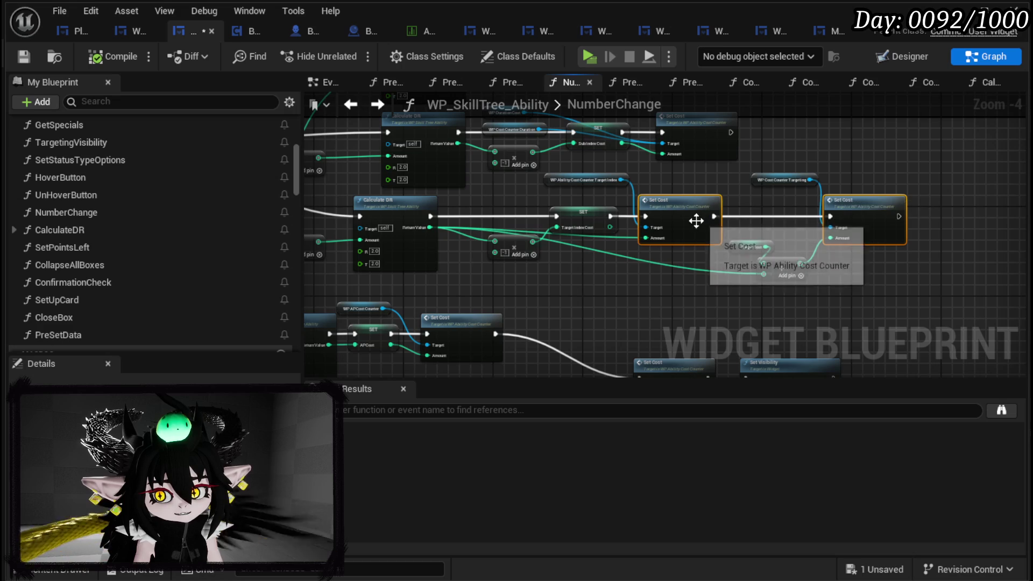
{"action": "left_click_drag", "start_coordinate": [657, 219], "coordinate": [767, 222]}
{"action": "mouse_move", "coordinate": [588, 272]}
{"action": "left_mouse_down"}
{"action": "mouse_move", "coordinate": [606, 282]}
{"action": "mouse_move", "coordinate": [671, 208]}
{"action": "left_mouse_up"}
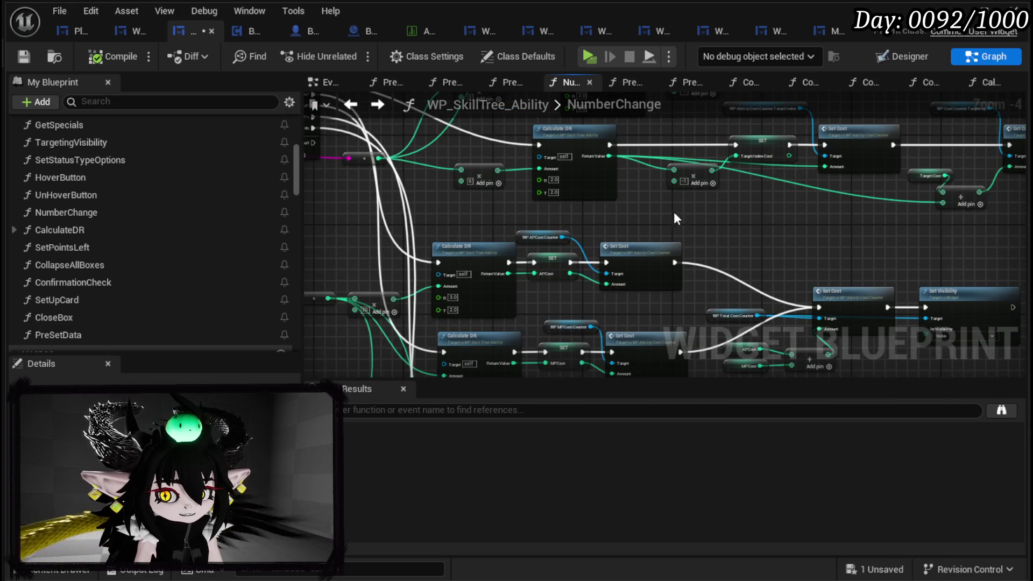
{"action": "left_click", "coordinate": [23, 56]}
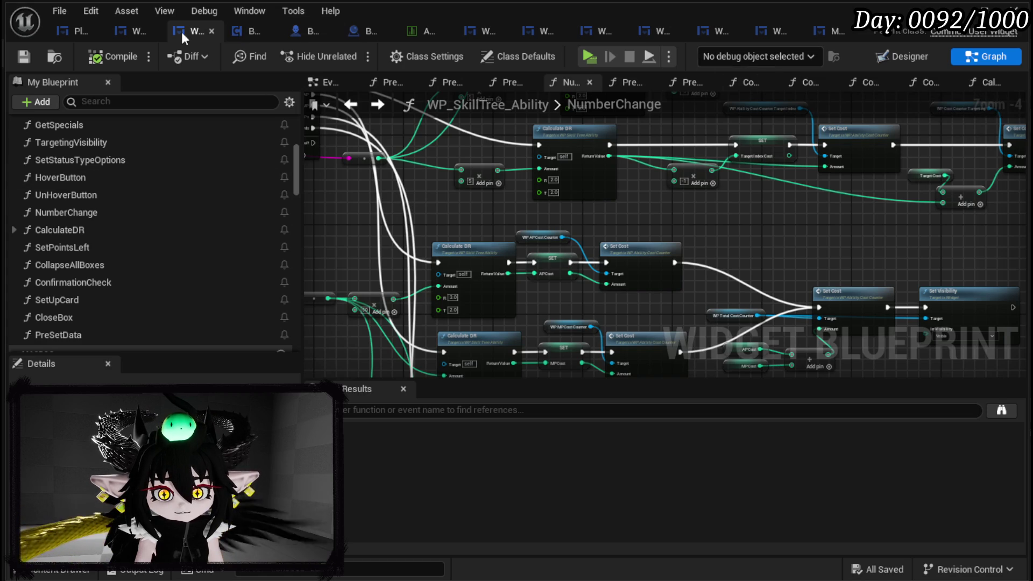
- Open WP_AbilityCreationTree's ConfirmationEvent graph and move the Cost Check node upward
{"action": "left_click", "coordinate": [128, 31]}
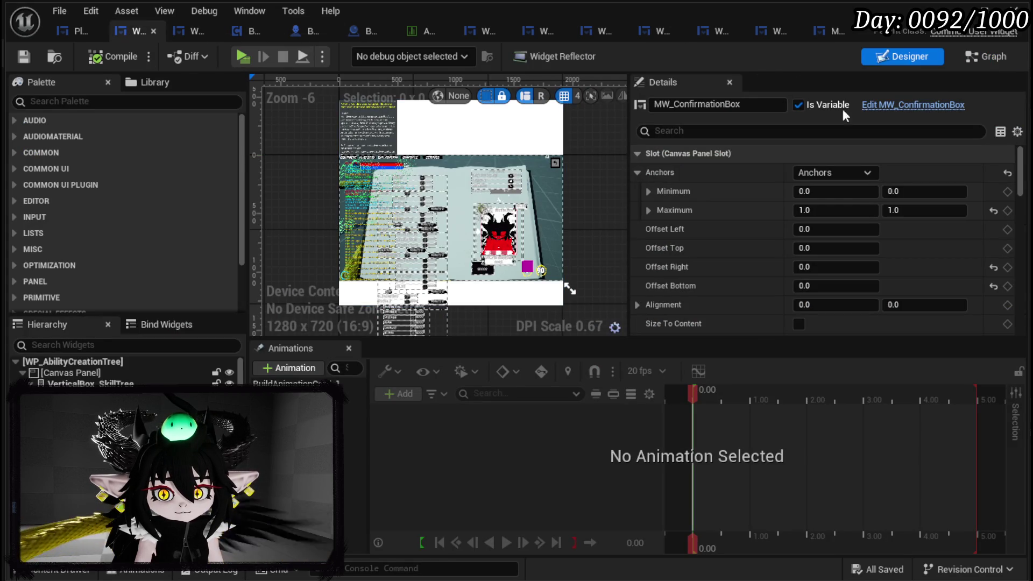
{"action": "left_click", "coordinate": [979, 62]}
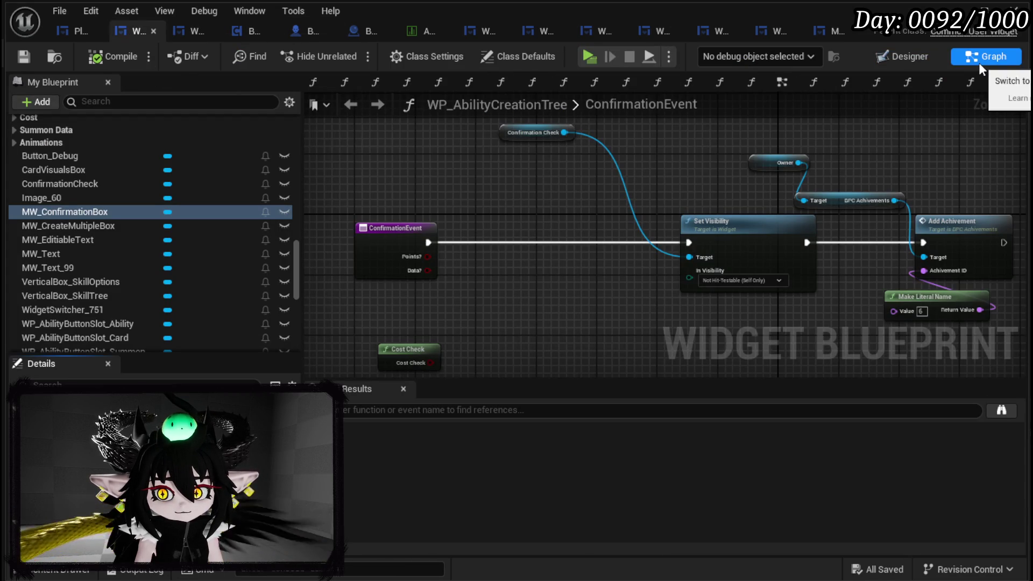
{"action": "left_click_drag", "start_coordinate": [423, 304], "coordinate": [418, 269]}
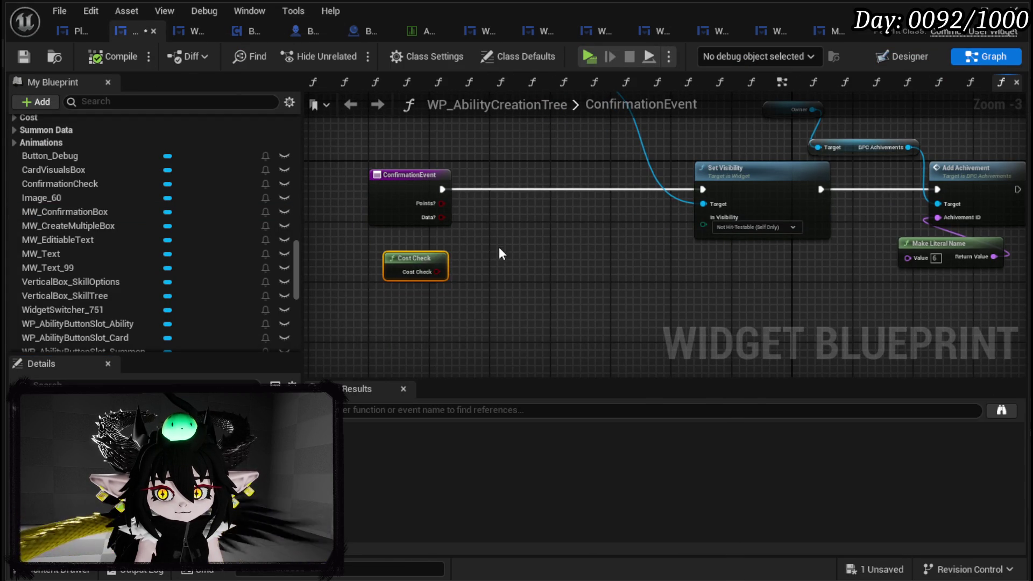
{"action": "left_click_drag", "start_coordinate": [508, 245], "coordinate": [506, 303]}
- Search 'Set Data' from a Confirmation Check wire, then dismiss it without adding a node
{"action": "mouse_move", "coordinate": [516, 137]}
{"action": "left_mouse_down"}
{"action": "mouse_move", "coordinate": [437, 138]}
{"action": "mouse_move", "coordinate": [502, 186]}
{"action": "left_mouse_up"}
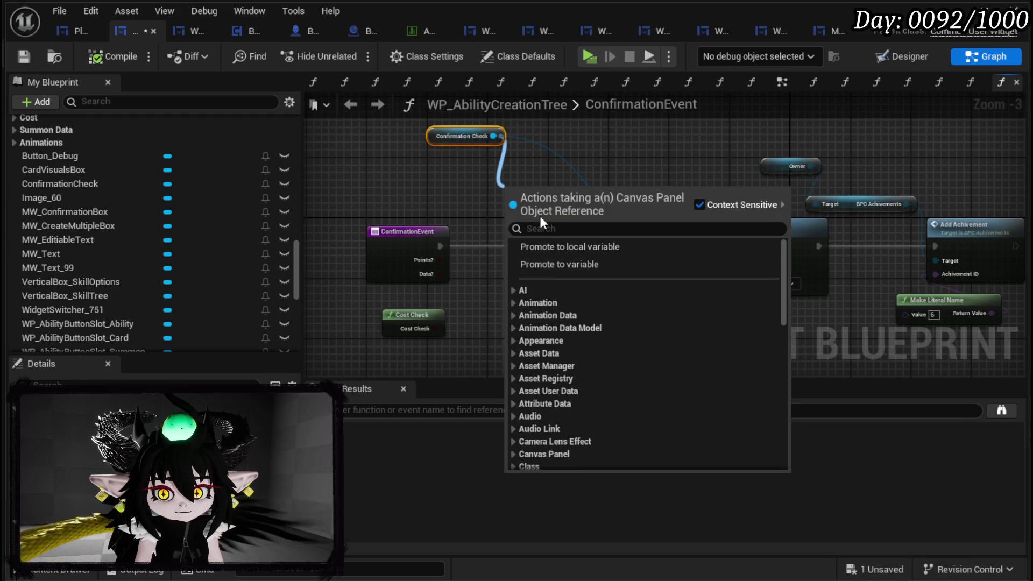
{"action": "type", "text": "Set Data"}
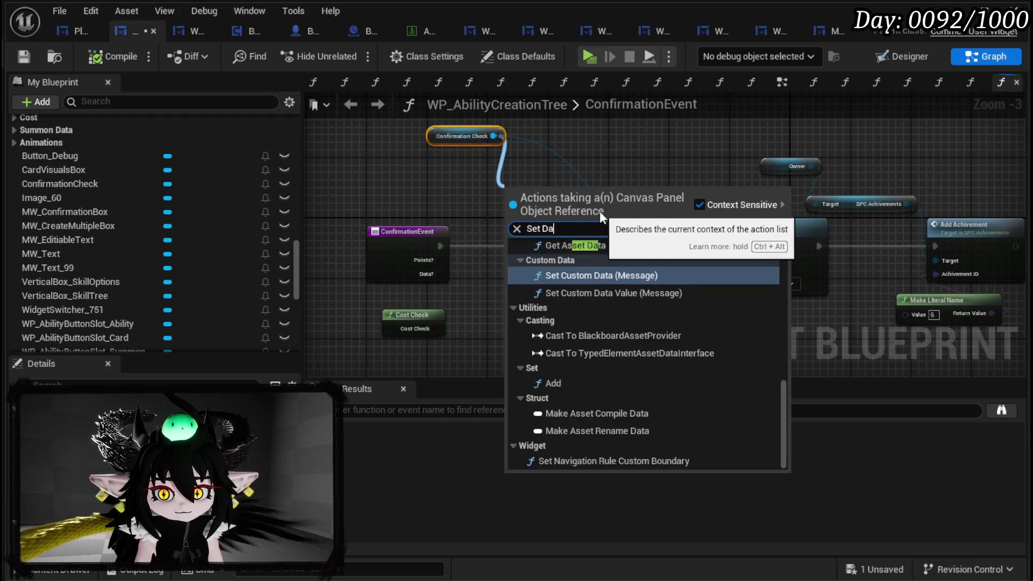
{"action": "scroll", "coordinate": [577, 292], "scroll_direction": "up", "scroll_amount": 2}
{"action": "scroll", "coordinate": [577, 292], "scroll_direction": "up", "scroll_amount": 6}
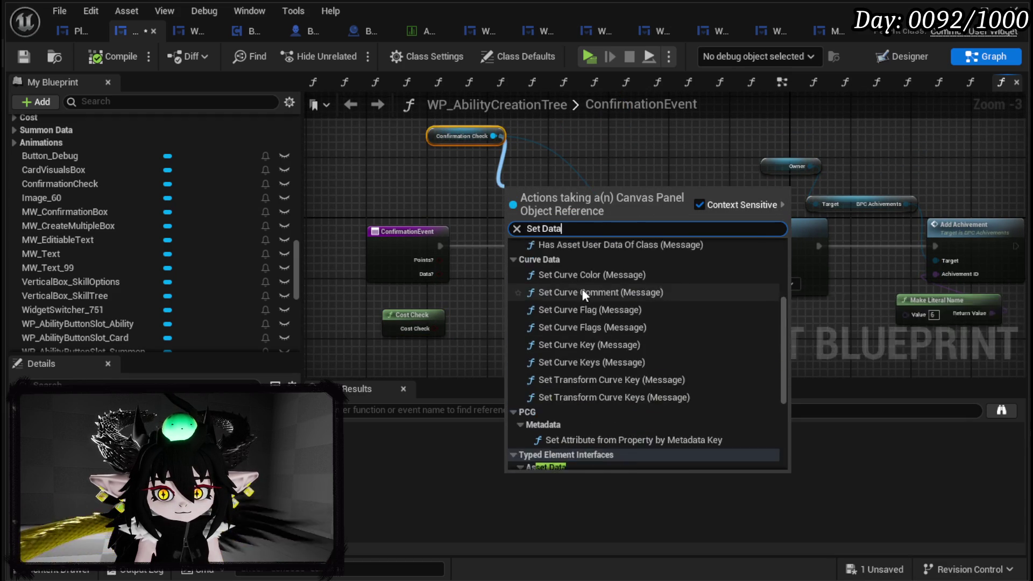
{"action": "scroll", "coordinate": [589, 269], "scroll_direction": "down", "scroll_amount": 8}
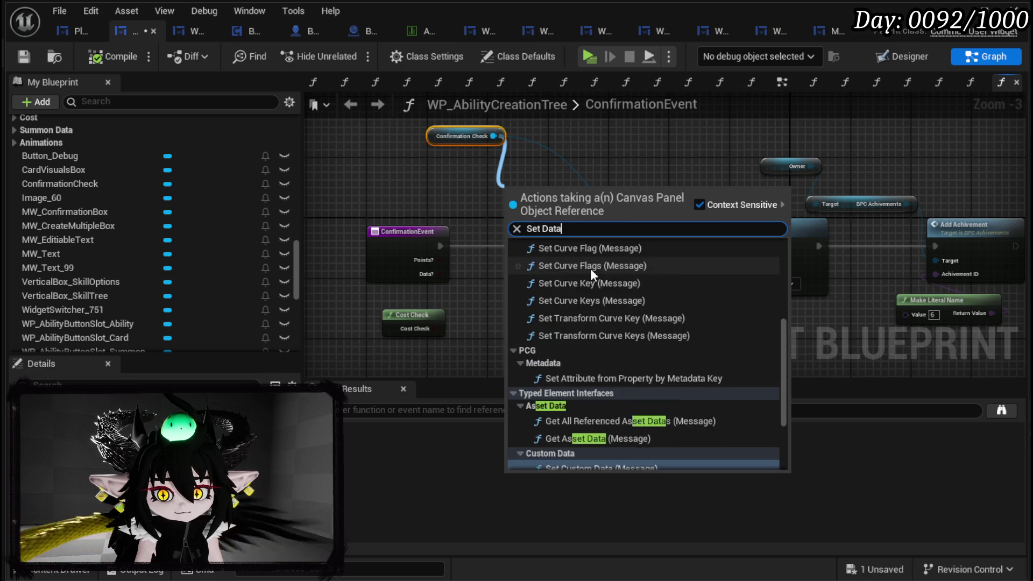
{"action": "scroll", "coordinate": [639, 330], "scroll_direction": "up", "scroll_amount": 8}
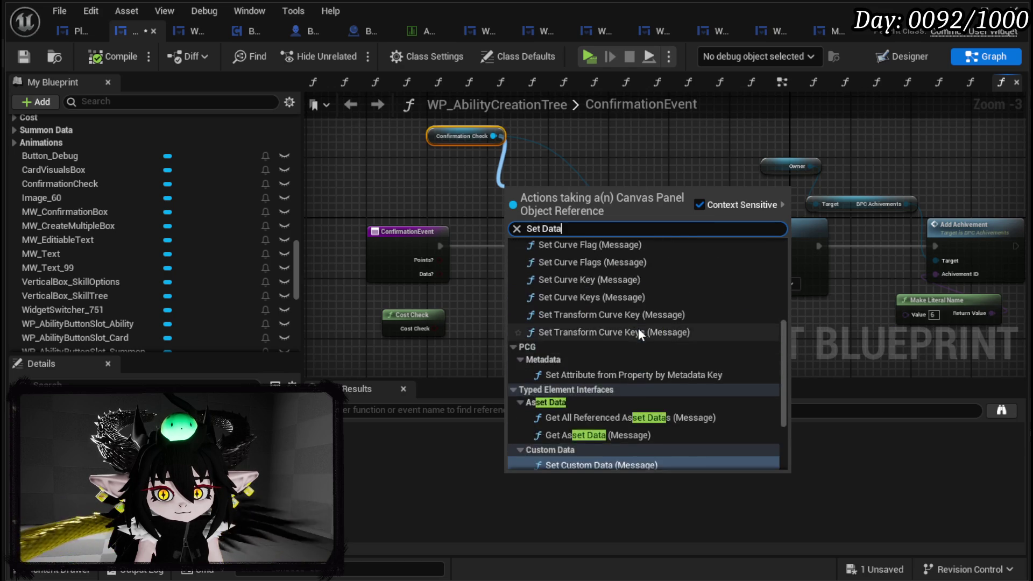
{"action": "left_click", "coordinate": [418, 179]}
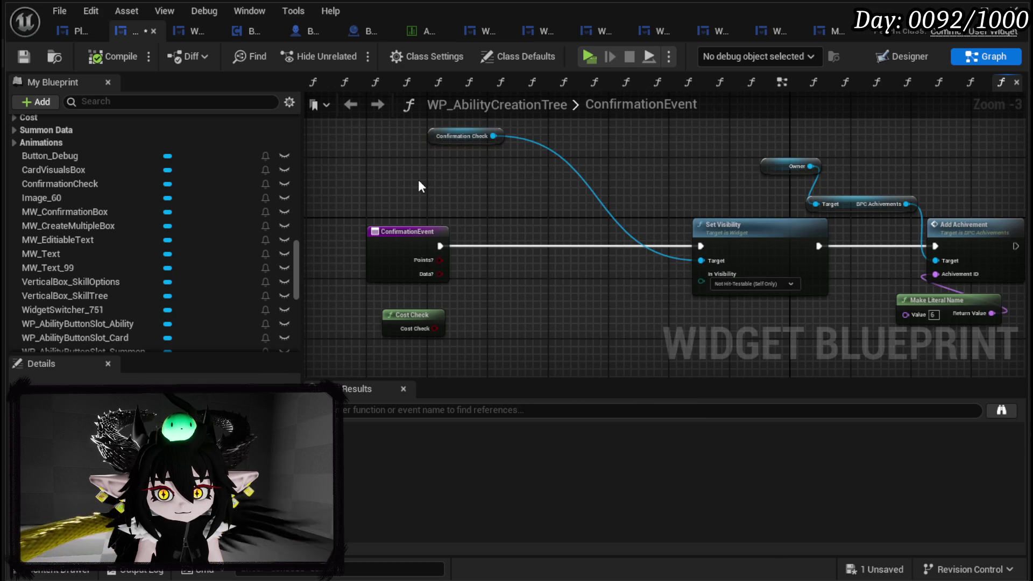
- Leave the graph and return to the WP_AbilityCreationTree Designer layout
{"action": "left_click", "coordinate": [462, 135]}
{"action": "left_click", "coordinate": [415, 185]}
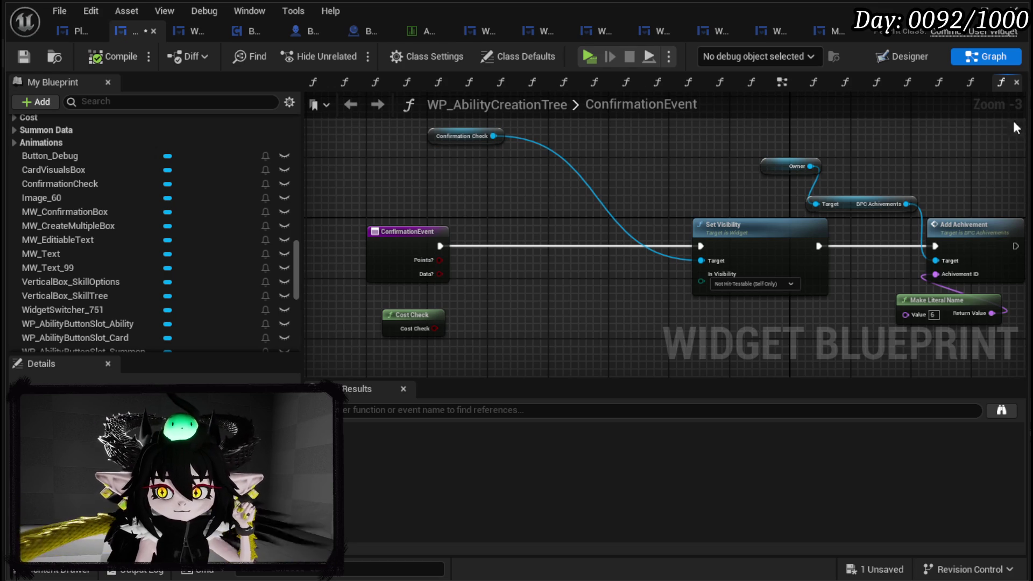
{"action": "scroll", "coordinate": [159, 191], "scroll_direction": "up", "scroll_amount": 12}
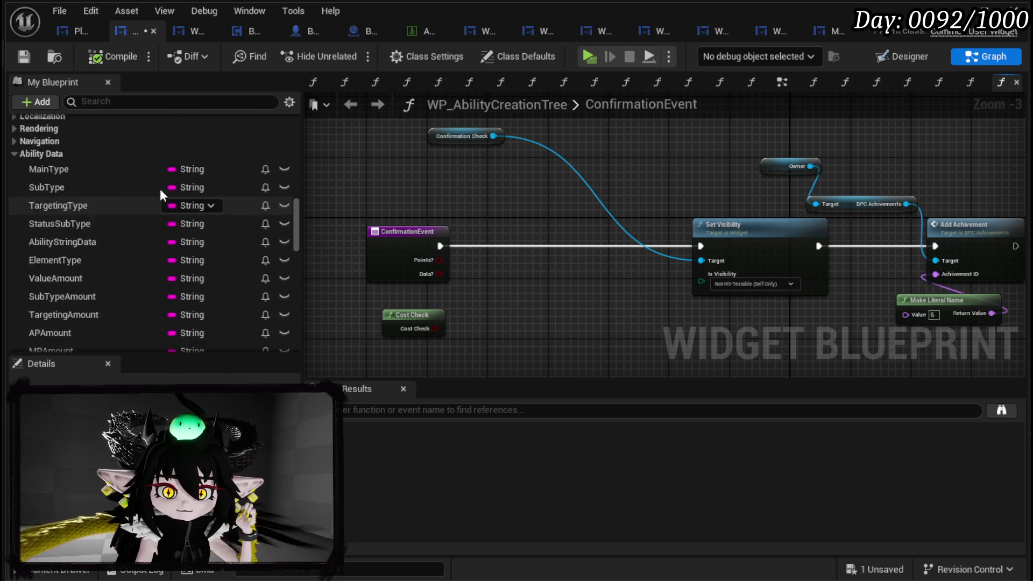
{"action": "scroll", "coordinate": [161, 193], "scroll_direction": "up", "scroll_amount": 8}
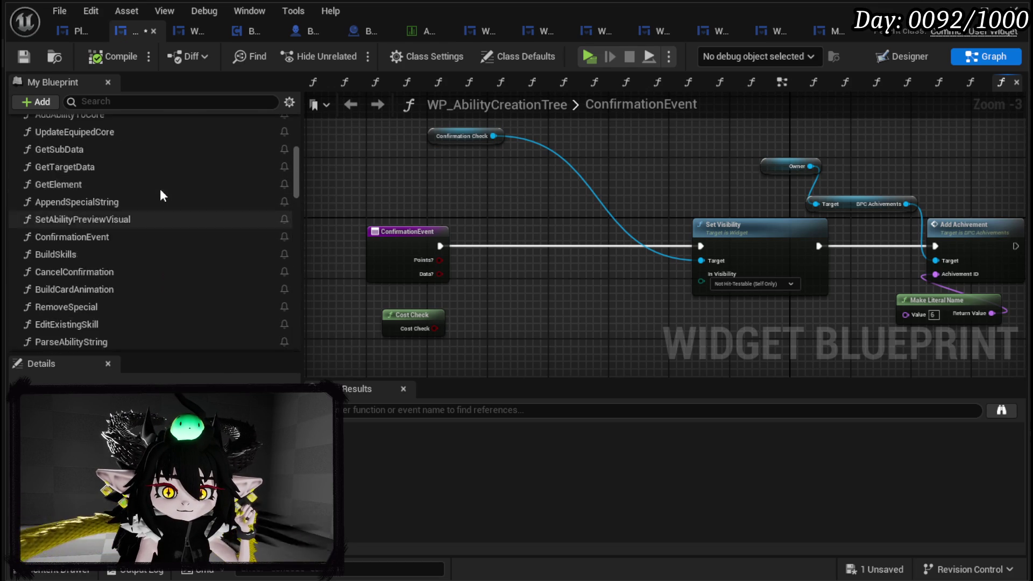
{"action": "scroll", "coordinate": [161, 191], "scroll_direction": "up", "scroll_amount": 5}
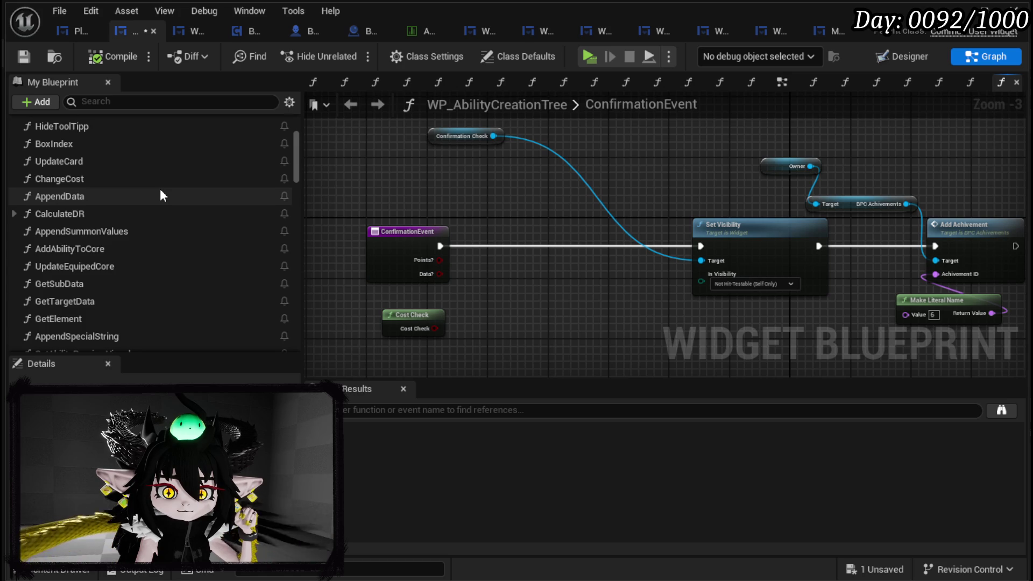
{"action": "left_click", "coordinate": [893, 66]}
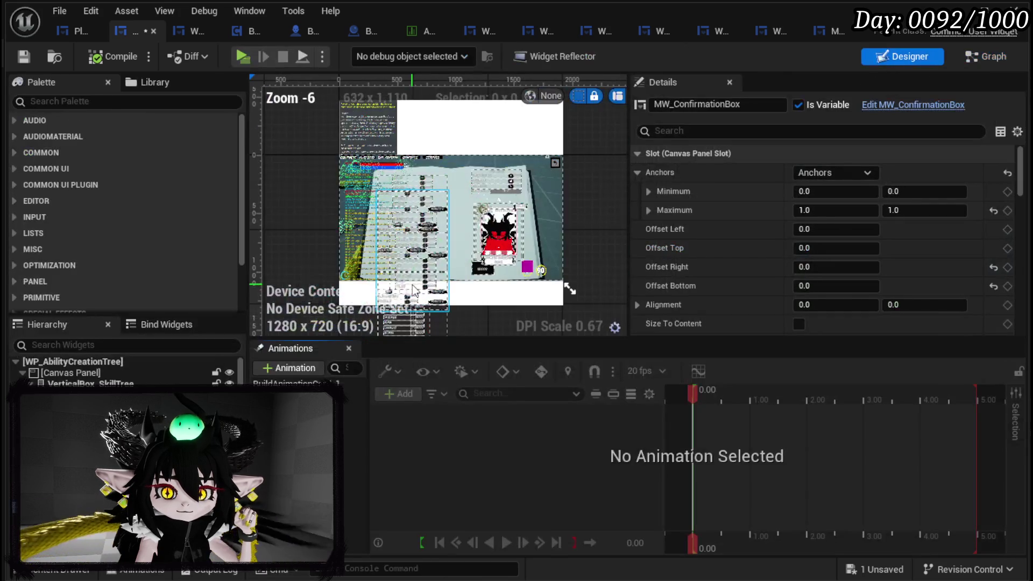
- Select MW_CreateMultipleBox and zoom on the Confirm Creation box to check its placement
{"action": "left_click", "coordinate": [108, 425]}
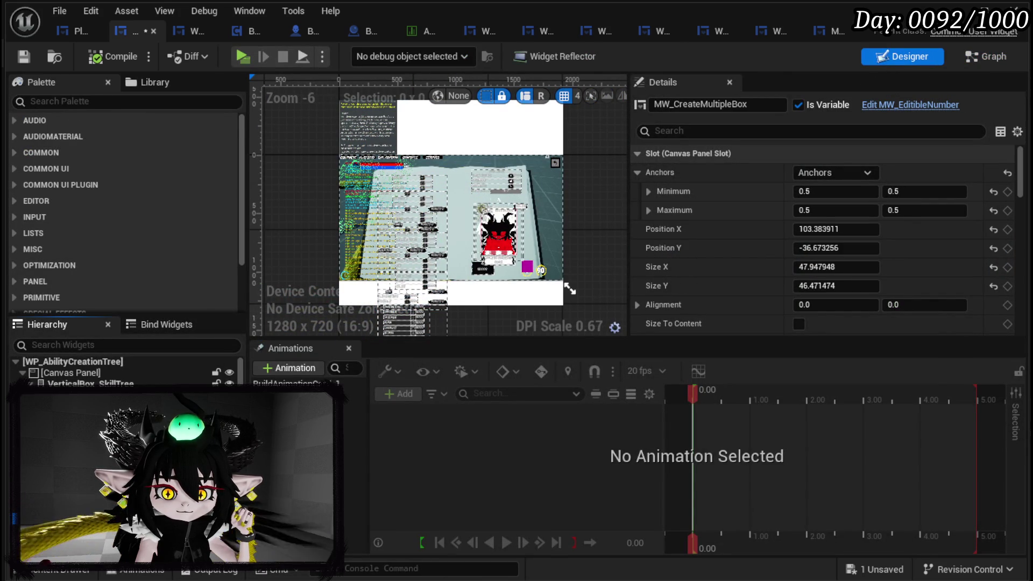
{"action": "scroll", "coordinate": [423, 302], "scroll_direction": "down", "scroll_amount": 3}
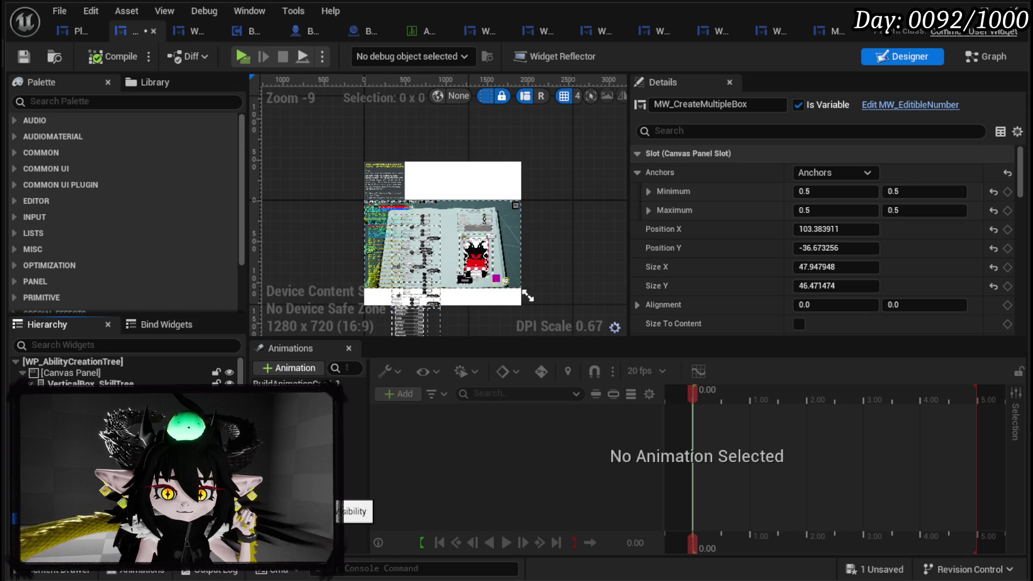
{"action": "scroll", "coordinate": [495, 221], "scroll_direction": "up", "scroll_amount": 8}
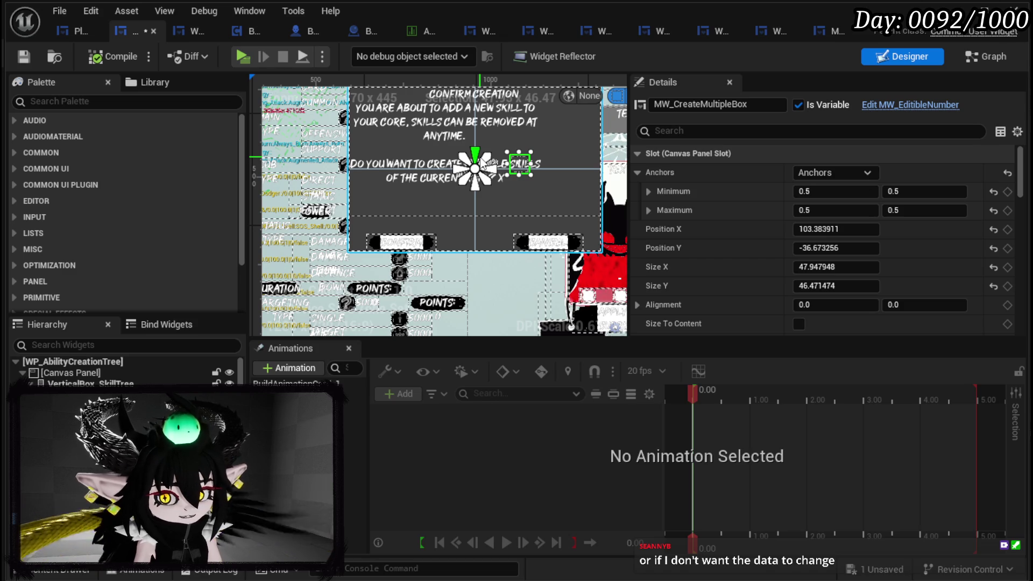
- Select MW_ConfirmationBox, check its Default Headline and Description in Details, then return to Graph
{"action": "scroll", "coordinate": [545, 151], "scroll_direction": "up", "scroll_amount": 2}
{"action": "scroll", "coordinate": [546, 267], "scroll_direction": "down", "scroll_amount": 3}
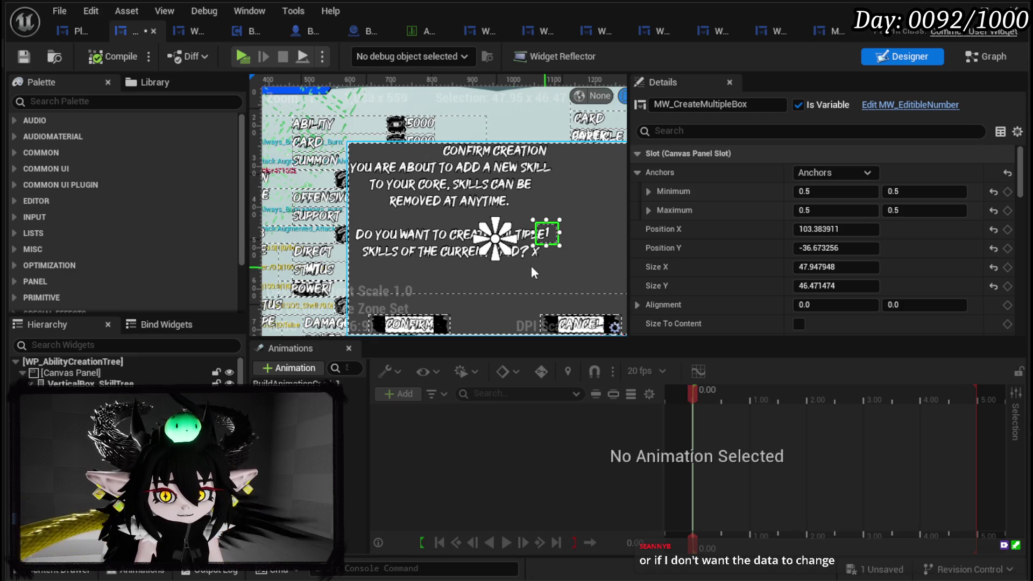
{"action": "scroll", "coordinate": [829, 267], "scroll_direction": "down", "scroll_amount": 3}
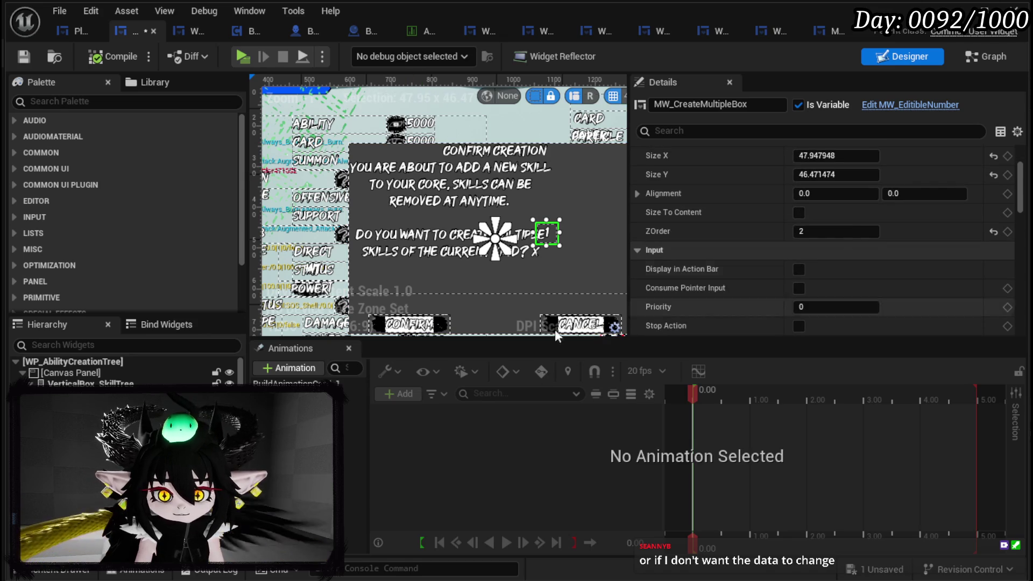
{"action": "left_click", "coordinate": [376, 147]}
{"action": "scroll", "coordinate": [780, 294], "scroll_direction": "down", "scroll_amount": 15}
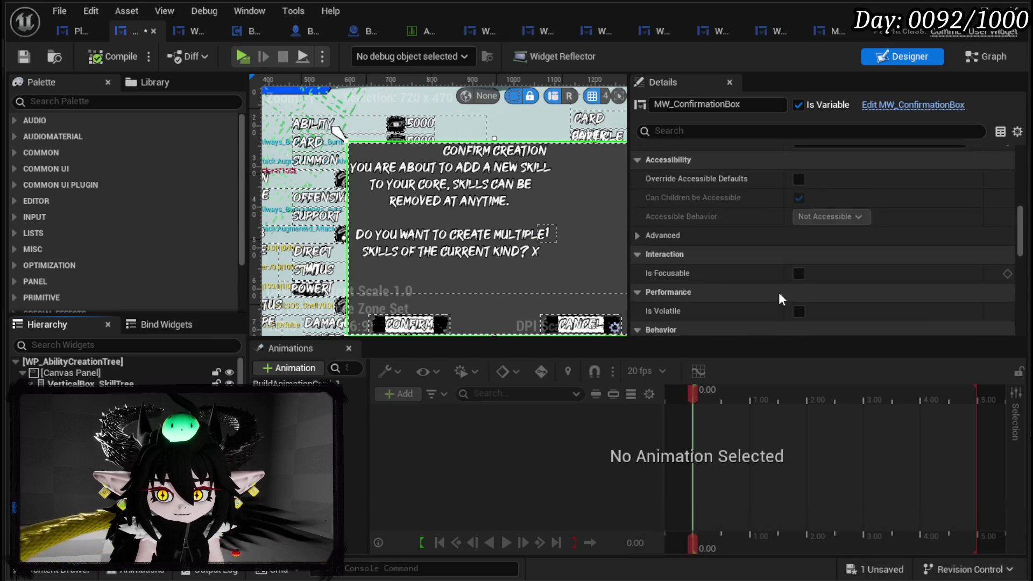
{"action": "scroll", "coordinate": [779, 292], "scroll_direction": "down", "scroll_amount": 2}
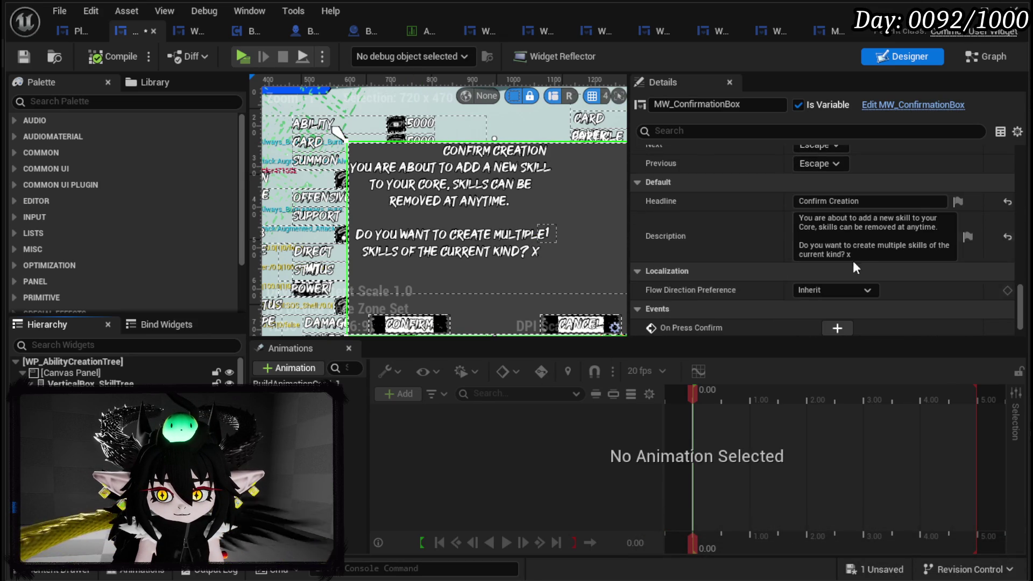
{"action": "left_click", "coordinate": [806, 243]}
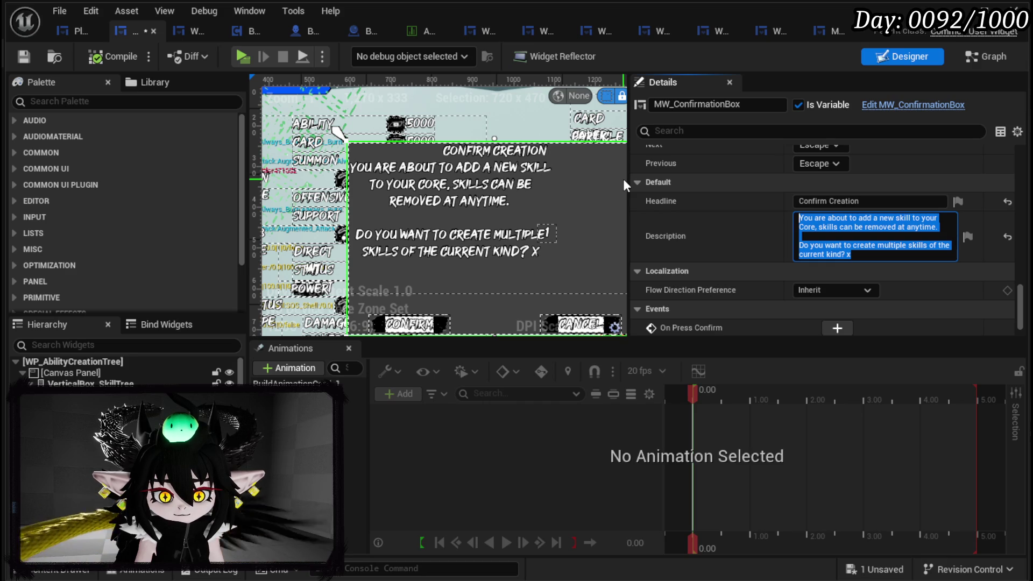
{"action": "left_click", "coordinate": [996, 56]}
{"action": "left_click", "coordinate": [996, 56]}
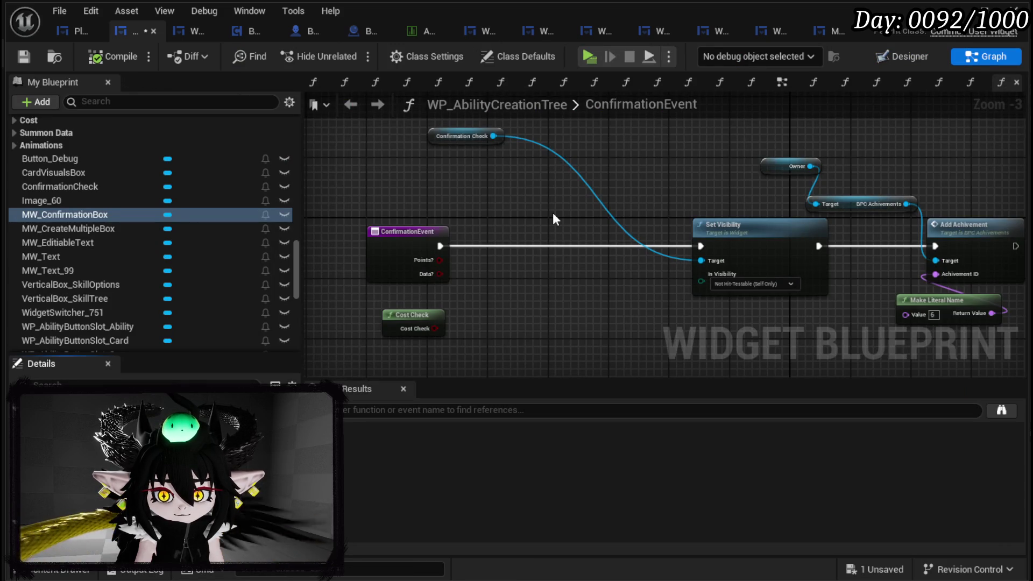
- Place an MW_ConfirmationBox getter and add a Set Data node from its reference
{"action": "left_click_drag", "start_coordinate": [550, 209], "coordinate": [538, 270]}
{"action": "left_click_drag", "start_coordinate": [84, 214], "coordinate": [499, 135]}
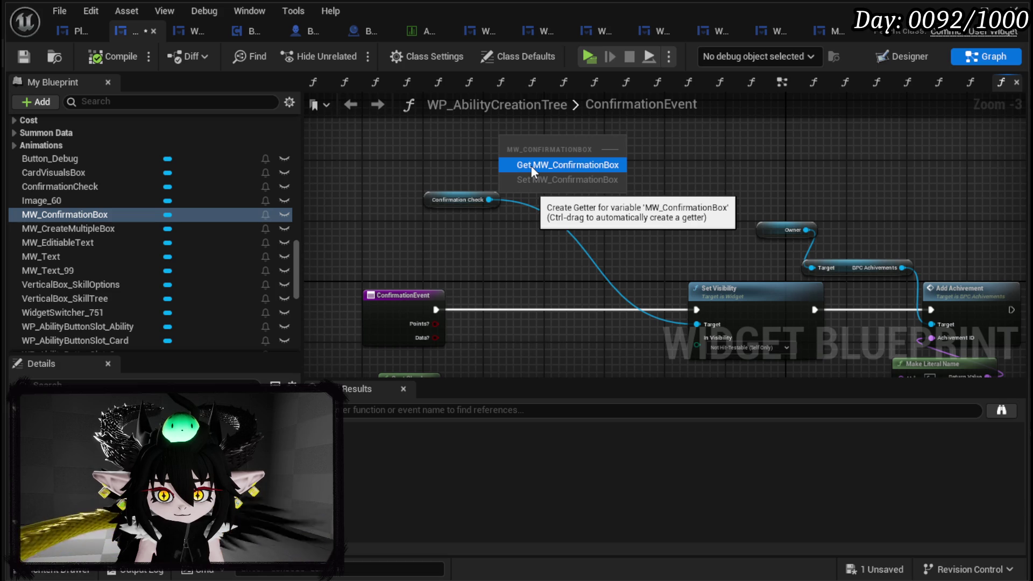
{"action": "left_click", "coordinate": [533, 165]}
{"action": "left_click_drag", "start_coordinate": [570, 138], "coordinate": [592, 167]}
{"action": "type", "text": "Set Te"}
{"action": "key", "text": "BackSpace"}
{"action": "key", "text": "BackSpace"}
{"action": "type", "text": "Dat"}
{"action": "left_click", "coordinate": [650, 260]}
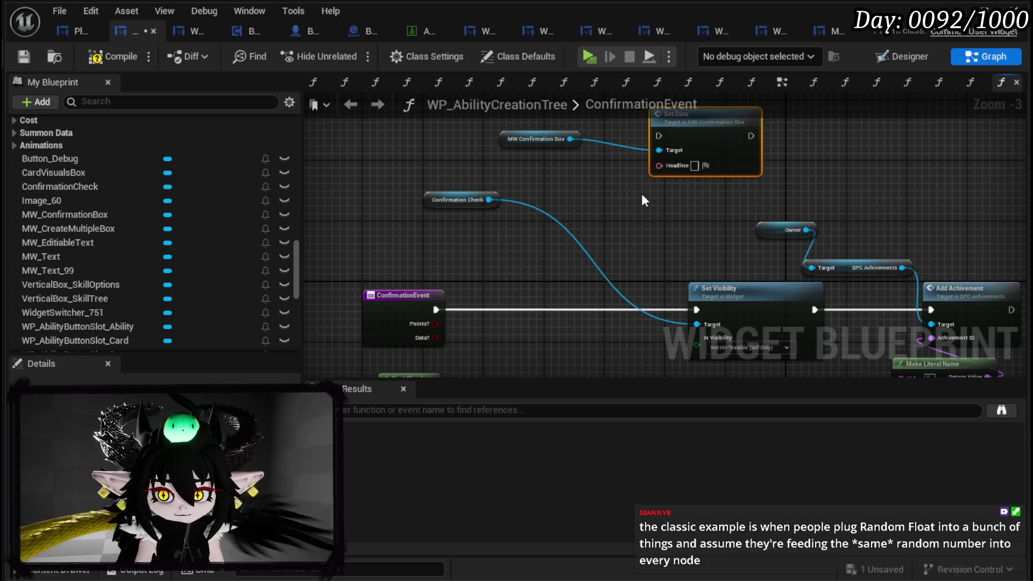
- Open the confirmation box's SetData function from the new node
{"action": "left_click_drag", "start_coordinate": [631, 199], "coordinate": [605, 232]}
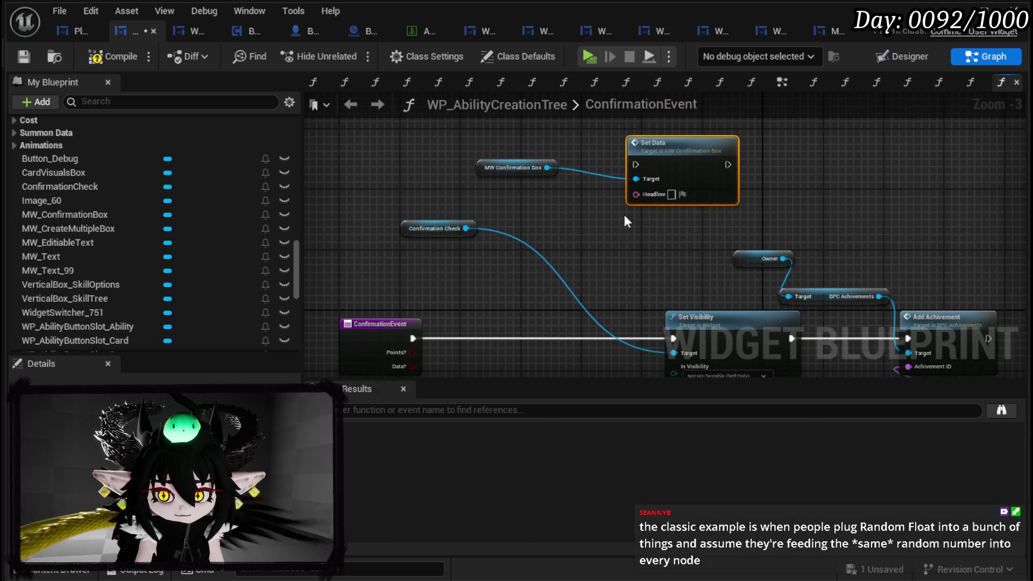
{"action": "double_click", "coordinate": [679, 169]}
{"action": "left_click_drag", "start_coordinate": [652, 187], "coordinate": [639, 172]}
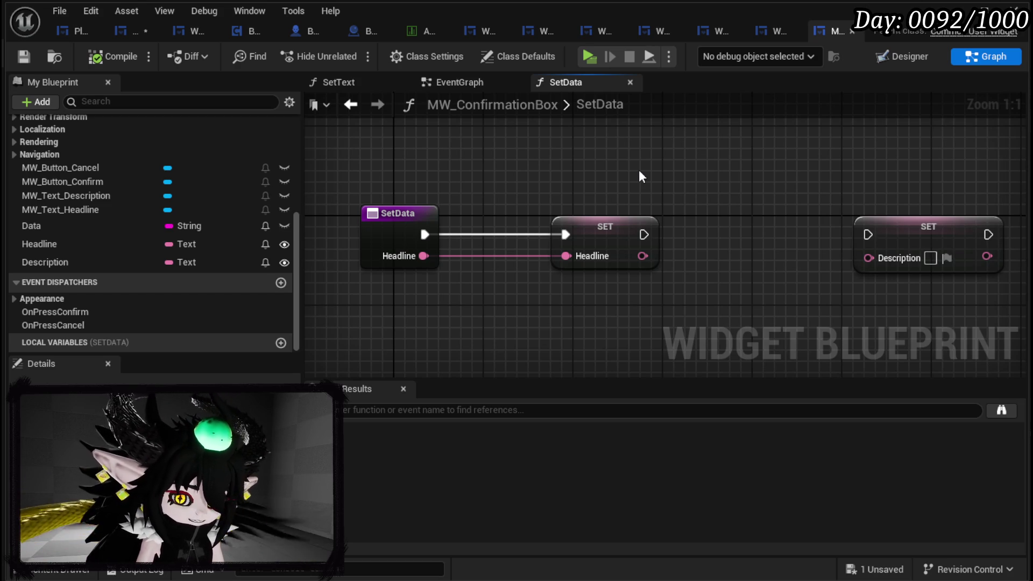
- Add a Set Text on MW_Text_Headline, chained after the Headline setter with Headline feeding In Text
{"action": "left_click_drag", "start_coordinate": [672, 178], "coordinate": [562, 172]}
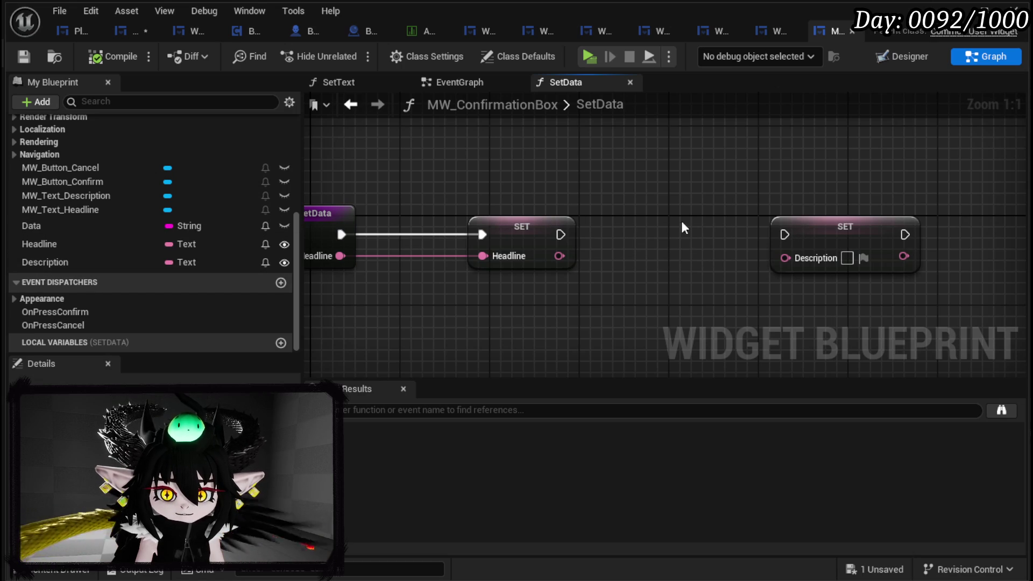
{"action": "left_click_drag", "start_coordinate": [784, 222], "coordinate": [863, 221]}
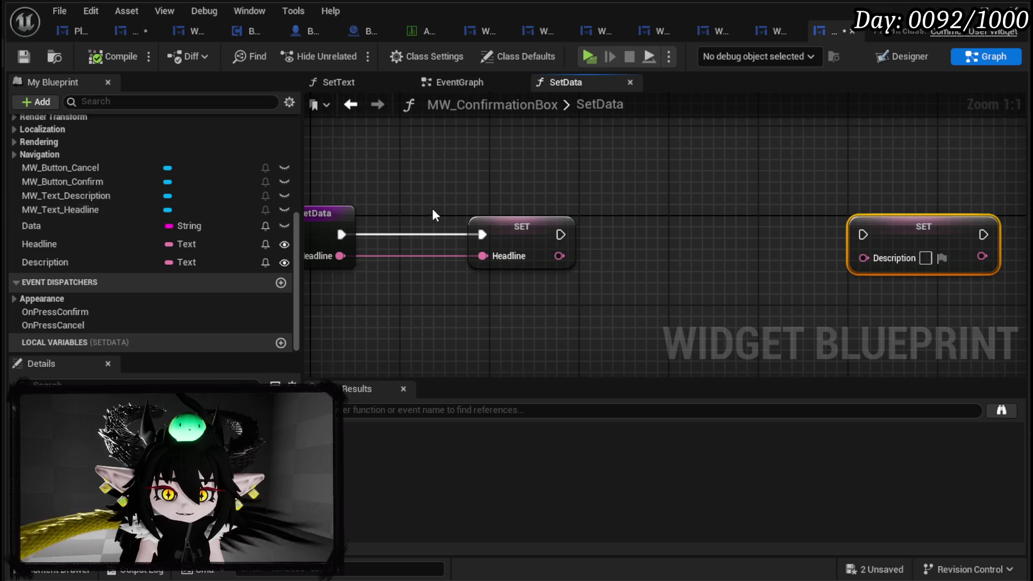
{"action": "mouse_move", "coordinate": [89, 213]}
{"action": "left_mouse_down"}
{"action": "mouse_move", "coordinate": [79, 204]}
{"action": "mouse_move", "coordinate": [488, 149]}
{"action": "mouse_move", "coordinate": [519, 181]}
{"action": "left_mouse_up"}
{"action": "left_click", "coordinate": [518, 177]}
{"action": "left_click_drag", "start_coordinate": [567, 150], "coordinate": [592, 183]}
{"action": "type", "text": "Set Text"}
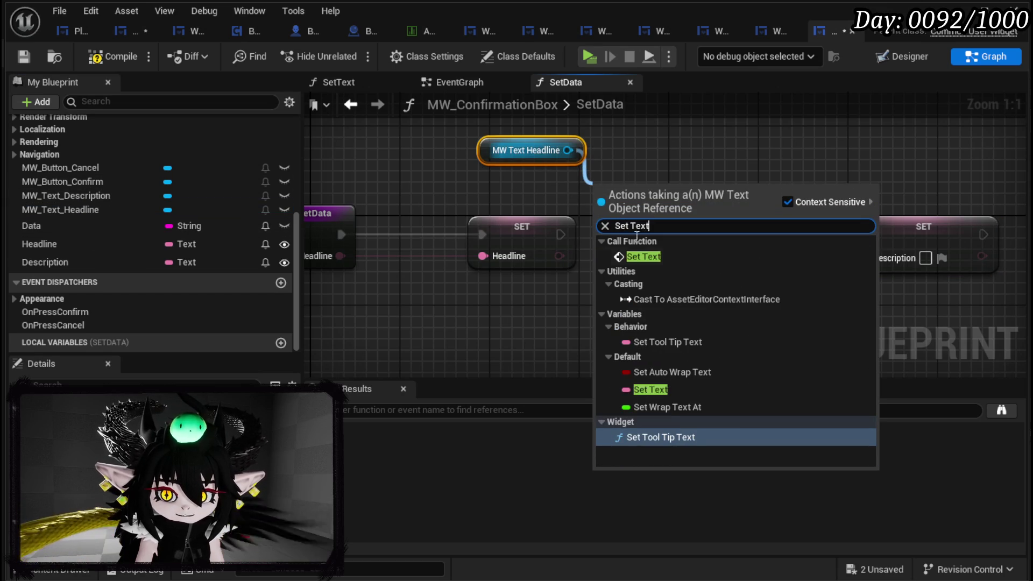
{"action": "left_click", "coordinate": [685, 258]}
{"action": "mouse_move", "coordinate": [560, 235]}
{"action": "left_mouse_down"}
{"action": "mouse_move", "coordinate": [597, 224]}
{"action": "mouse_move", "coordinate": [595, 284]}
{"action": "left_mouse_up"}
{"action": "mouse_move", "coordinate": [528, 232]}
{"action": "left_mouse_down"}
{"action": "mouse_move", "coordinate": [472, 232]}
{"action": "mouse_move", "coordinate": [604, 280]}
{"action": "left_mouse_up"}
{"action": "left_click_drag", "start_coordinate": [661, 235], "coordinate": [649, 236]}
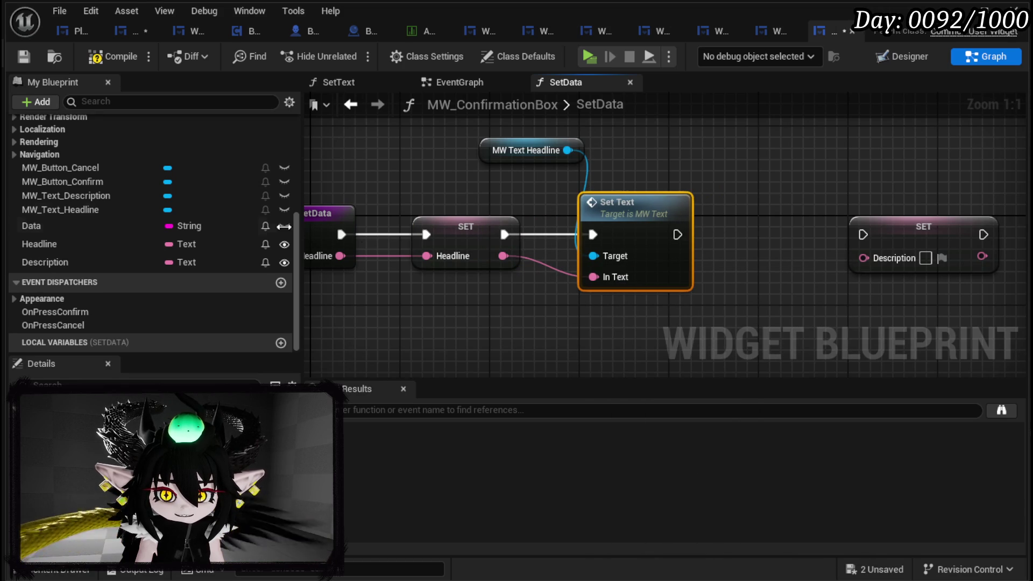
- Add a Set Text on MW_Text_Description fed by Description, then compile and save
{"action": "mouse_move", "coordinate": [101, 195]}
{"action": "left_mouse_down"}
{"action": "mouse_move", "coordinate": [98, 205]}
{"action": "mouse_move", "coordinate": [692, 172]}
{"action": "mouse_move", "coordinate": [741, 156]}
{"action": "left_mouse_up"}
{"action": "left_click", "coordinate": [771, 180]}
{"action": "mouse_move", "coordinate": [627, 177]}
{"action": "left_mouse_down"}
{"action": "mouse_move", "coordinate": [744, 182]}
{"action": "mouse_move", "coordinate": [866, 238]}
{"action": "left_mouse_up"}
{"action": "type", "text": "Set Text"}
{"action": "left_click", "coordinate": [812, 256]}
{"action": "mouse_move", "coordinate": [771, 251]}
{"action": "left_mouse_down"}
{"action": "mouse_move", "coordinate": [820, 270]}
{"action": "mouse_move", "coordinate": [845, 251]}
{"action": "left_mouse_up"}
{"action": "left_click_drag", "start_coordinate": [773, 274], "coordinate": [846, 294]}
{"action": "mouse_move", "coordinate": [595, 249]}
{"action": "left_mouse_down"}
{"action": "mouse_move", "coordinate": [659, 260]}
{"action": "mouse_move", "coordinate": [663, 250]}
{"action": "mouse_move", "coordinate": [781, 249]}
{"action": "left_mouse_up"}
{"action": "scroll", "coordinate": [784, 247], "scroll_direction": "down", "scroll_amount": 2}
{"action": "mouse_move", "coordinate": [850, 265]}
{"action": "left_mouse_down"}
{"action": "mouse_move", "coordinate": [484, 250]}
{"action": "mouse_move", "coordinate": [442, 259]}
{"action": "left_mouse_up"}
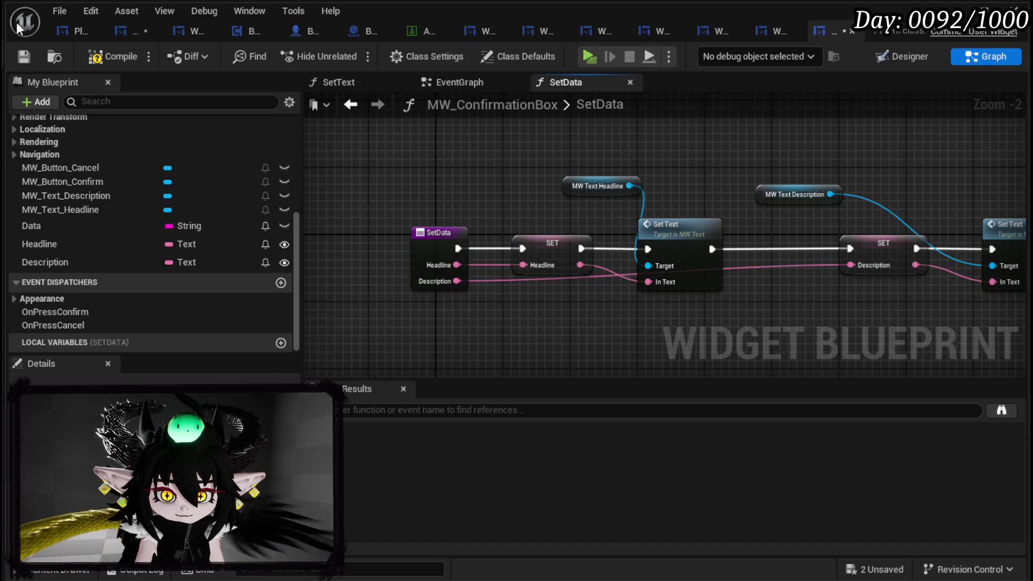
{"action": "left_click", "coordinate": [18, 56]}
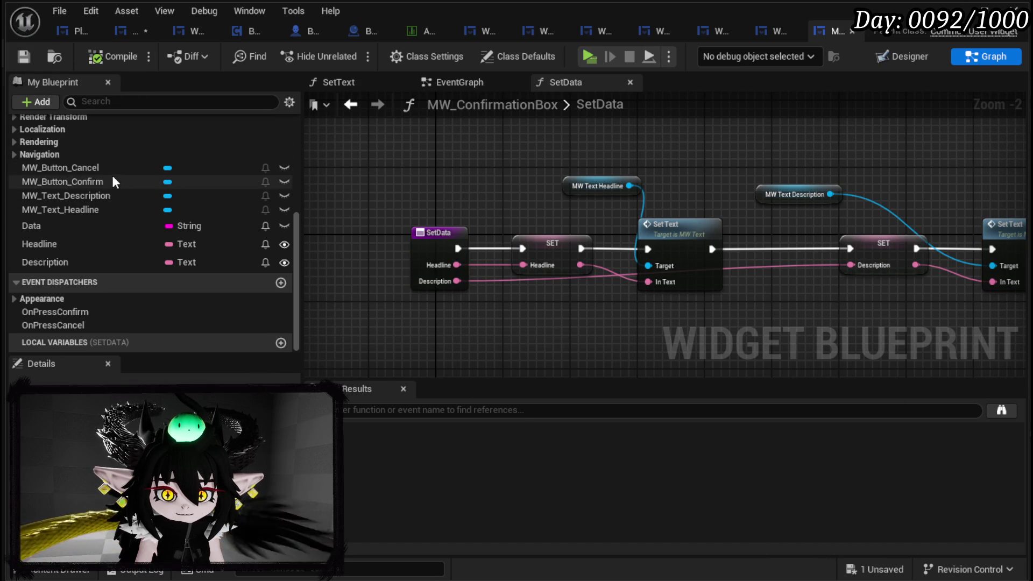
- Place getters for MW_Button_Confirm and MW_Button_Cancel in SetData, then compile and save
{"action": "left_click_drag", "start_coordinate": [343, 180], "coordinate": [350, 120]}
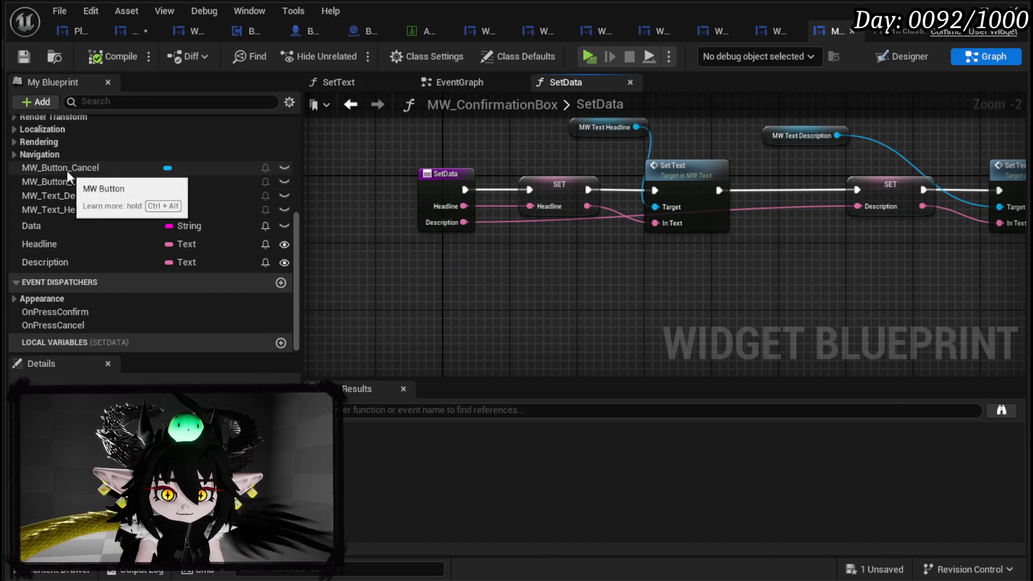
{"action": "mouse_move", "coordinate": [63, 183]}
{"action": "left_mouse_down"}
{"action": "mouse_move", "coordinate": [395, 240]}
{"action": "mouse_move", "coordinate": [464, 273]}
{"action": "left_mouse_up"}
{"action": "left_click", "coordinate": [434, 269]}
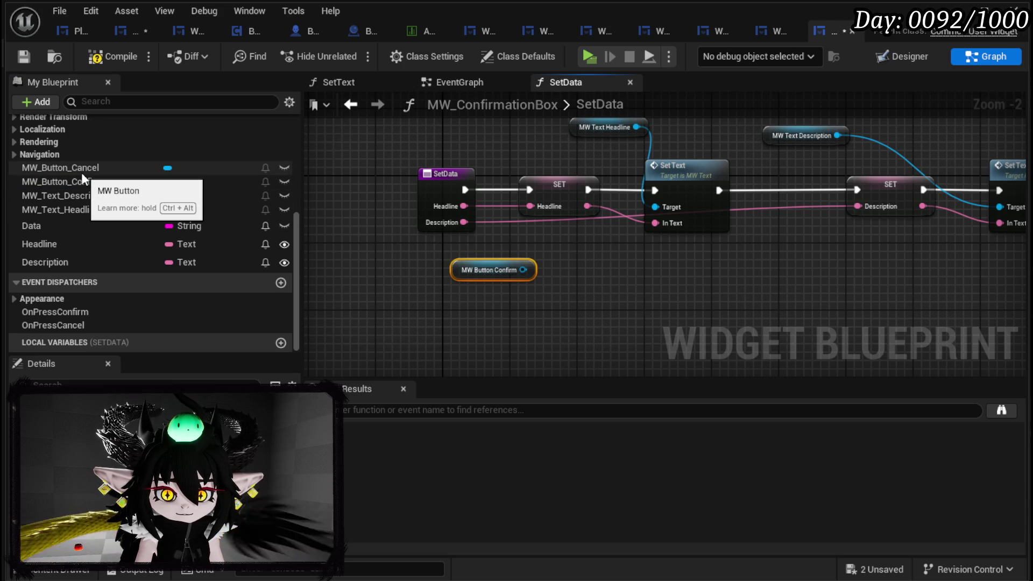
{"action": "left_click_drag", "start_coordinate": [79, 169], "coordinate": [454, 301]}
{"action": "left_click", "coordinate": [499, 324]}
{"action": "left_click", "coordinate": [391, 281]}
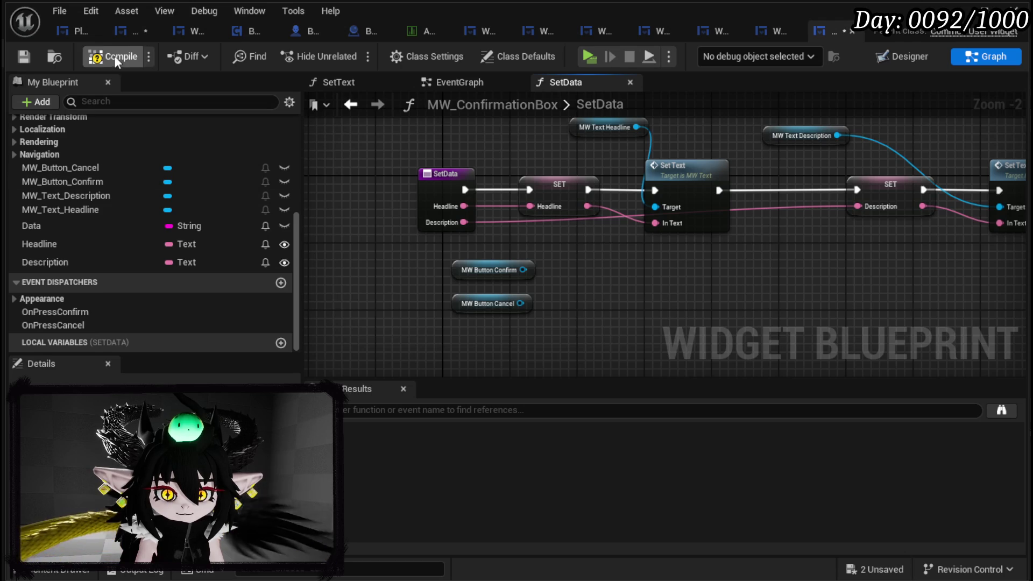
{"action": "left_click", "coordinate": [23, 57]}
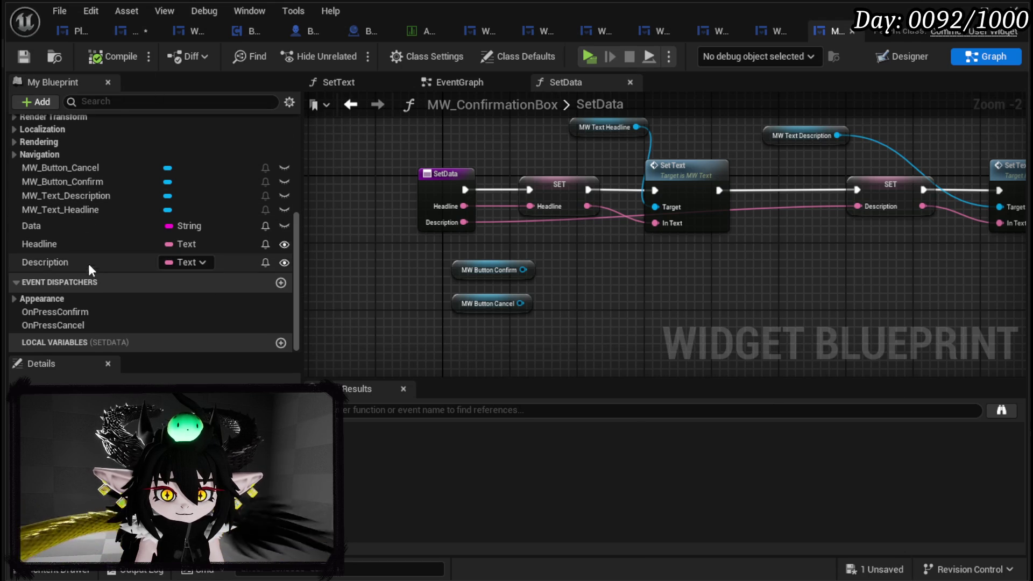
- Inspect the Data variable and open the SetText function graph
{"action": "left_click", "coordinate": [50, 231]}
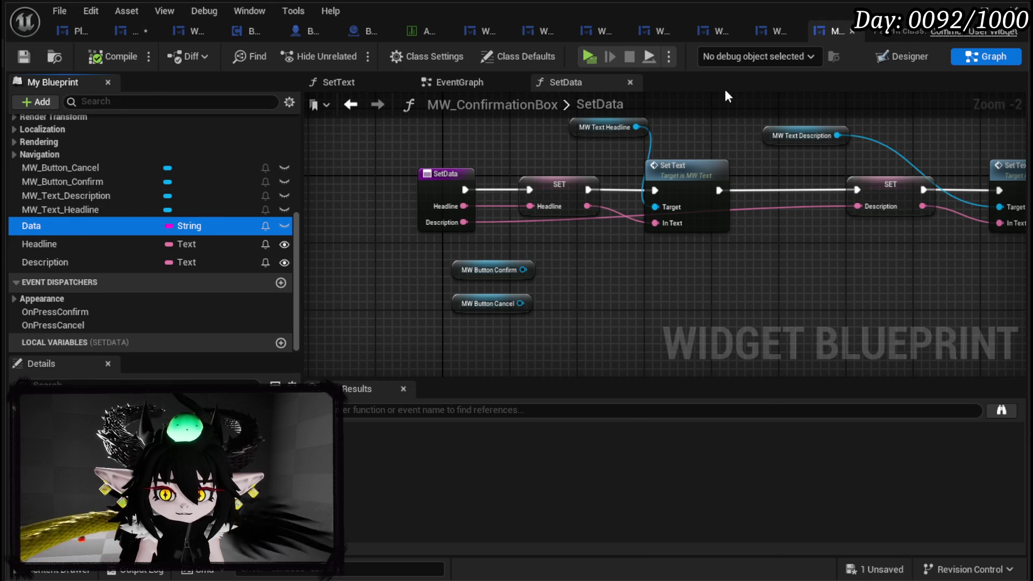
{"action": "scroll", "coordinate": [22, 169], "scroll_direction": "up", "scroll_amount": 5}
{"action": "left_click", "coordinate": [62, 185]}
{"action": "double_click", "coordinate": [61, 174]}
- Move the EventGraph's Data node beside its event, save, and return to WP_AbilityCreationTree
{"action": "left_click", "coordinate": [460, 82]}
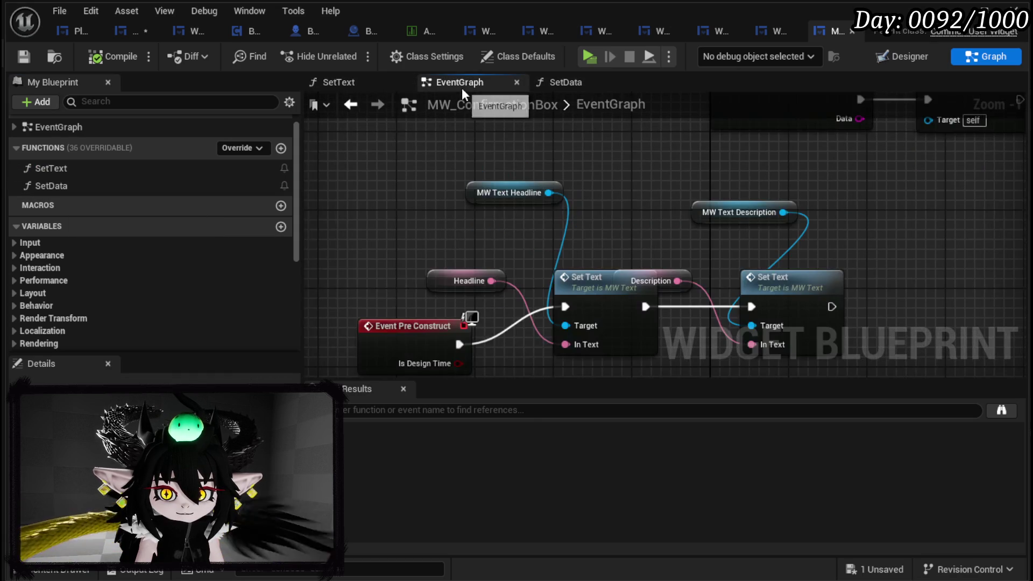
{"action": "scroll", "coordinate": [550, 206], "scroll_direction": "down", "scroll_amount": 3}
{"action": "scroll", "coordinate": [551, 233], "scroll_direction": "up", "scroll_amount": 4}
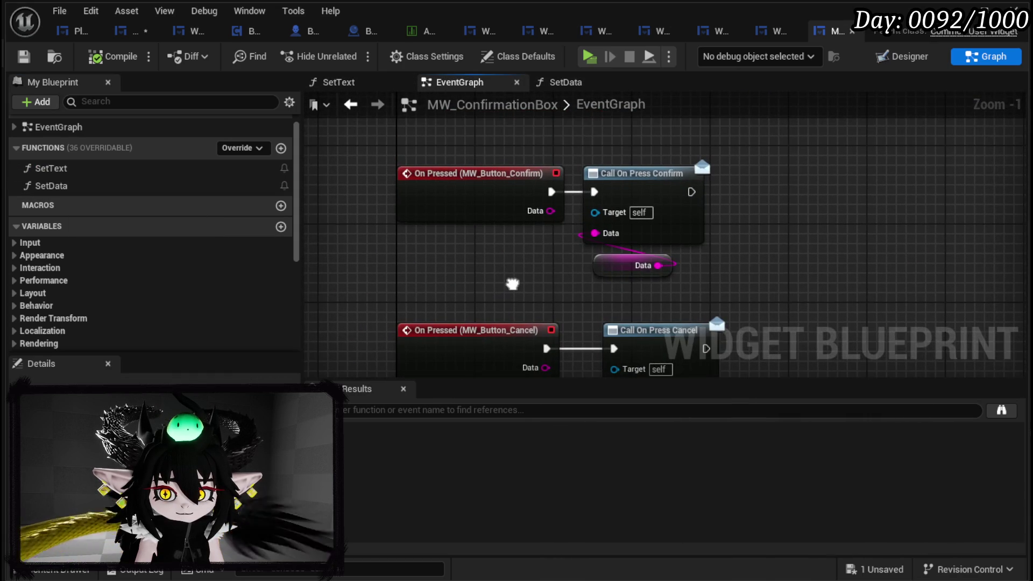
{"action": "left_click_drag", "start_coordinate": [614, 264], "coordinate": [496, 274]}
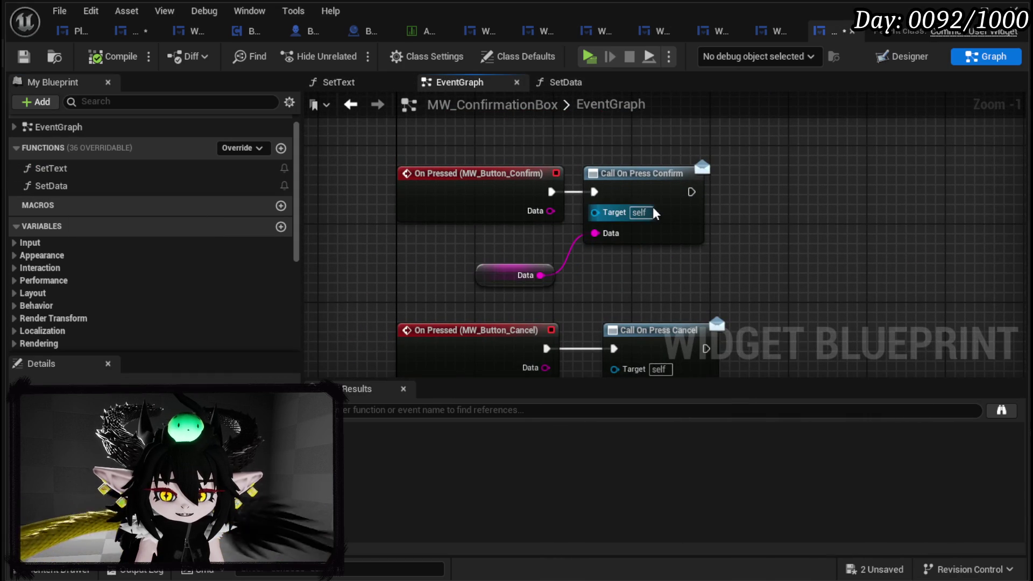
{"action": "left_click", "coordinate": [602, 171]}
{"action": "left_click", "coordinate": [593, 155]}
{"action": "left_click", "coordinate": [23, 56]}
{"action": "left_click", "coordinate": [128, 35]}
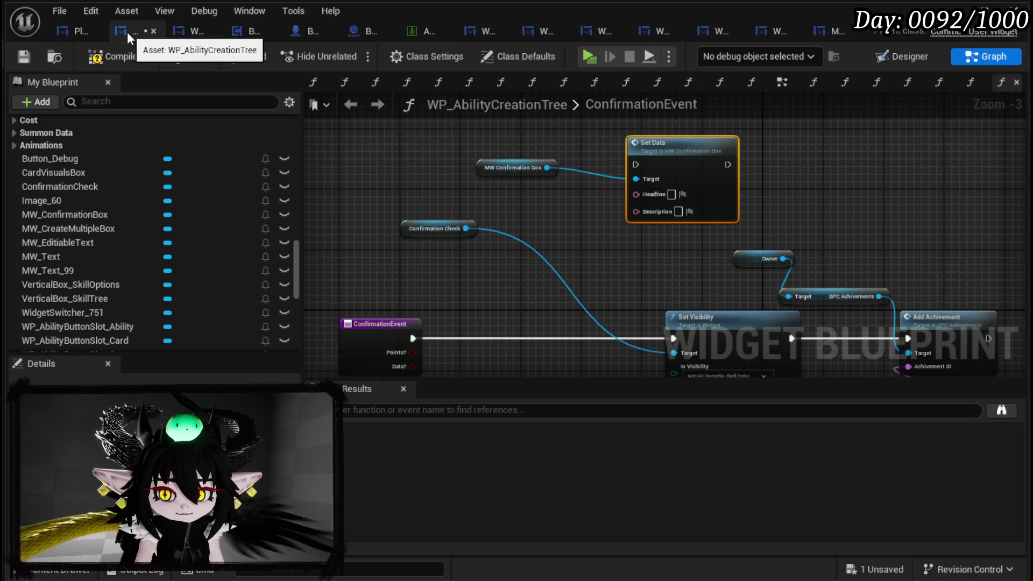
- Compile WP_AbilityCreationTree, review Default Headline and Description in Designer, then return to Graph
{"action": "left_click", "coordinate": [111, 56]}
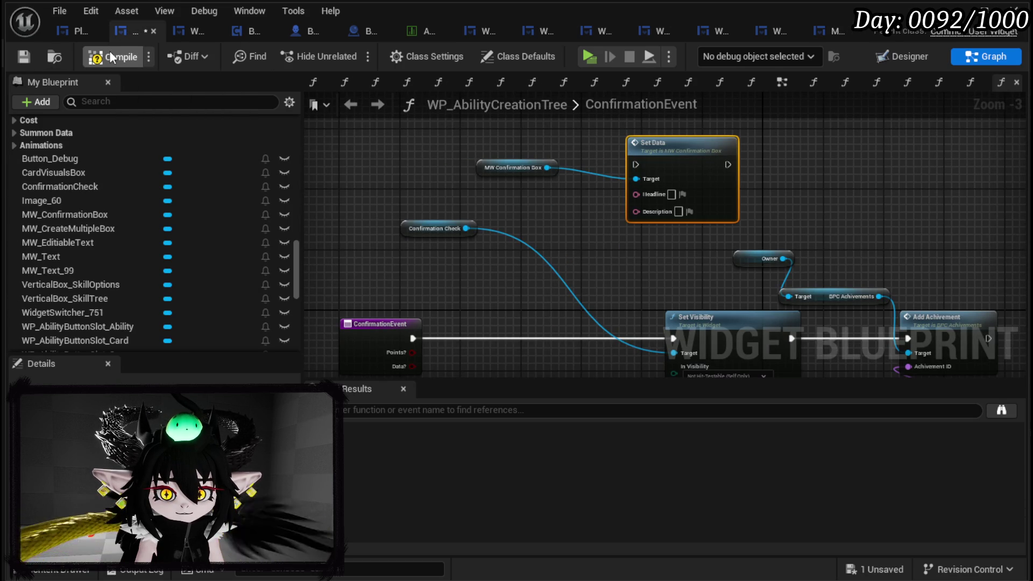
{"action": "left_click", "coordinate": [904, 56]}
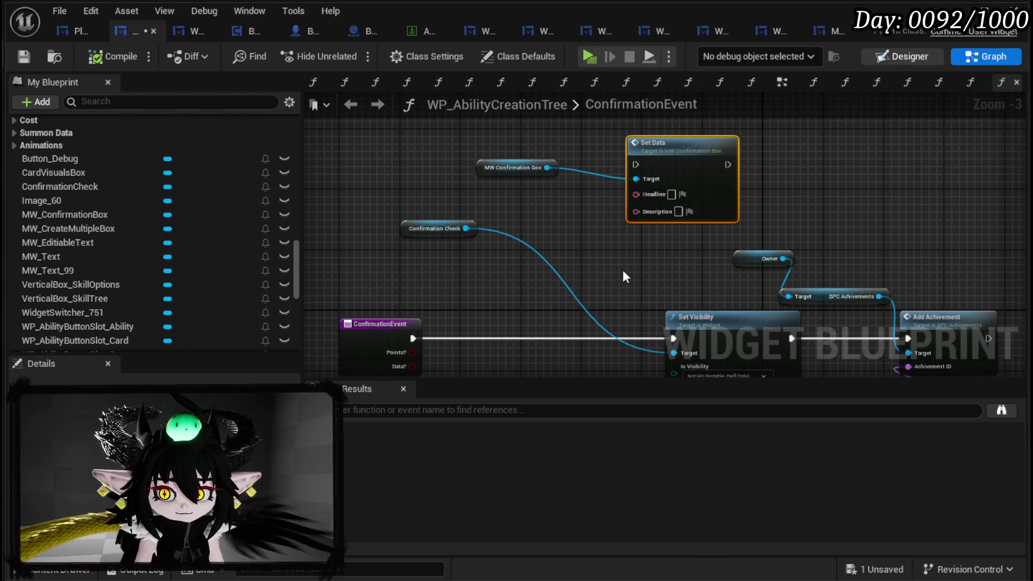
{"action": "scroll", "coordinate": [829, 249], "scroll_direction": "down", "scroll_amount": 10}
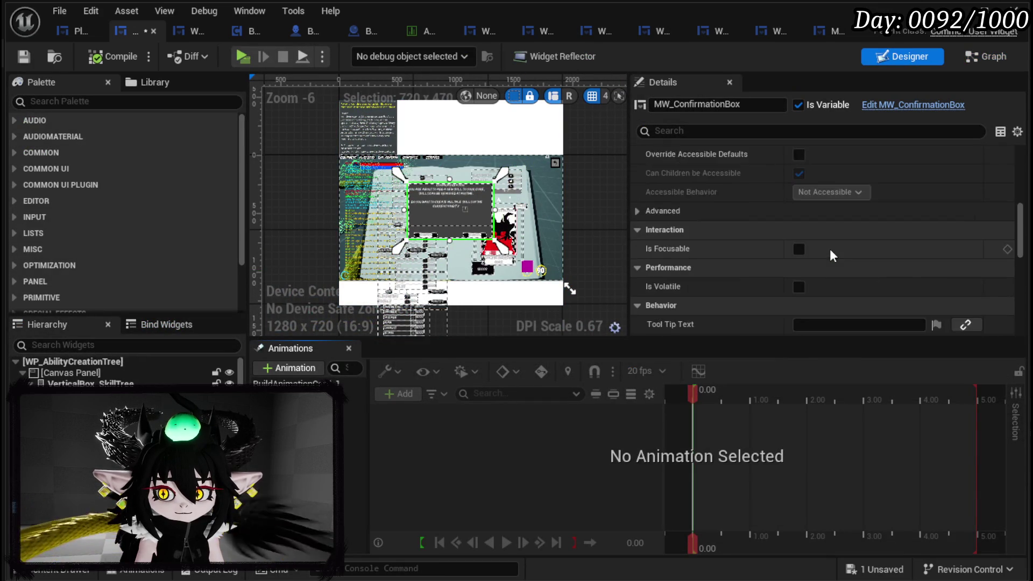
{"action": "scroll", "coordinate": [830, 249], "scroll_direction": "down", "scroll_amount": 8}
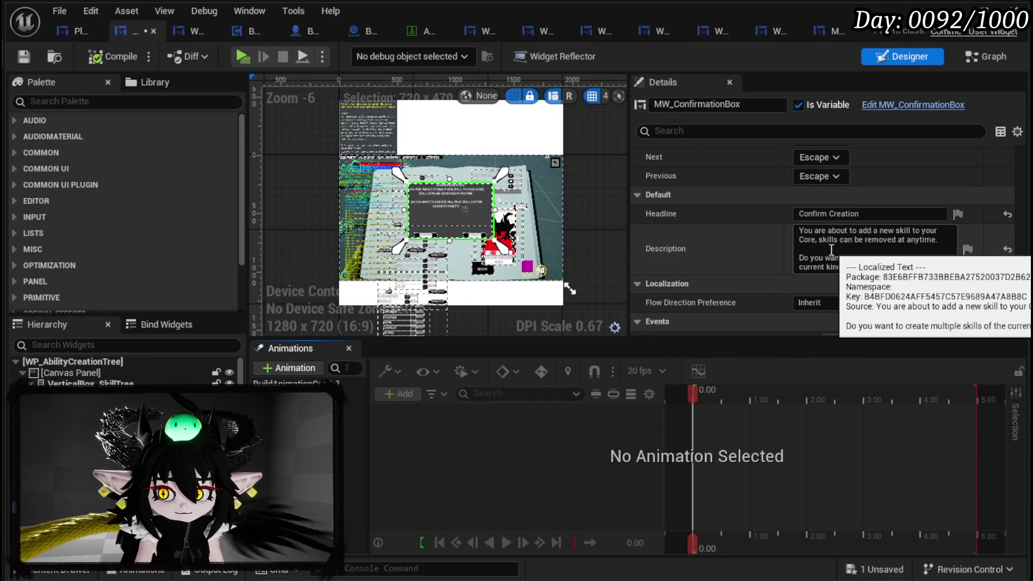
{"action": "scroll", "coordinate": [711, 240], "scroll_direction": "down", "scroll_amount": 2}
{"action": "scroll", "coordinate": [711, 240], "scroll_direction": "up", "scroll_amount": 4}
{"action": "scroll", "coordinate": [711, 241], "scroll_direction": "down", "scroll_amount": 3}
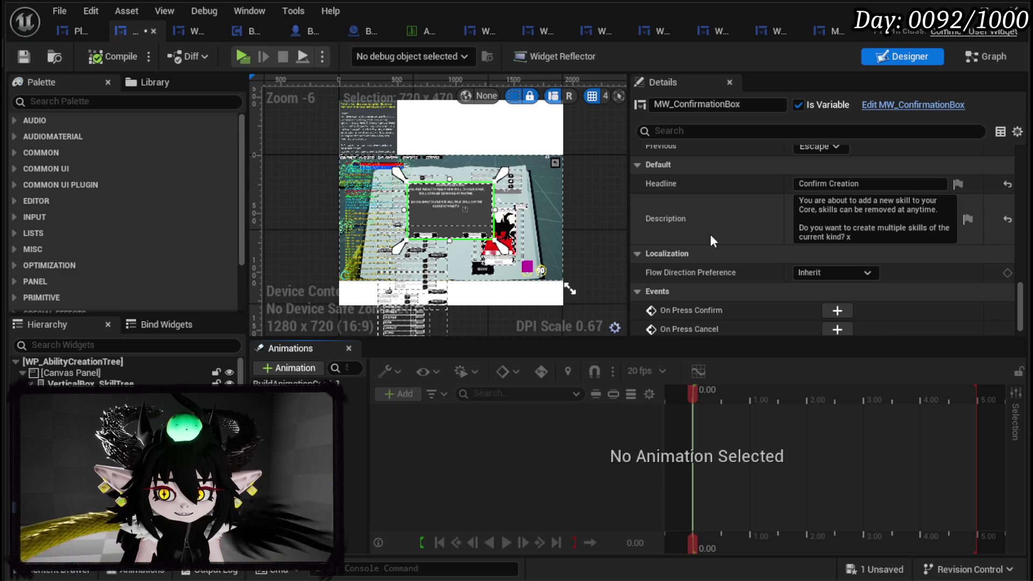
{"action": "left_click", "coordinate": [984, 57]}
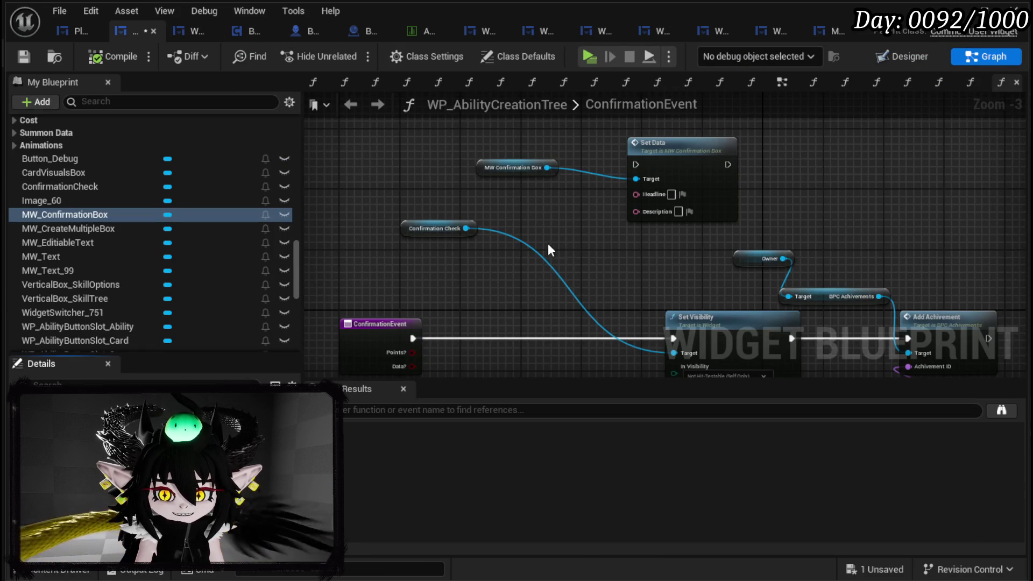
- Add Make Literal Text nodes wired to Set Data's Description and Headline inputs
{"action": "scroll", "coordinate": [535, 245], "scroll_direction": "up", "scroll_amount": 3}
{"action": "left_click_drag", "start_coordinate": [580, 217], "coordinate": [516, 243]}
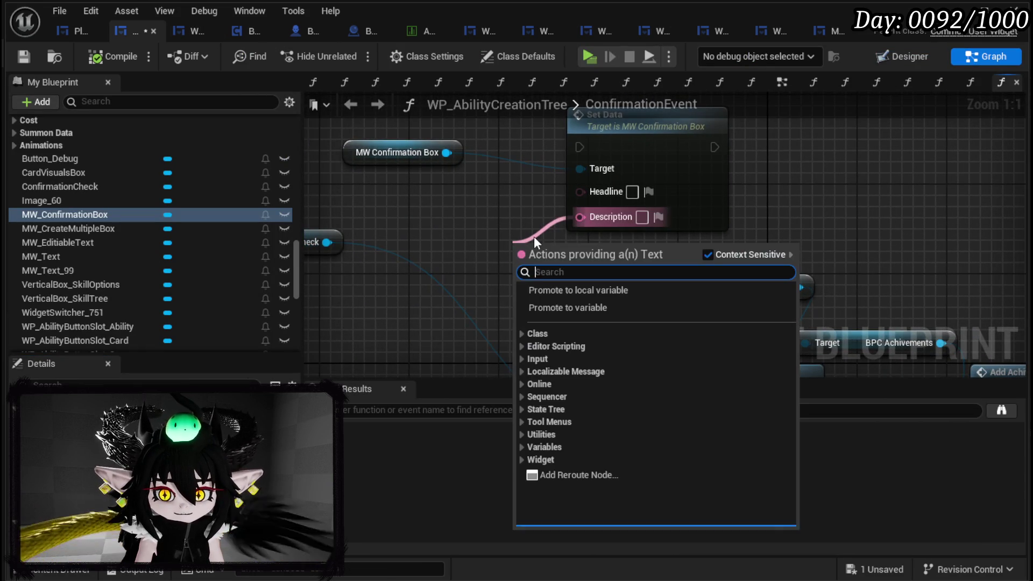
{"action": "type", "text": "Make"}
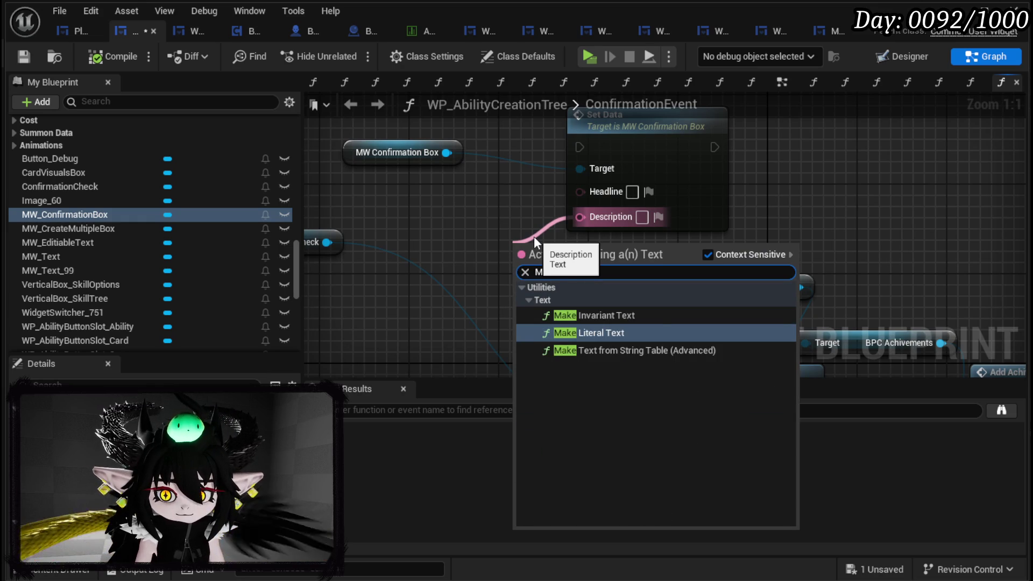
{"action": "key", "text": "Return"}
{"action": "left_click_drag", "start_coordinate": [580, 191], "coordinate": [445, 202]}
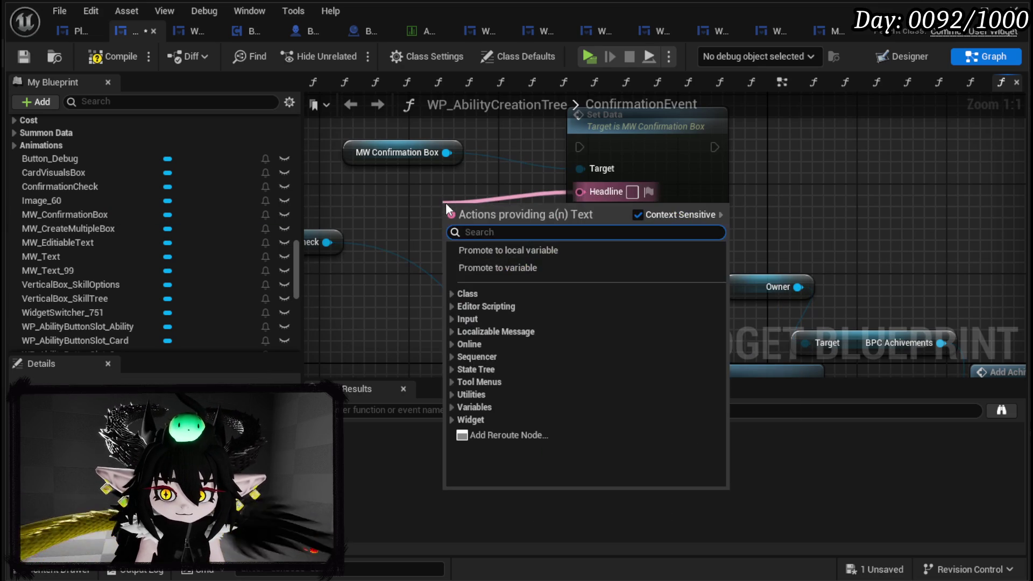
{"action": "type", "text": "Make"}
{"action": "key", "text": "Return"}
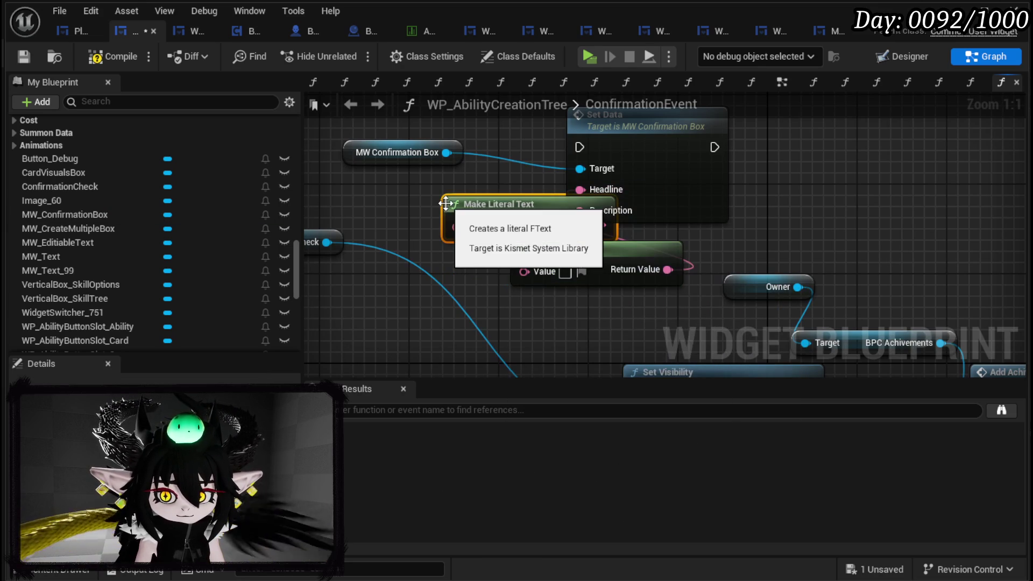
- Stack the two literal text nodes neatly and save the blueprint
{"action": "left_click_drag", "start_coordinate": [446, 202], "coordinate": [401, 191]}
{"action": "mouse_move", "coordinate": [609, 248]}
{"action": "left_mouse_down"}
{"action": "mouse_move", "coordinate": [449, 251]}
{"action": "mouse_move", "coordinate": [466, 254]}
{"action": "left_mouse_up"}
{"action": "left_click", "coordinate": [661, 276]}
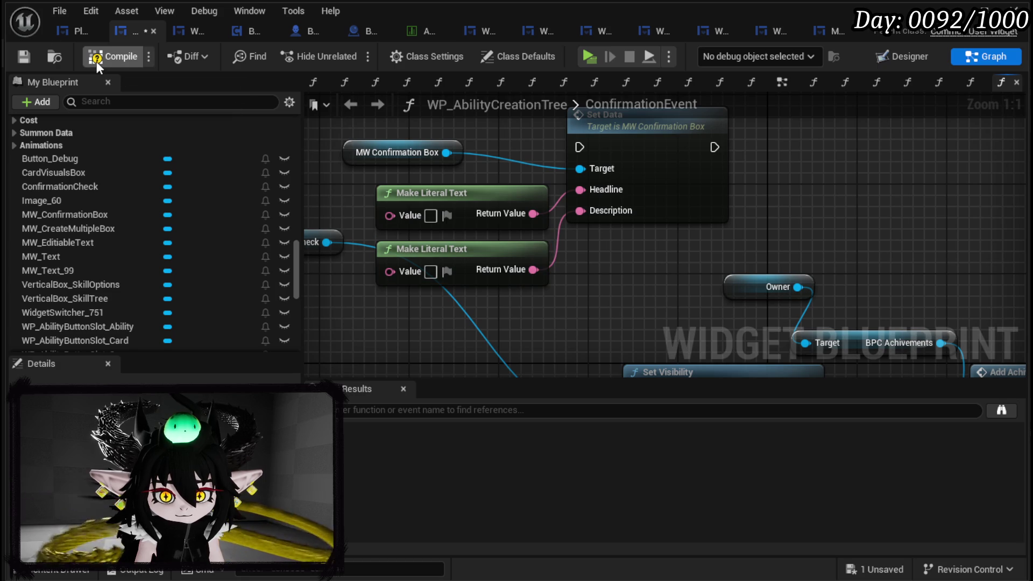
{"action": "left_click", "coordinate": [22, 54]}
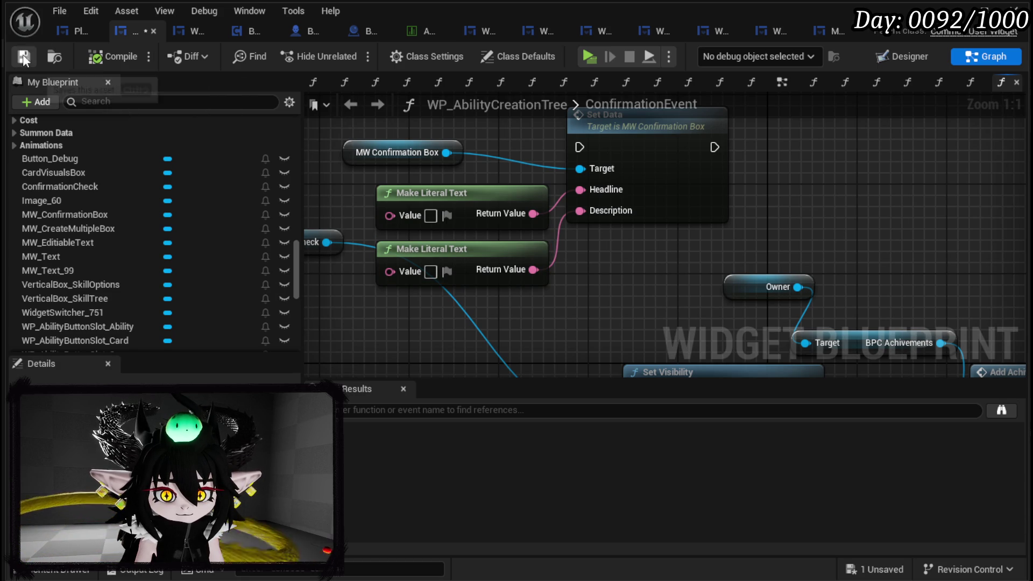
- Copy the confirmation box's description text and paste it into the second literal text node
{"action": "left_click", "coordinate": [67, 29]}
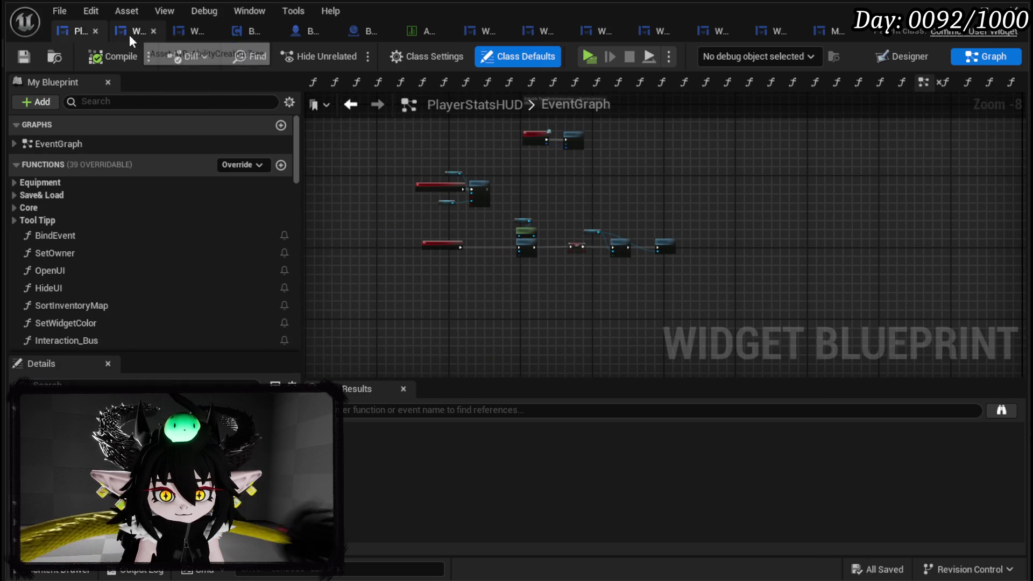
{"action": "left_click", "coordinate": [128, 34]}
{"action": "left_click", "coordinate": [898, 57]}
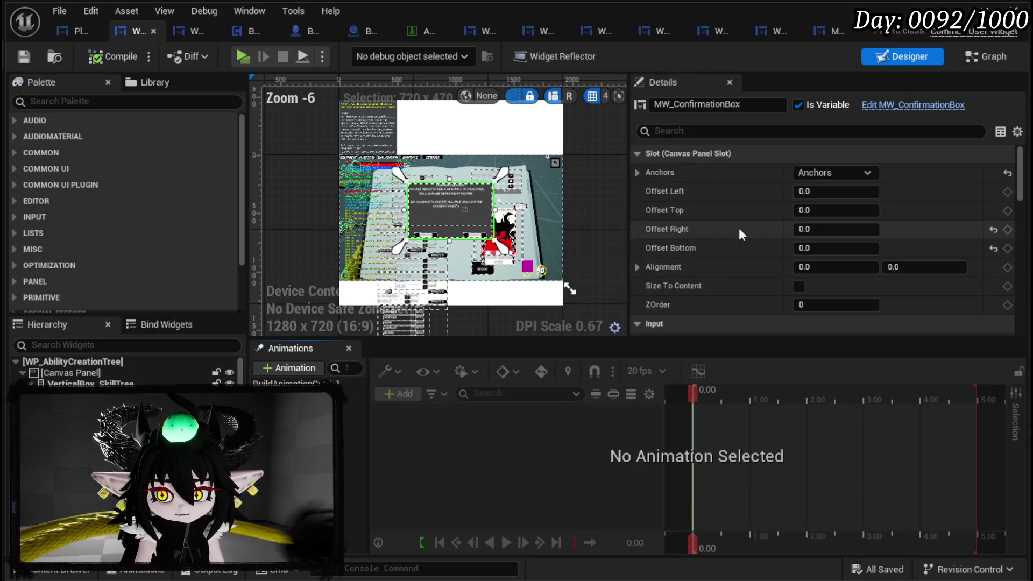
{"action": "scroll", "coordinate": [737, 226], "scroll_direction": "down", "scroll_amount": 10}
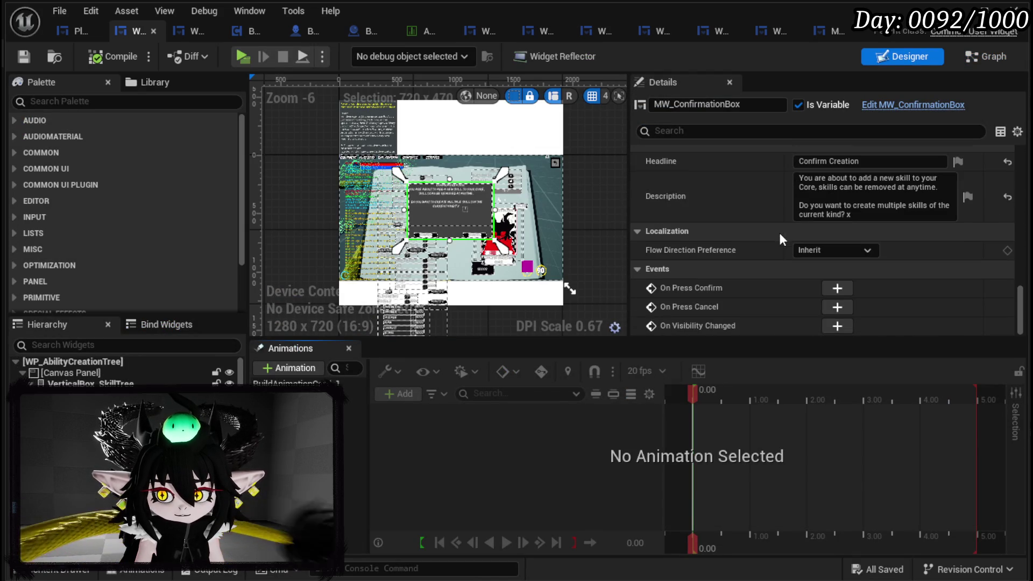
{"action": "left_click", "coordinate": [862, 215]}
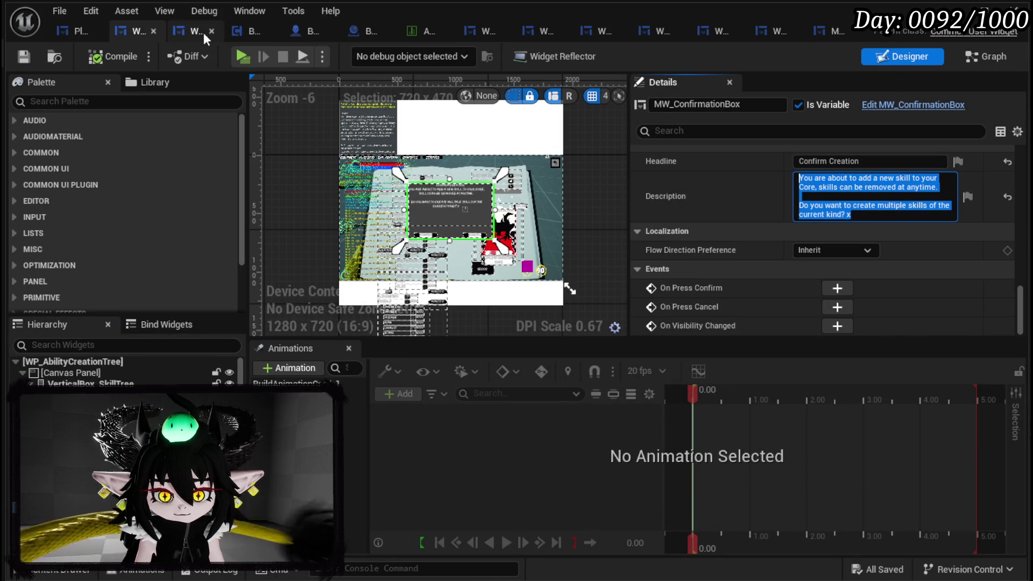
{"action": "left_click", "coordinate": [985, 56]}
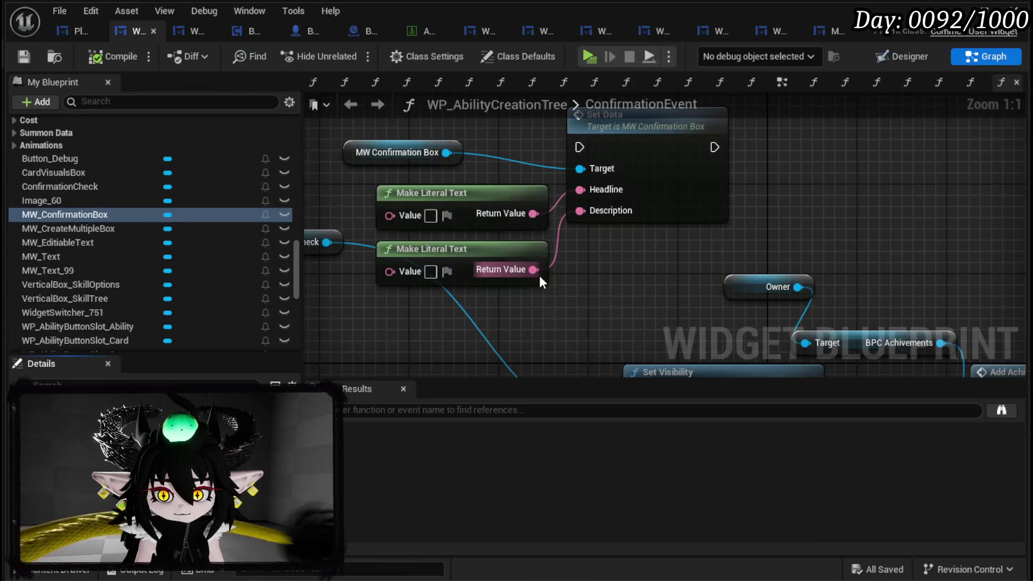
{"action": "left_click", "coordinate": [437, 272]}
{"action": "key", "text": "ctrl+v"}
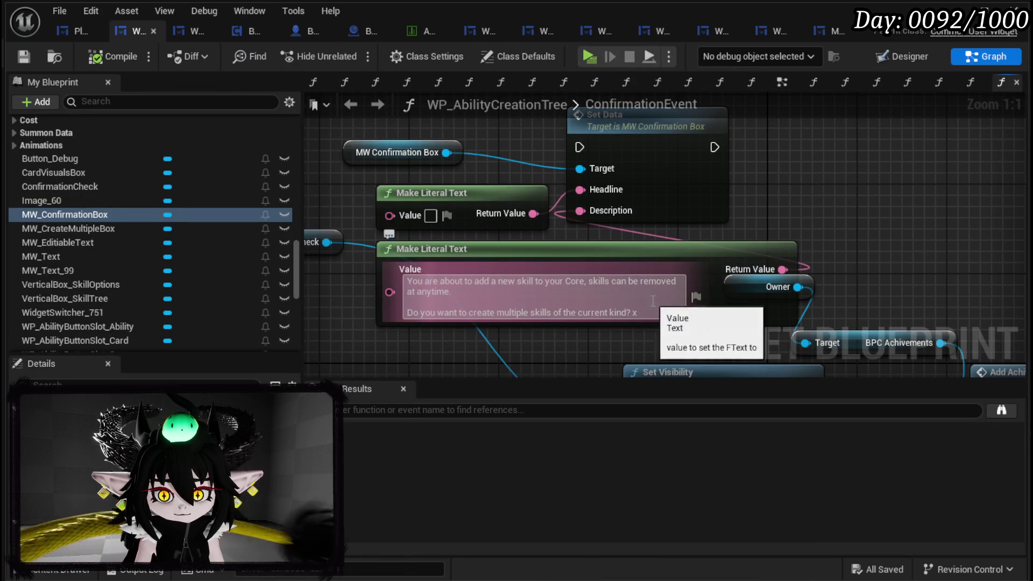
{"action": "left_click", "coordinate": [939, 203]}
- Move the Owner node right and shift the text and Set Data nodes up-right
{"action": "left_click_drag", "start_coordinate": [807, 287], "coordinate": [909, 311]}
{"action": "scroll", "coordinate": [592, 350], "scroll_direction": "down", "scroll_amount": 3}
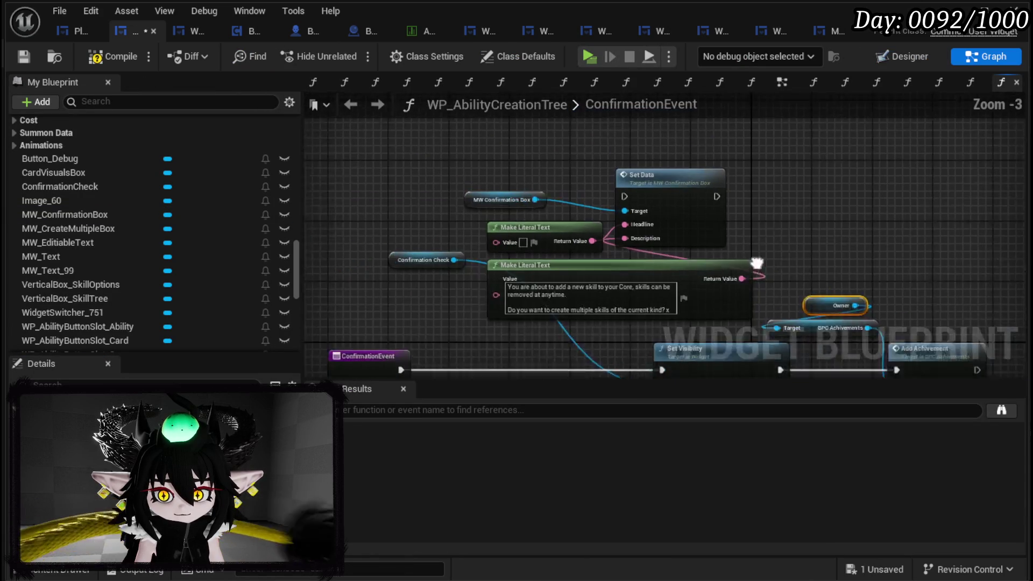
{"action": "left_click_drag", "start_coordinate": [505, 171], "coordinate": [731, 350]}
{"action": "mouse_move", "coordinate": [680, 296]}
{"action": "left_mouse_down"}
{"action": "mouse_move", "coordinate": [757, 221]}
{"action": "mouse_move", "coordinate": [815, 196]}
{"action": "left_mouse_up"}
{"action": "left_click", "coordinate": [861, 123]}
- Compile and save, then enter 'Confirm Creation' as the headline literal text
{"action": "left_click", "coordinate": [909, 56]}
{"action": "scroll", "coordinate": [544, 201], "scroll_direction": "down", "scroll_amount": 6}
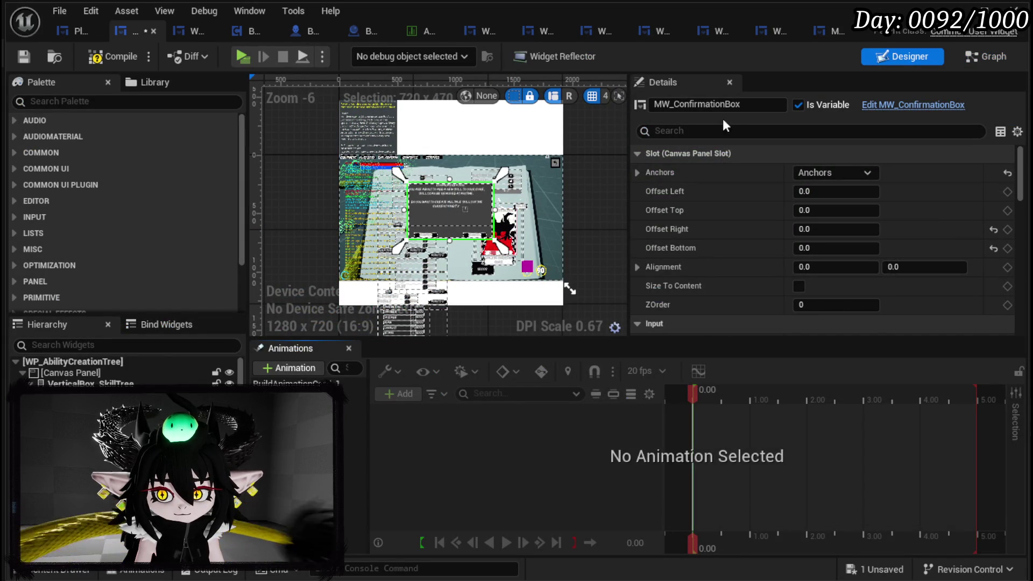
{"action": "scroll", "coordinate": [762, 230], "scroll_direction": "down", "scroll_amount": 15}
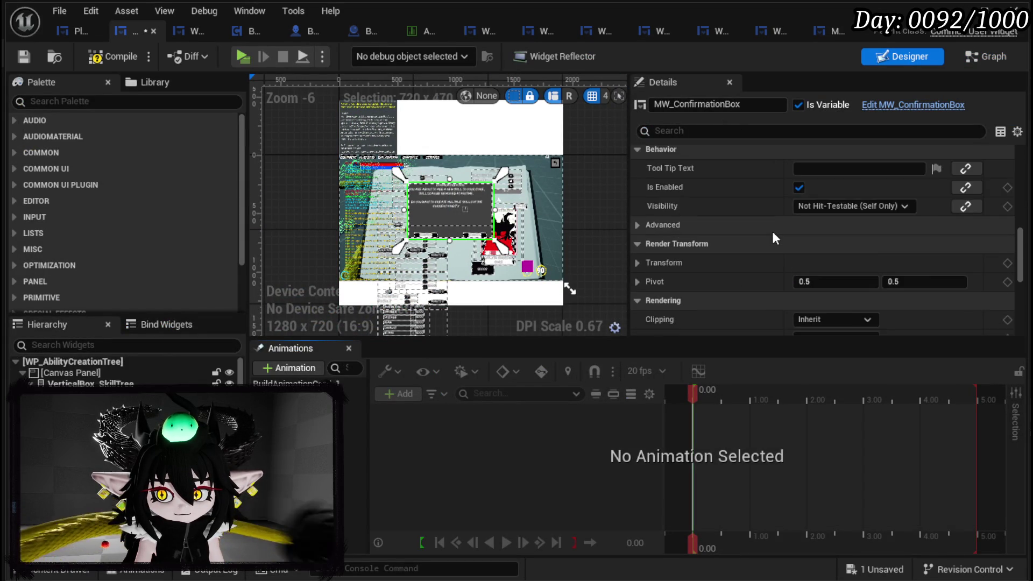
{"action": "scroll", "coordinate": [776, 233], "scroll_direction": "down", "scroll_amount": 5}
{"action": "left_click", "coordinate": [828, 191]}
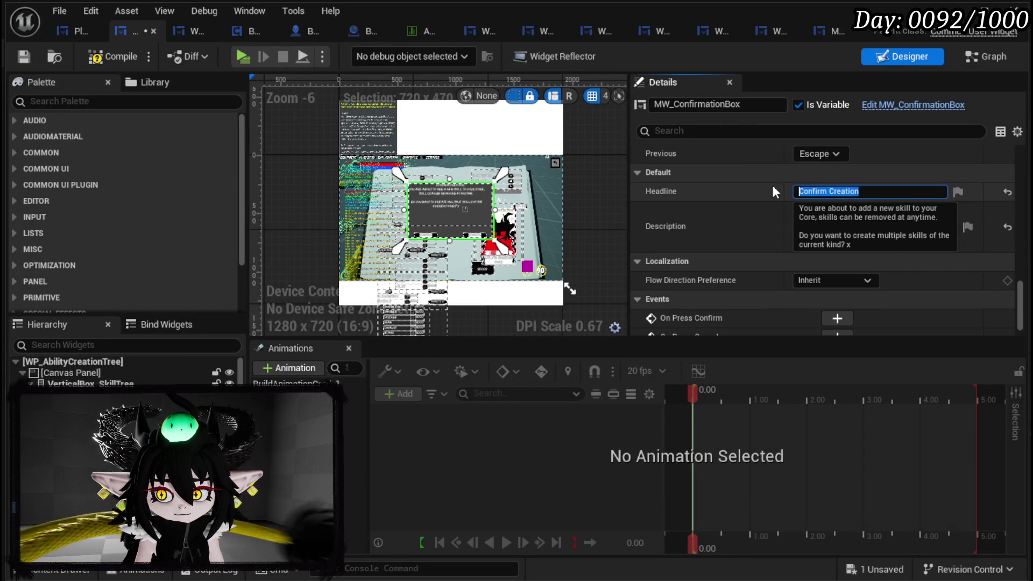
{"action": "left_click", "coordinate": [113, 57]}
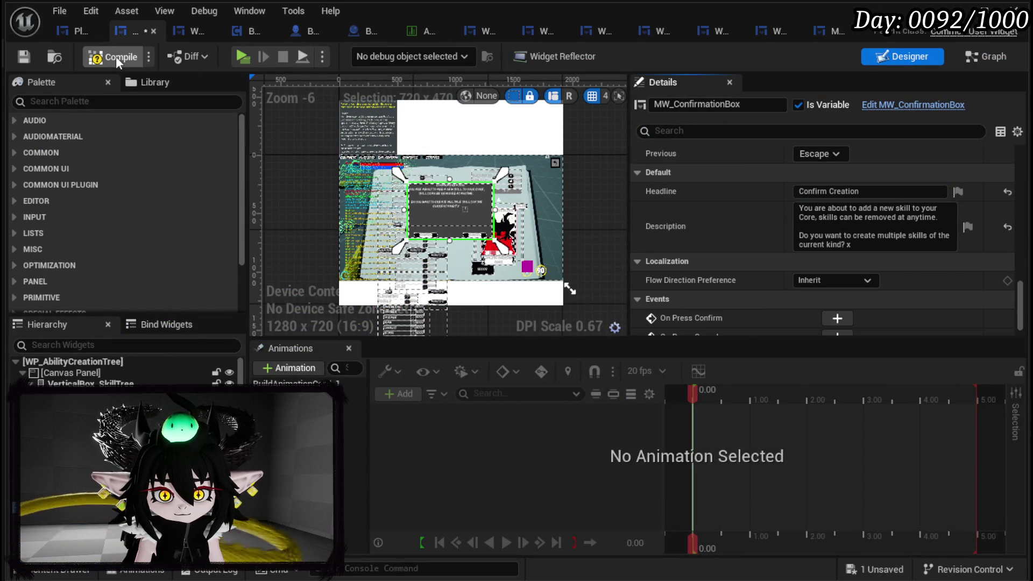
{"action": "left_click", "coordinate": [24, 57]}
{"action": "left_click", "coordinate": [1006, 53]}
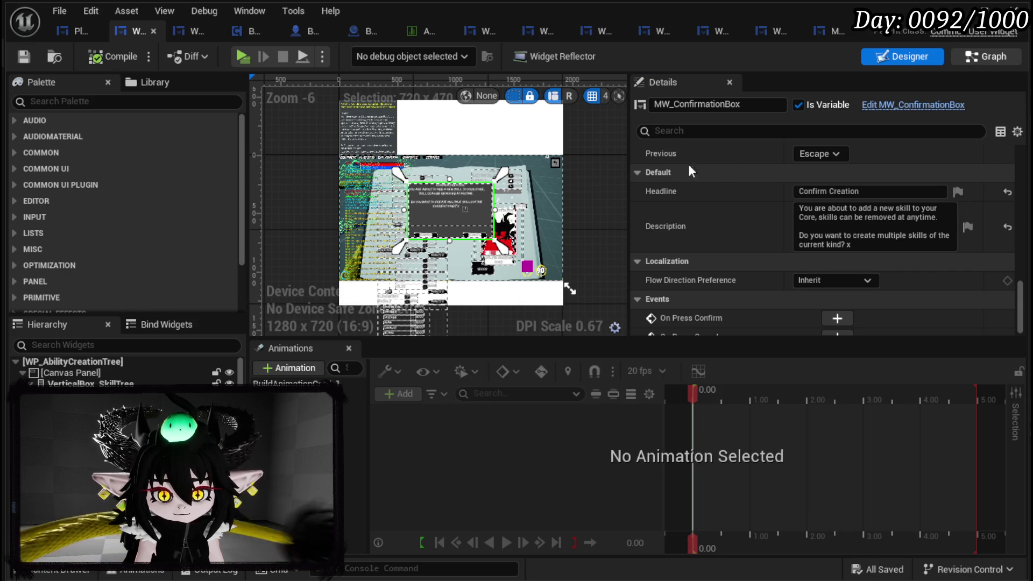
{"action": "type", "text": "Confirm Creation"}
- Place the MW Confirmation Box getter just above Set Data and save the blueprint
{"action": "left_click_drag", "start_coordinate": [528, 166], "coordinate": [410, 213]}
{"action": "left_click_drag", "start_coordinate": [643, 158], "coordinate": [764, 143]}
{"action": "mouse_move", "coordinate": [446, 171]}
{"action": "left_mouse_down"}
{"action": "mouse_move", "coordinate": [726, 129]}
{"action": "mouse_move", "coordinate": [484, 162]}
{"action": "mouse_move", "coordinate": [481, 183]}
{"action": "mouse_move", "coordinate": [464, 189]}
{"action": "left_mouse_up"}
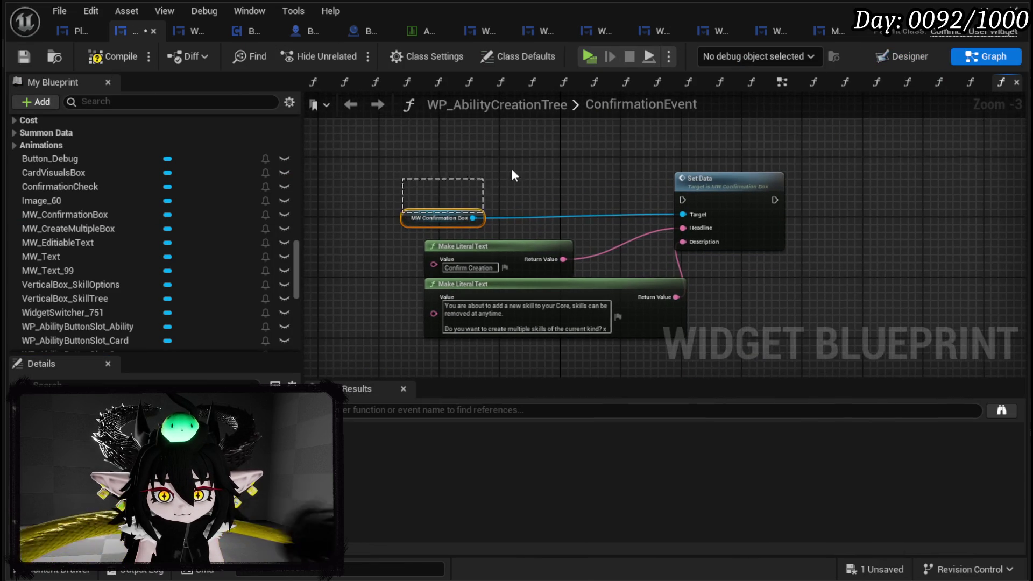
{"action": "mouse_move", "coordinate": [403, 218]}
{"action": "left_mouse_down"}
{"action": "mouse_move", "coordinate": [586, 164]}
{"action": "mouse_move", "coordinate": [688, 161]}
{"action": "left_mouse_up"}
{"action": "left_click", "coordinate": [635, 140]}
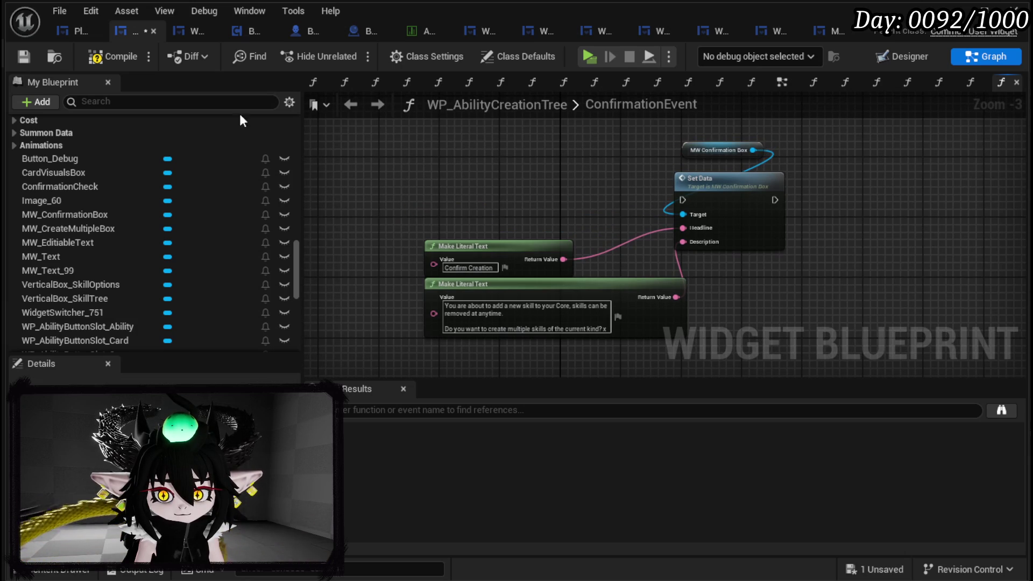
{"action": "left_click", "coordinate": [28, 57]}
{"action": "left_click", "coordinate": [832, 206]}
- Save the blueprint and shift Set Data, ConfirmationEvent and Cost Check nodes left to make room
{"action": "left_click_drag", "start_coordinate": [832, 206], "coordinate": [810, 190]}
{"action": "scroll", "coordinate": [545, 230], "scroll_direction": "down", "scroll_amount": 1}
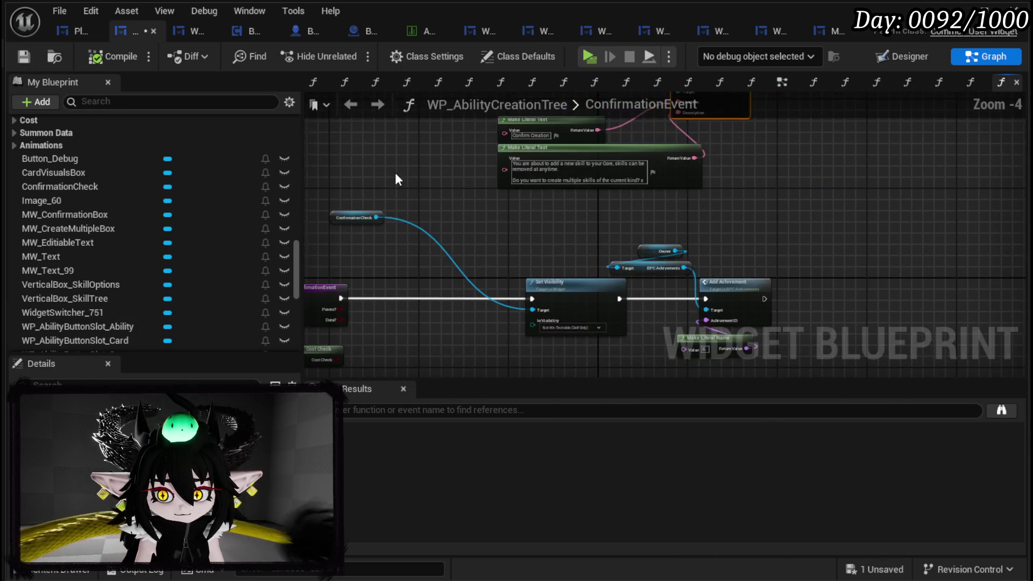
{"action": "left_click", "coordinate": [24, 56]}
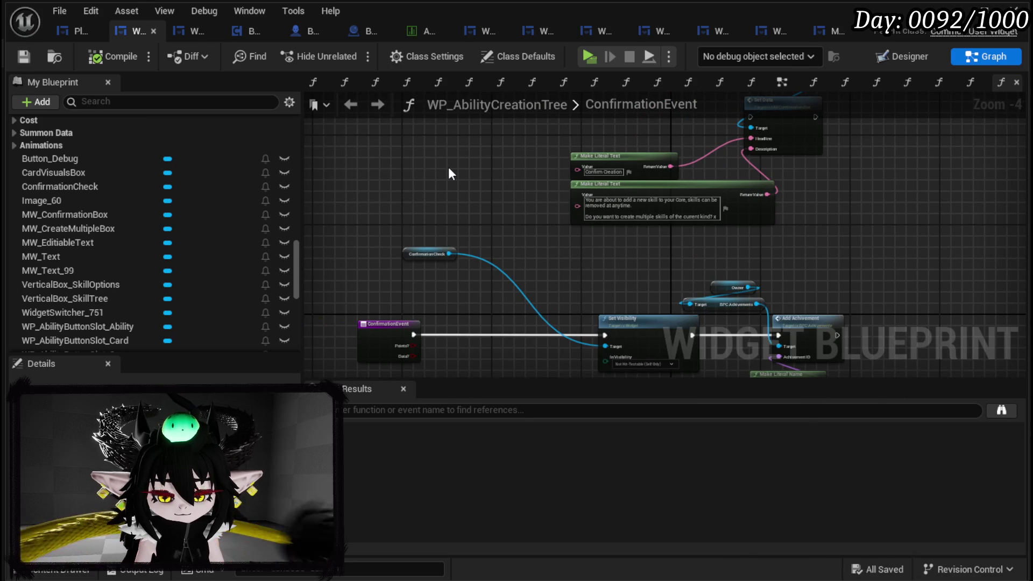
{"action": "scroll", "coordinate": [447, 167], "scroll_direction": "up", "scroll_amount": 3}
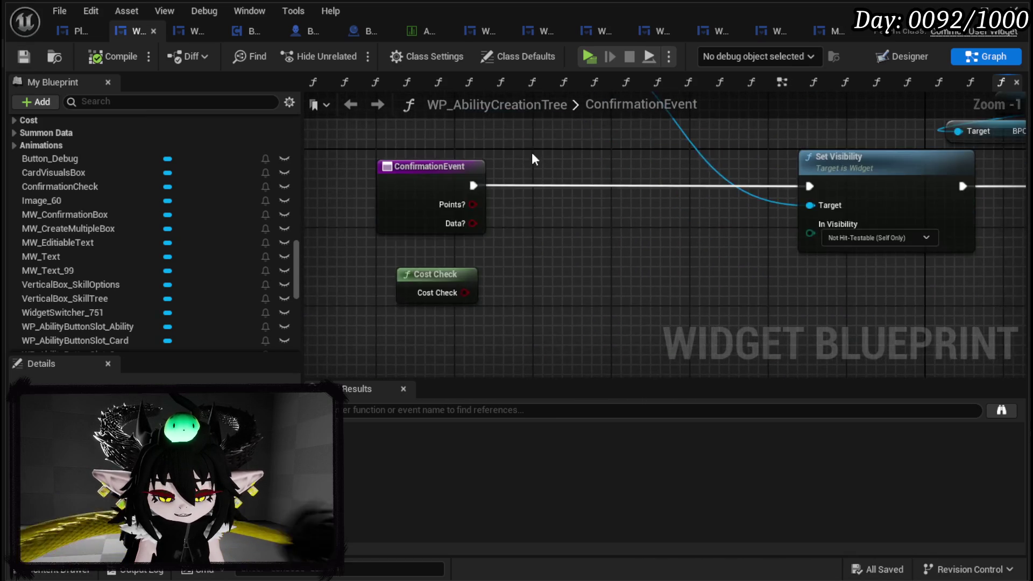
{"action": "left_click_drag", "start_coordinate": [516, 183], "coordinate": [379, 184]}
{"action": "left_click_drag", "start_coordinate": [546, 274], "coordinate": [427, 270]}
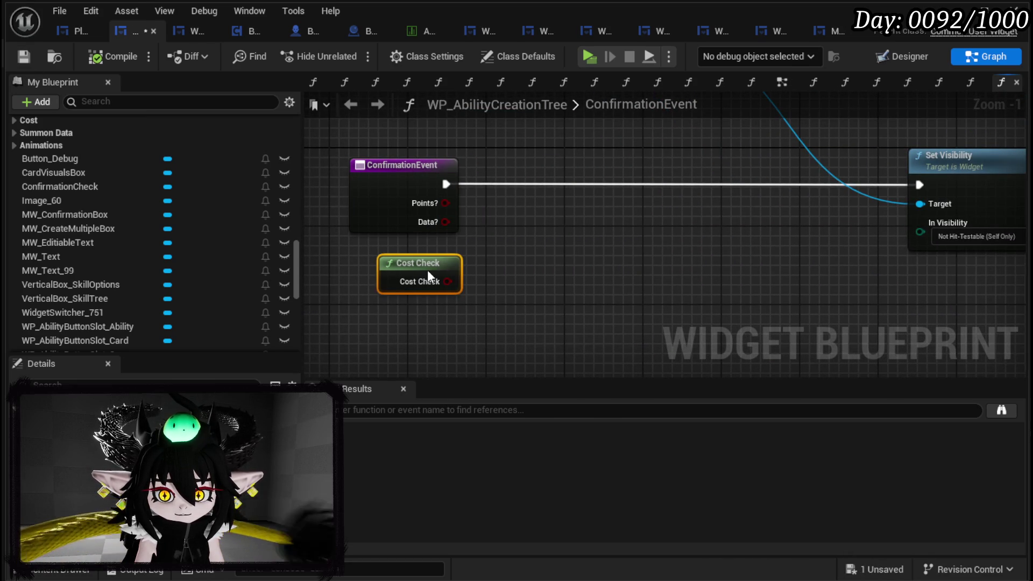
- Combine Points?, Data? and Cost Check in a three-input AND Boolean feeding a Branch condition
{"action": "left_click_drag", "start_coordinate": [445, 203], "coordinate": [574, 225]}
{"action": "type", "text": "And Bool"}
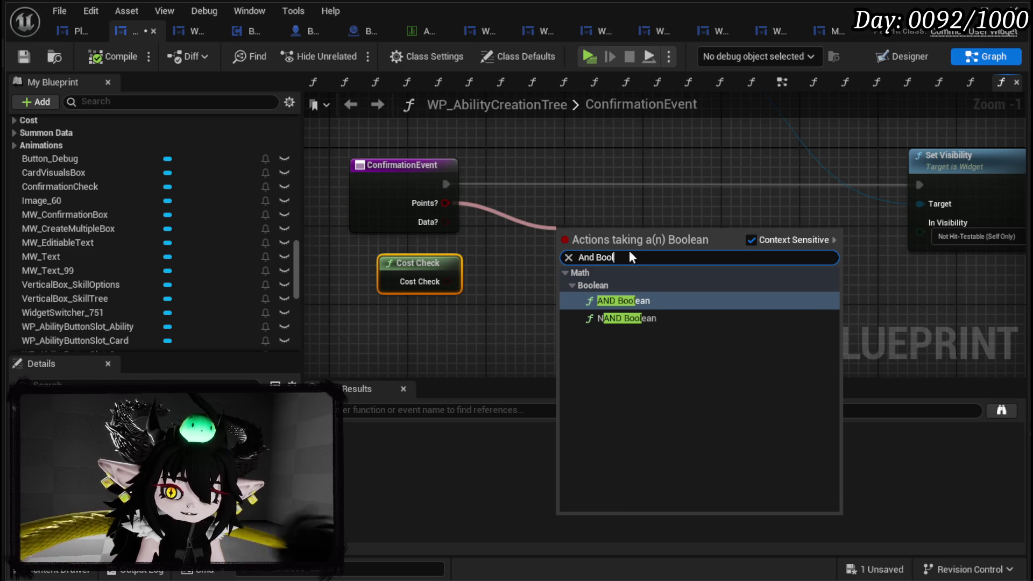
{"action": "left_click", "coordinate": [624, 301]}
{"action": "left_click_drag", "start_coordinate": [445, 222], "coordinate": [554, 249]}
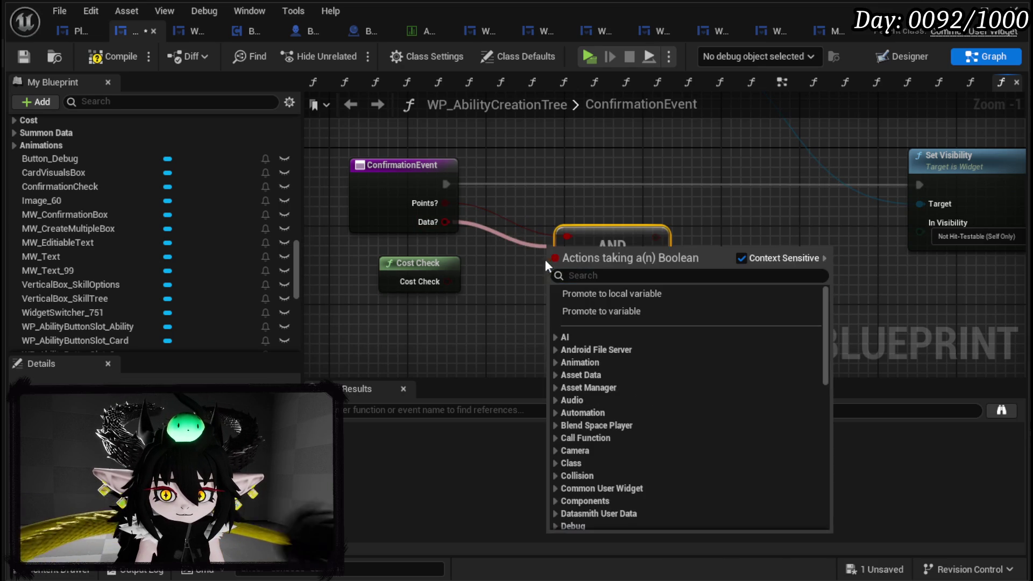
{"action": "key", "text": "Escape"}
{"action": "left_click_drag", "start_coordinate": [412, 230], "coordinate": [544, 263]}
{"action": "left_click", "coordinate": [624, 266]}
{"action": "left_click_drag", "start_coordinate": [413, 289], "coordinate": [539, 274]}
{"action": "mouse_move", "coordinate": [623, 253]}
{"action": "left_mouse_down"}
{"action": "mouse_move", "coordinate": [701, 137]}
{"action": "mouse_move", "coordinate": [916, 197]}
{"action": "mouse_move", "coordinate": [623, 351]}
{"action": "mouse_move", "coordinate": [654, 240]}
{"action": "mouse_move", "coordinate": [715, 195]}
{"action": "left_mouse_up"}
- Route ConfirmationEvent into the Branch, with True running Set Data and then the Set Visibility chain
{"action": "left_click_drag", "start_coordinate": [411, 191], "coordinate": [679, 191]}
{"action": "scroll", "coordinate": [690, 186], "scroll_direction": "down", "scroll_amount": 1}
{"action": "scroll", "coordinate": [353, 226], "scroll_direction": "down", "scroll_amount": 1}
{"action": "left_click_drag", "start_coordinate": [536, 299], "coordinate": [807, 156]}
{"action": "left_click_drag", "start_coordinate": [526, 209], "coordinate": [742, 209]}
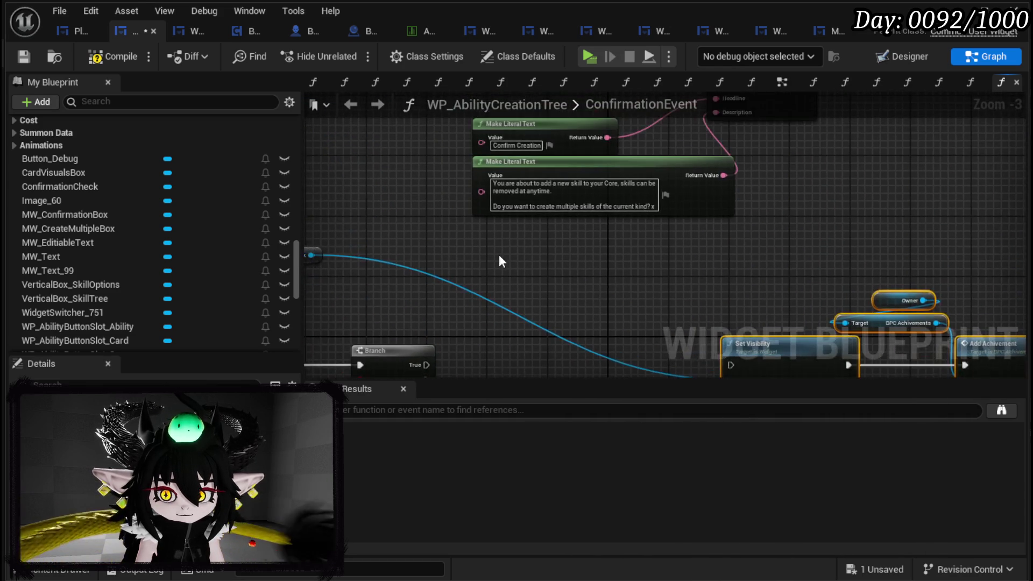
{"action": "mouse_move", "coordinate": [752, 139]}
{"action": "left_mouse_down"}
{"action": "mouse_move", "coordinate": [592, 273]}
{"action": "mouse_move", "coordinate": [601, 247]}
{"action": "left_mouse_up"}
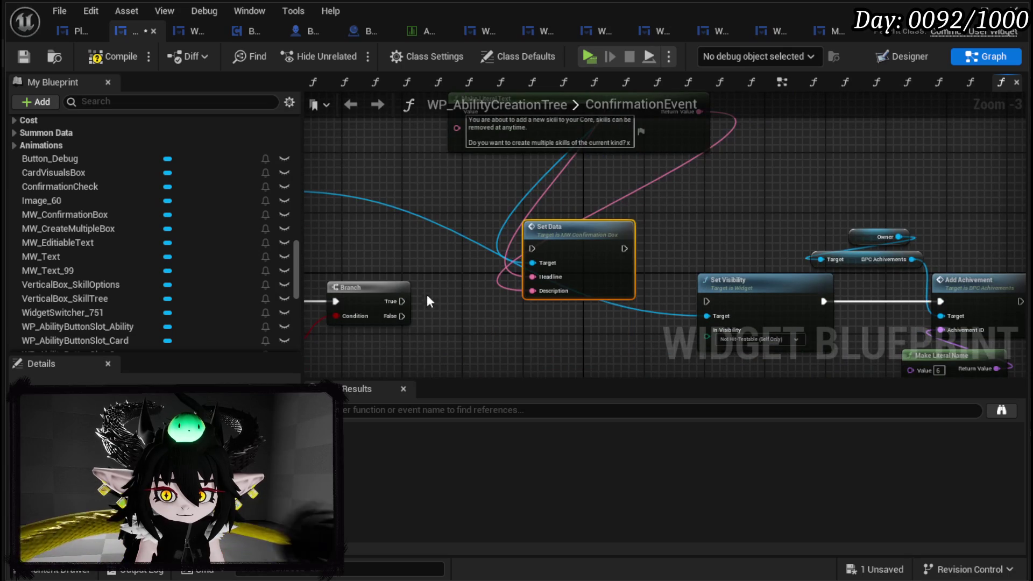
{"action": "left_click_drag", "start_coordinate": [401, 301], "coordinate": [532, 248]}
{"action": "left_click_drag", "start_coordinate": [624, 248], "coordinate": [707, 301]}
- Tidy the text, MW Confirmation Box and Confirmation Check nodes, compile, save, and duplicate Set Data
{"action": "mouse_move", "coordinate": [463, 242]}
{"action": "left_mouse_down"}
{"action": "mouse_move", "coordinate": [580, 171]}
{"action": "mouse_move", "coordinate": [456, 191]}
{"action": "left_mouse_up"}
{"action": "mouse_move", "coordinate": [716, 151]}
{"action": "left_mouse_down"}
{"action": "mouse_move", "coordinate": [707, 171]}
{"action": "mouse_move", "coordinate": [588, 215]}
{"action": "mouse_move", "coordinate": [899, 233]}
{"action": "left_mouse_up"}
{"action": "mouse_move", "coordinate": [557, 237]}
{"action": "left_mouse_down"}
{"action": "mouse_move", "coordinate": [778, 276]}
{"action": "mouse_move", "coordinate": [679, 289]}
{"action": "mouse_move", "coordinate": [703, 300]}
{"action": "left_mouse_up"}
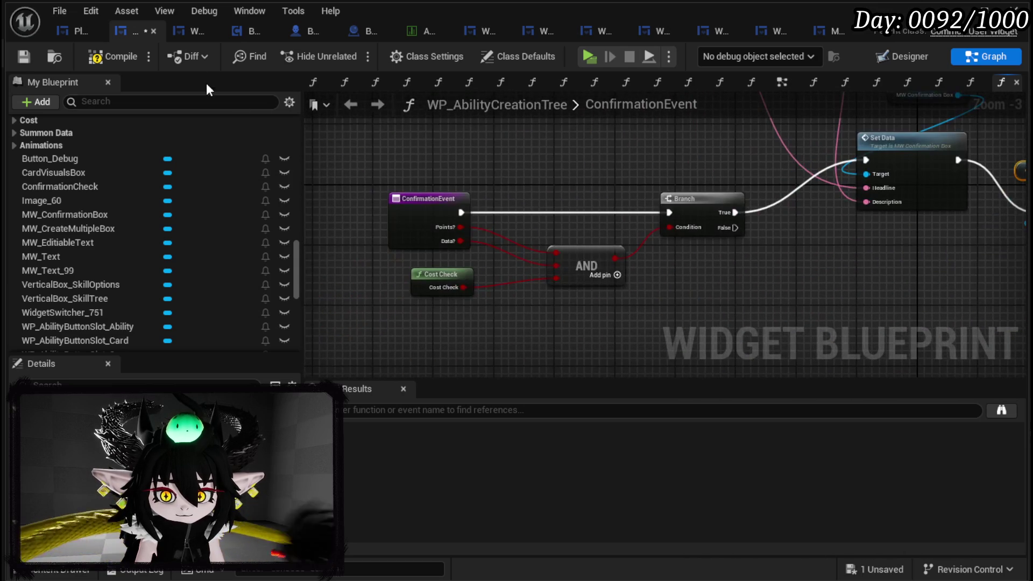
{"action": "left_click", "coordinate": [23, 57]}
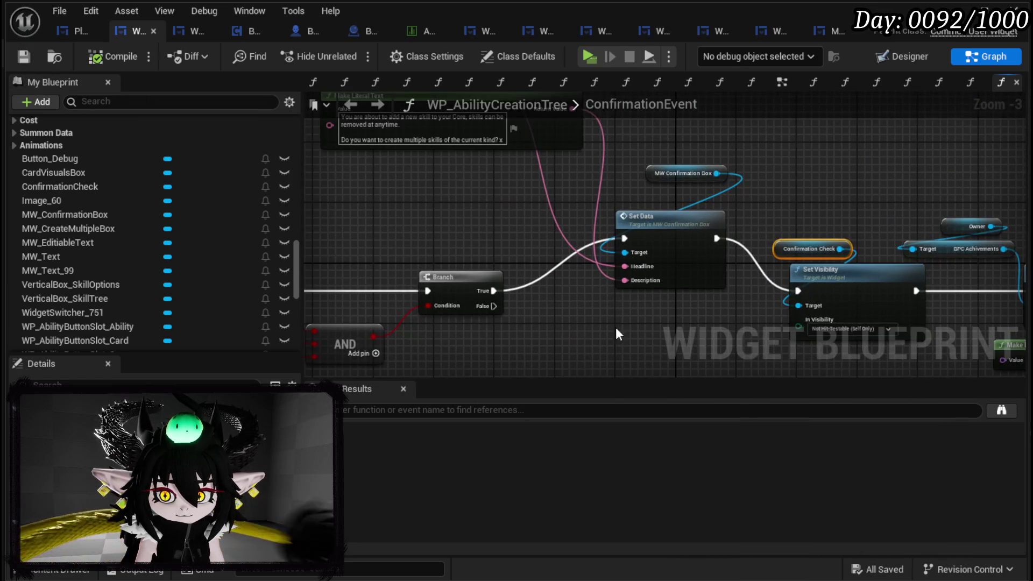
{"action": "key", "text": "ctrl+c"}
{"action": "key", "text": "ctrl+v"}
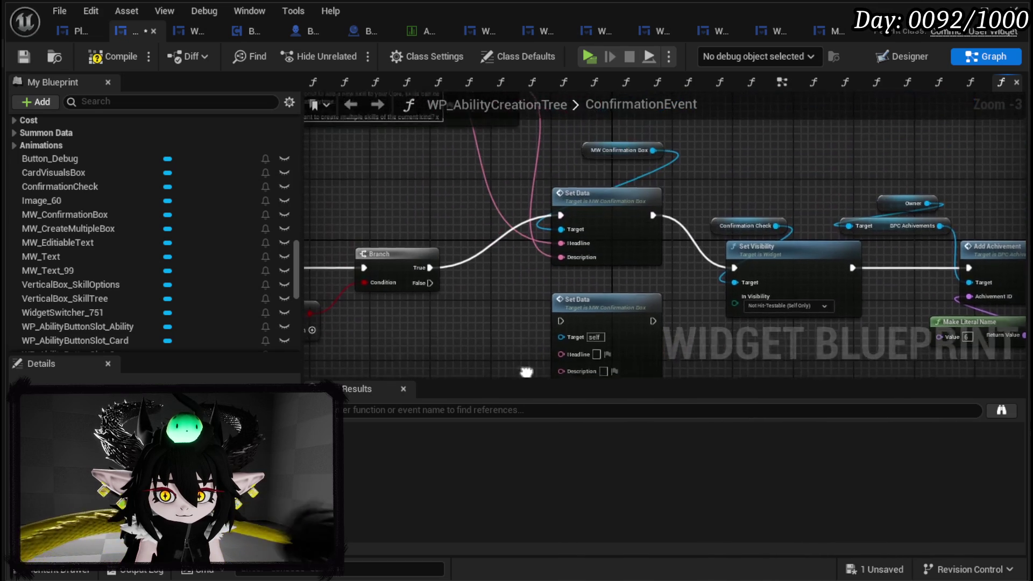
- Copy the MW Confirmation Box getter and wire it to the lower Set Data node's Target
{"action": "left_click", "coordinate": [619, 154]}
{"action": "key", "text": "ctrl+c"}
{"action": "key", "text": "ctrl+v"}
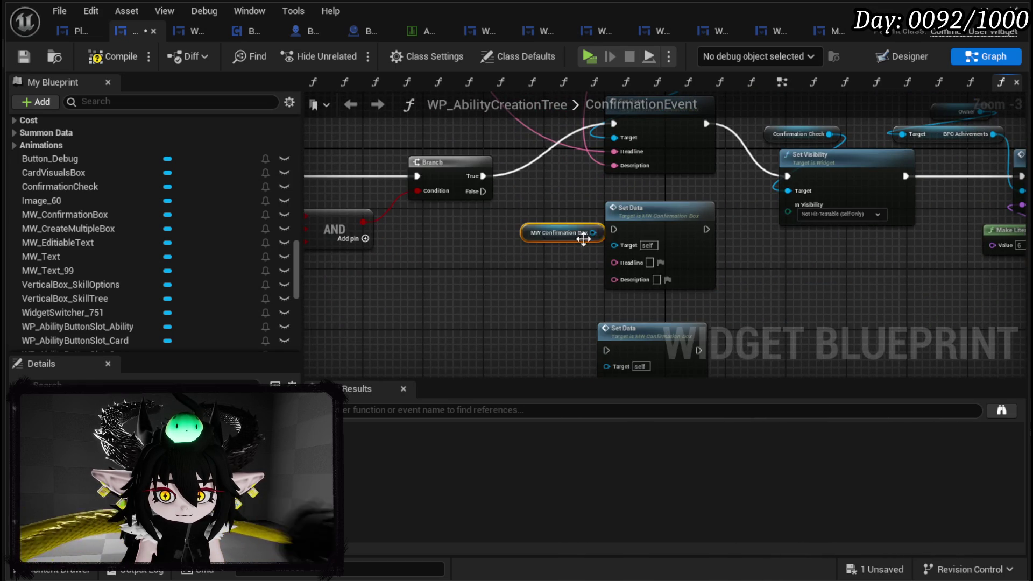
{"action": "mouse_move", "coordinate": [592, 233]}
{"action": "left_mouse_down"}
{"action": "mouse_move", "coordinate": [617, 246]}
{"action": "mouse_move", "coordinate": [538, 275]}
{"action": "mouse_move", "coordinate": [641, 315]}
{"action": "mouse_move", "coordinate": [665, 290]}
{"action": "mouse_move", "coordinate": [645, 294]}
{"action": "left_mouse_up"}
{"action": "key", "text": "ctrl+v"}
- Set the Headline of both Set Data nodes to 'Creation Failed'
{"action": "scroll", "coordinate": [810, 299], "scroll_direction": "up", "scroll_amount": 3}
{"action": "type", "text": "Cr"}
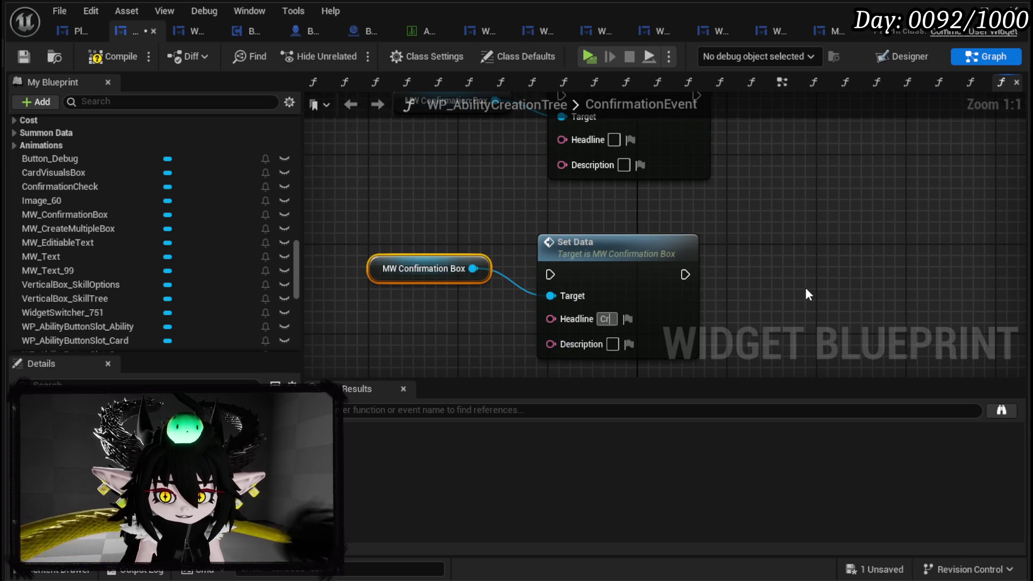
{"action": "type", "text": "eation "}
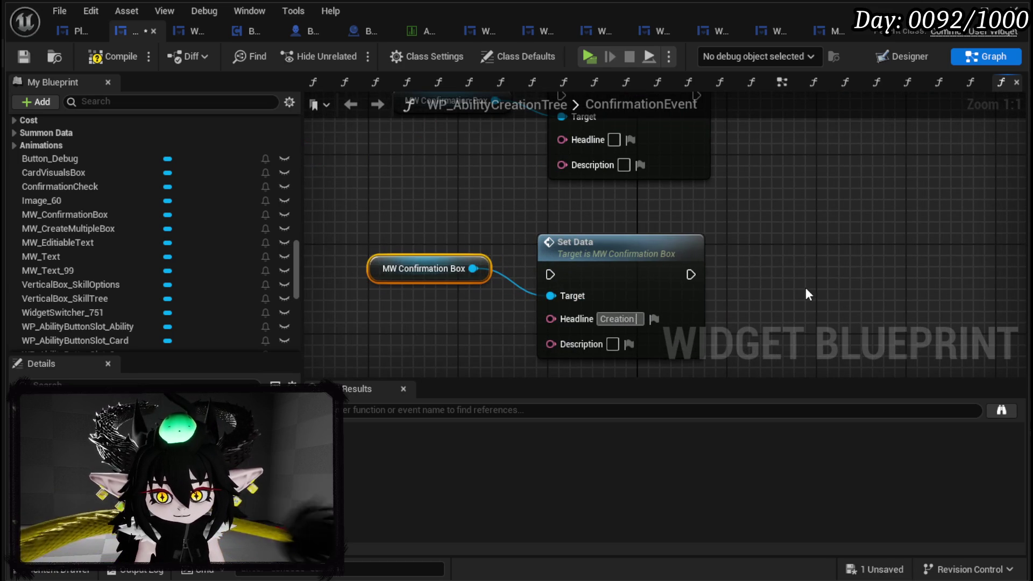
{"action": "type", "text": "Failed"}
{"action": "key", "text": "Return"}
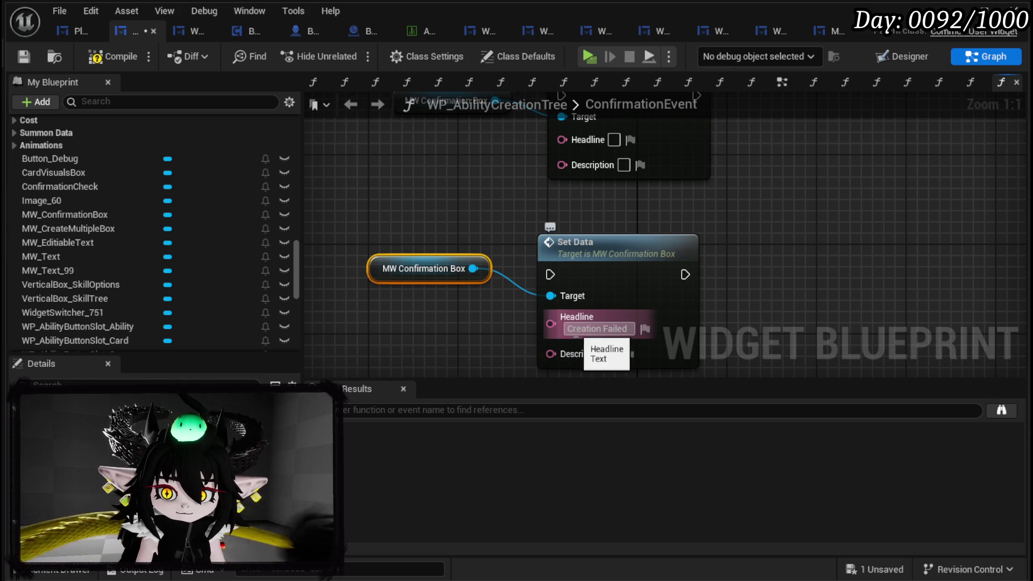
{"action": "left_click", "coordinate": [597, 328]}
{"action": "key", "text": "ctrl+c"}
{"action": "left_click", "coordinate": [619, 187]}
{"action": "key", "text": "ctrl+v"}
{"action": "key", "text": "Return"}
{"action": "left_click", "coordinate": [747, 223]}
- Give one failure Set Data node the Description 'Some aspects of the ability are not set.'
{"action": "left_click_drag", "start_coordinate": [747, 223], "coordinate": [930, 266]}
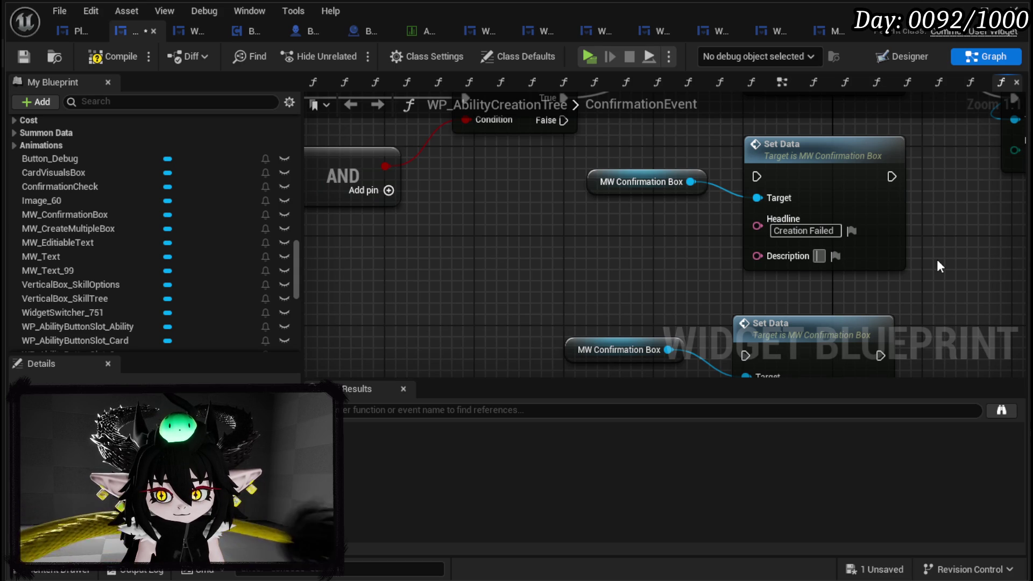
{"action": "type", "text": "Some as"}
{"action": "type", "text": "pect"}
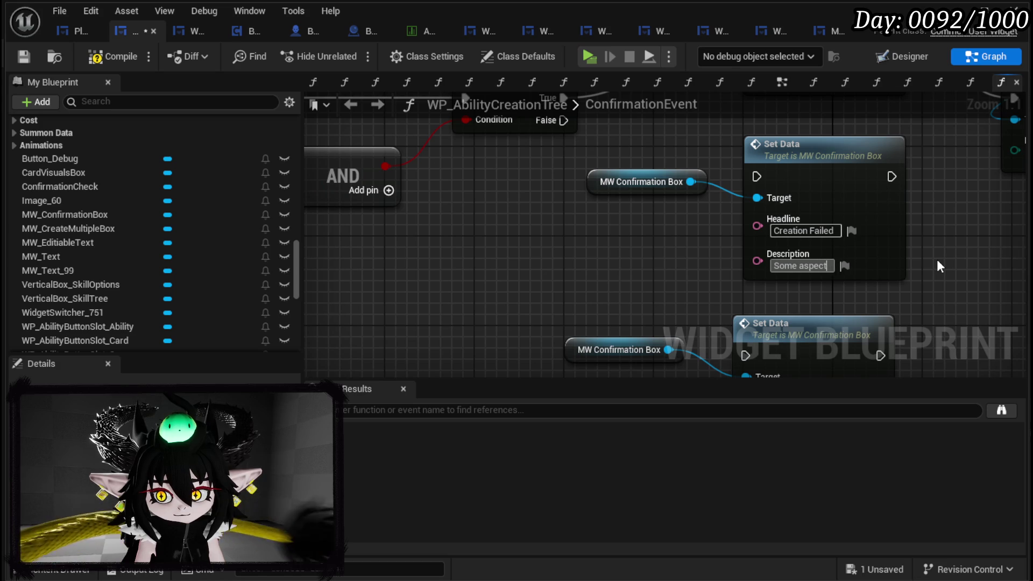
{"action": "type", "text": "s of the "}
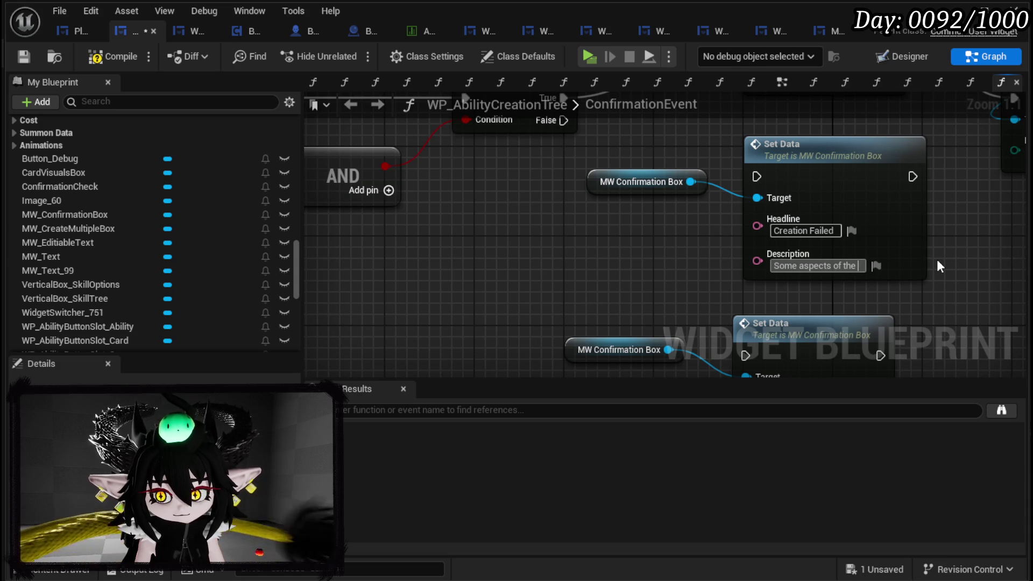
{"action": "type", "text": "abilit"}
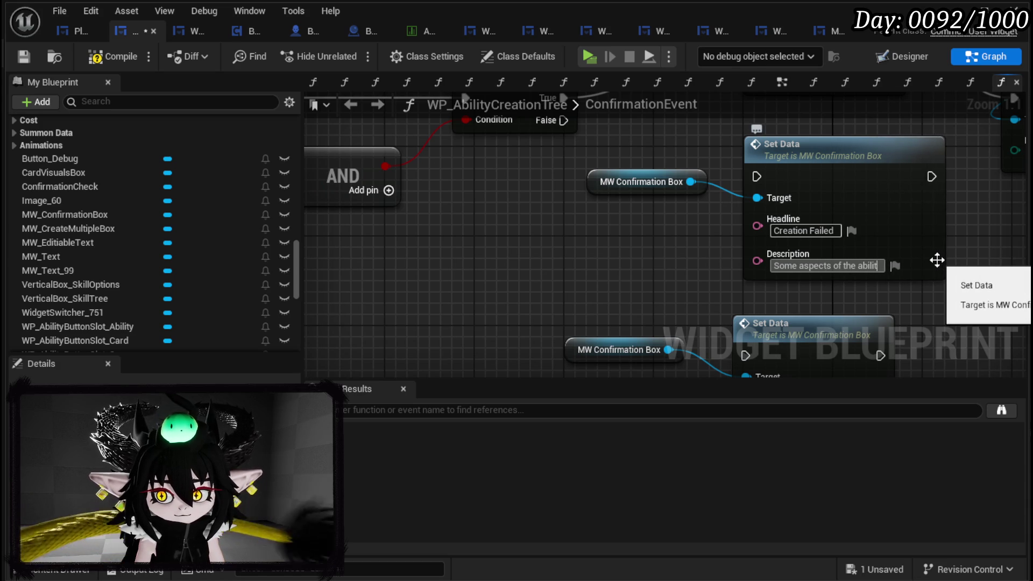
{"action": "type", "text": "y are not se"}
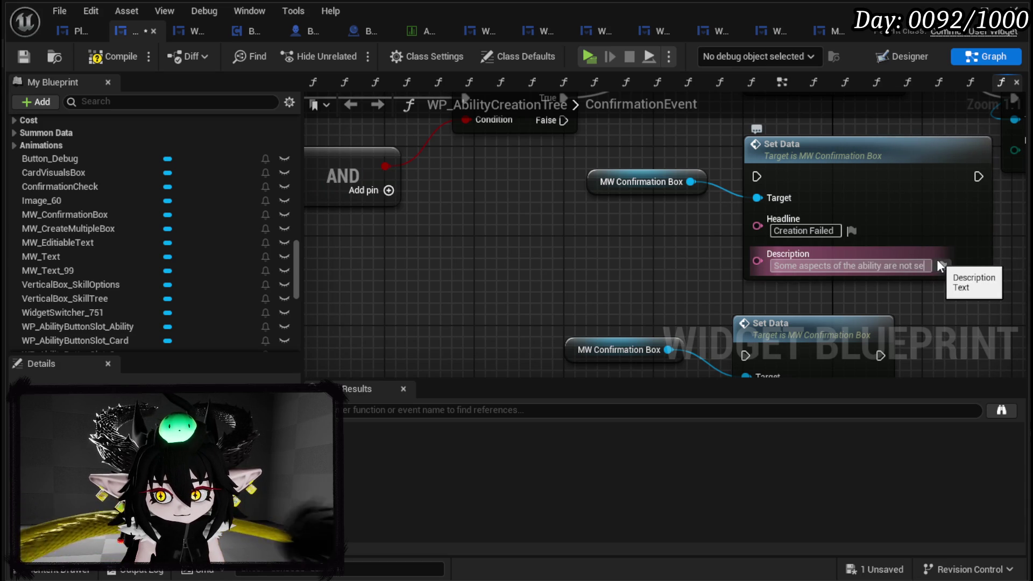
{"action": "type", "text": "t."}
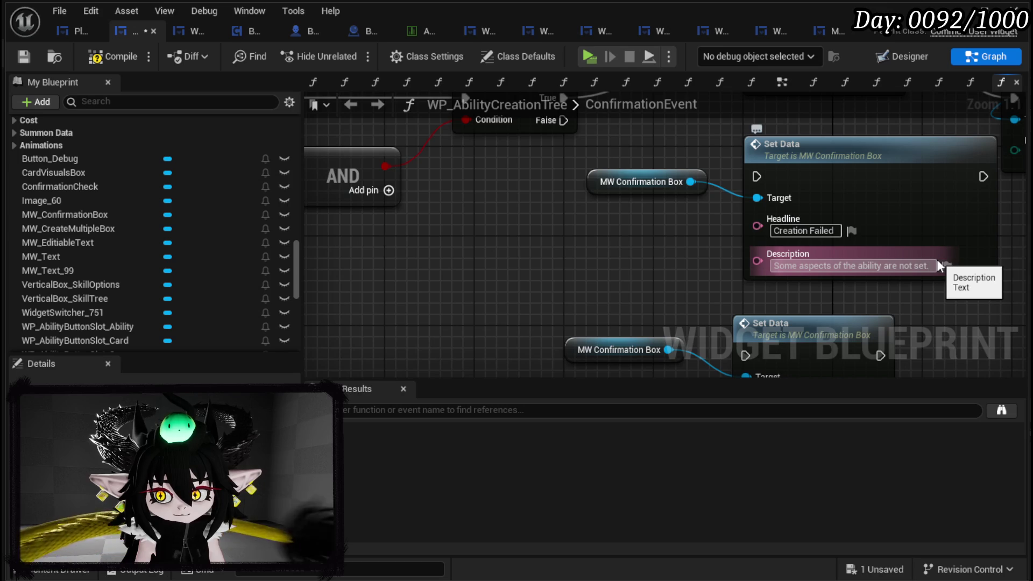
{"action": "key", "text": "Return"}
{"action": "left_click_drag", "start_coordinate": [855, 397], "coordinate": [703, 302]}
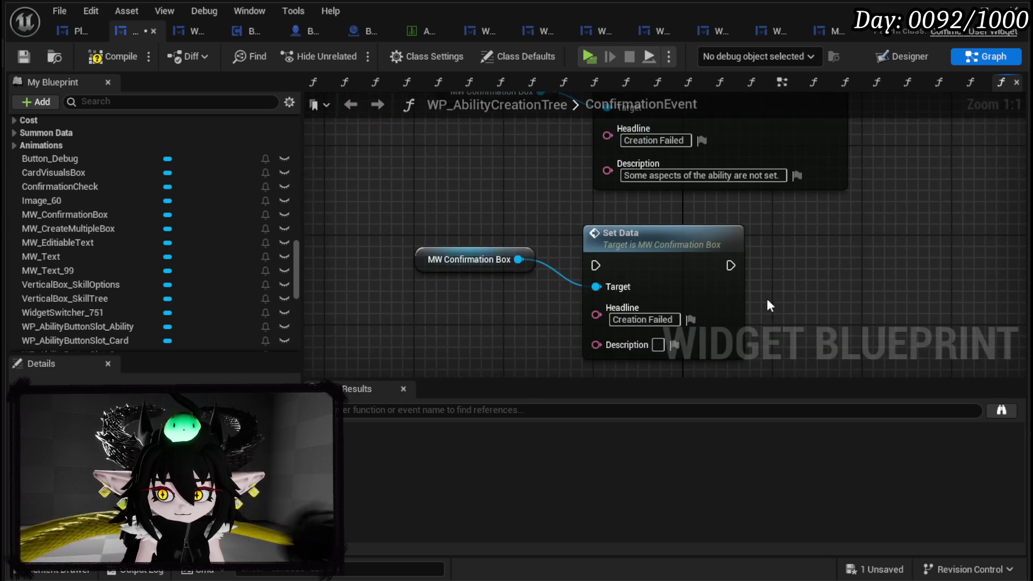
- Enter the Description 'Each ability has a minimum cost, Skill need to cost at least 1AP or 50MP to'
{"action": "left_click_drag", "start_coordinate": [799, 278], "coordinate": [795, 242]}
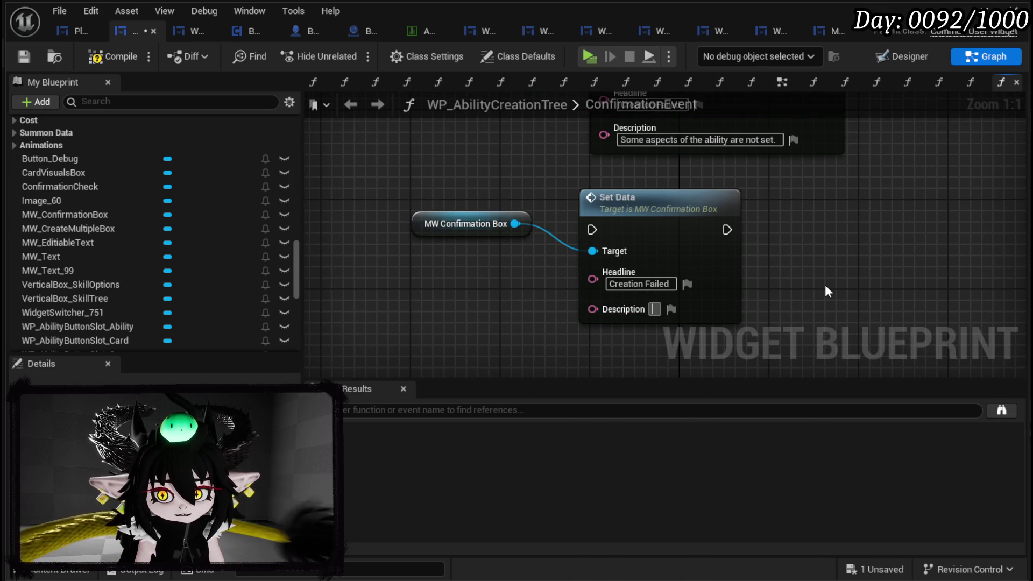
{"action": "type", "text": "E"}
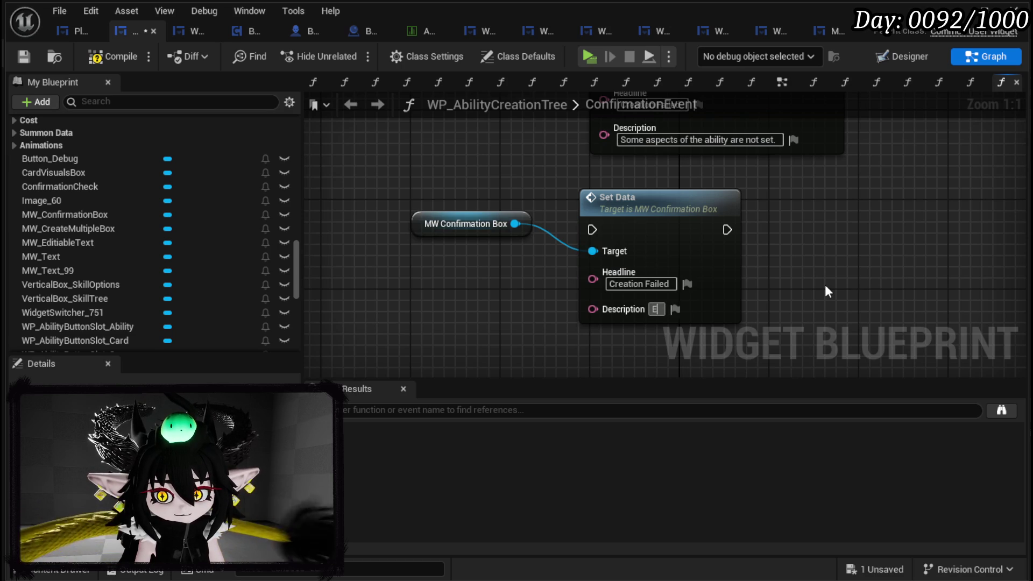
{"action": "type", "text": "ach ability"}
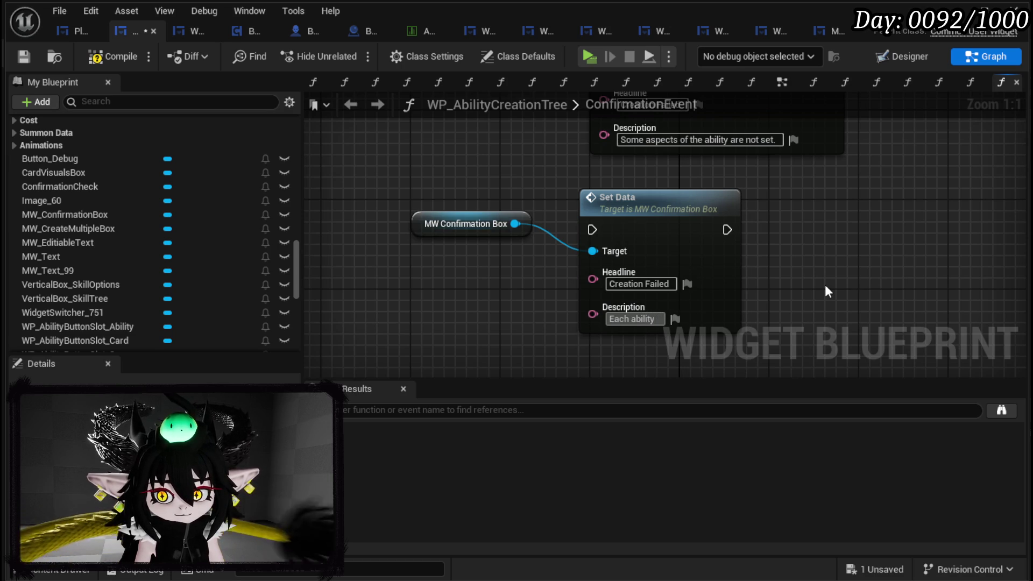
{"action": "type", "text": " has a"}
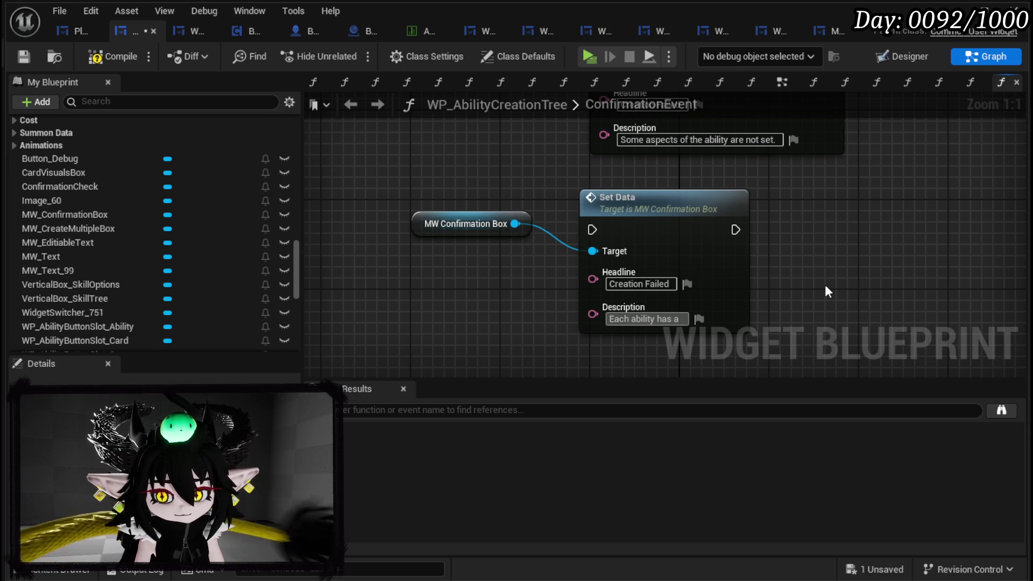
{"action": "type", "text": " mini"}
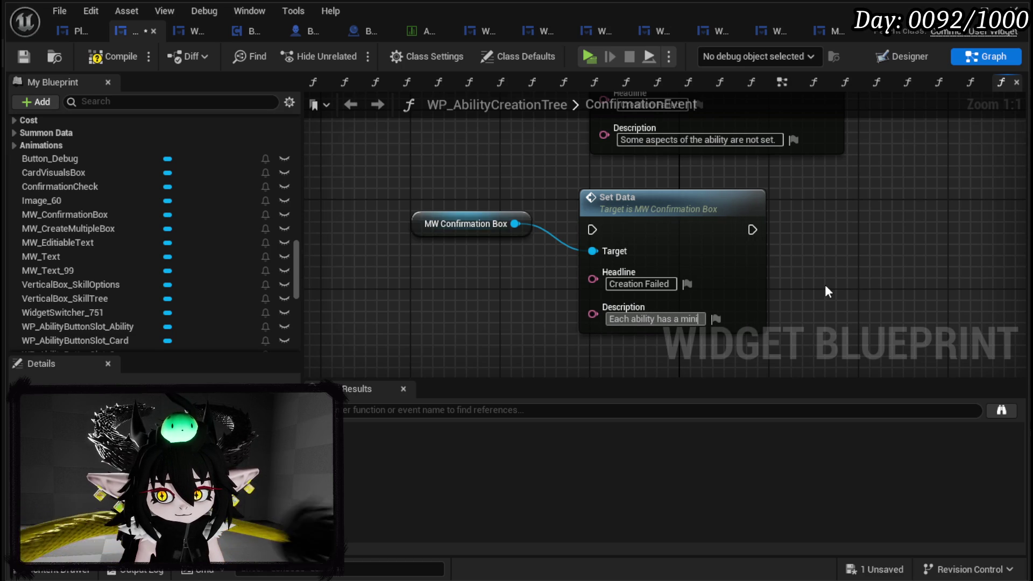
{"action": "type", "text": "mum c"}
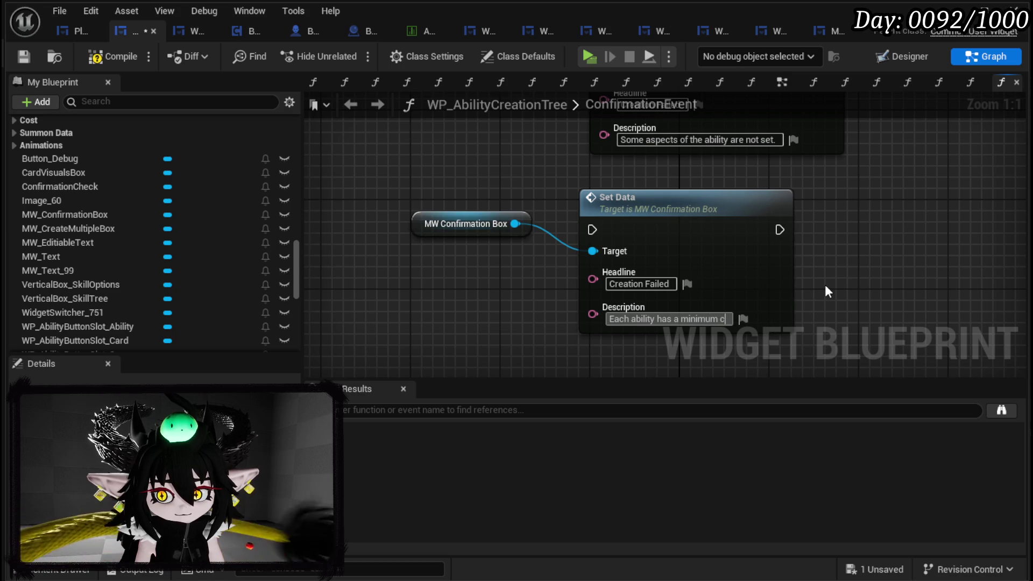
{"action": "type", "text": "ost"}
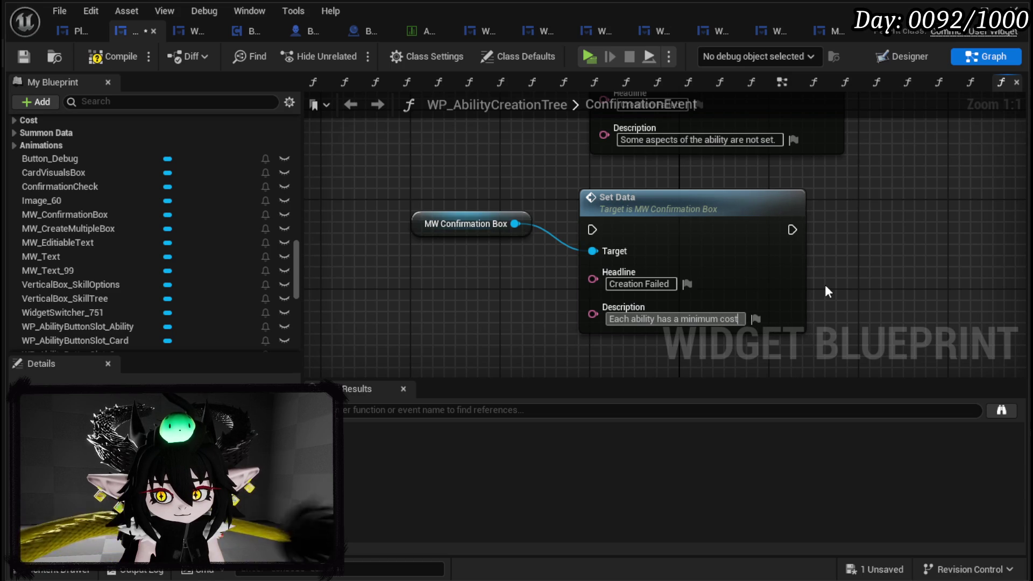
{"action": "type", "text": ", Skill"}
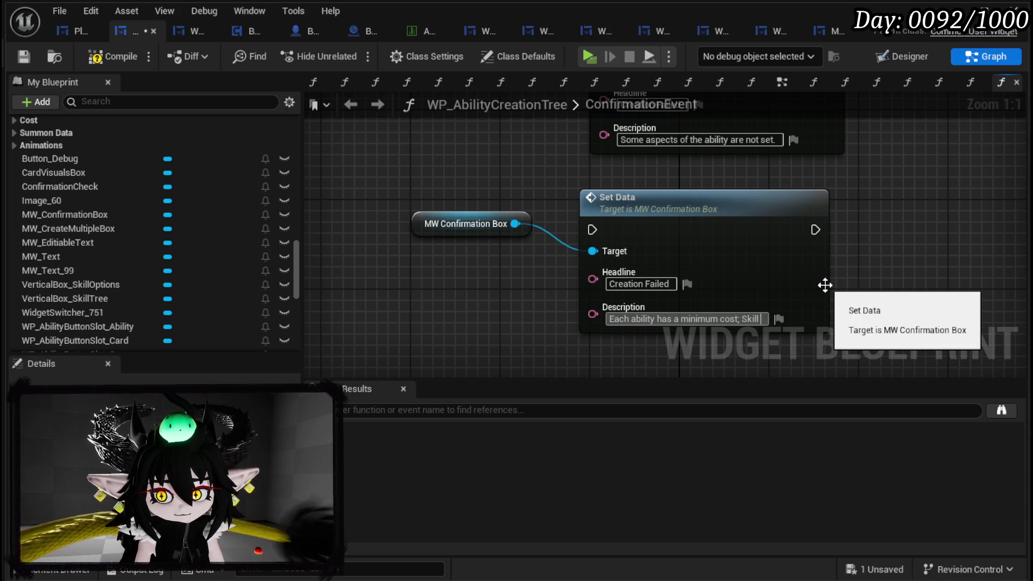
{"action": "type", "text": " ne"}
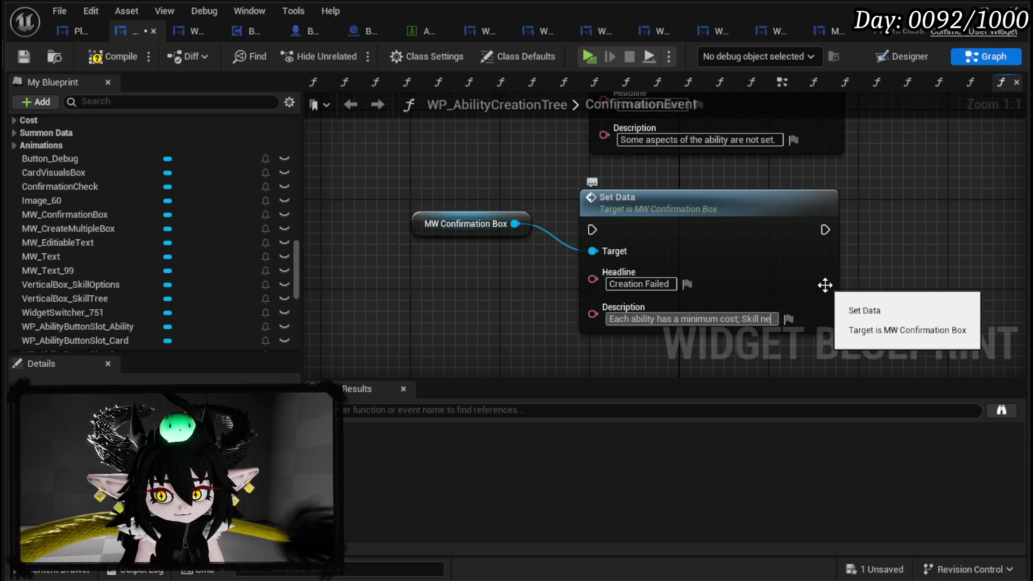
{"action": "type", "text": "ed to cost either "}
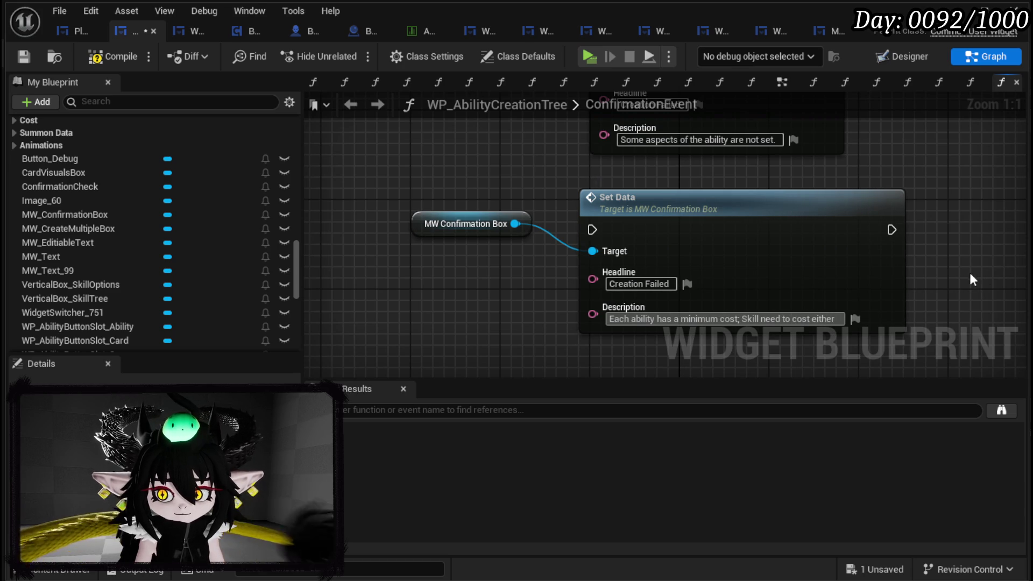
{"action": "type", "text": "1"}
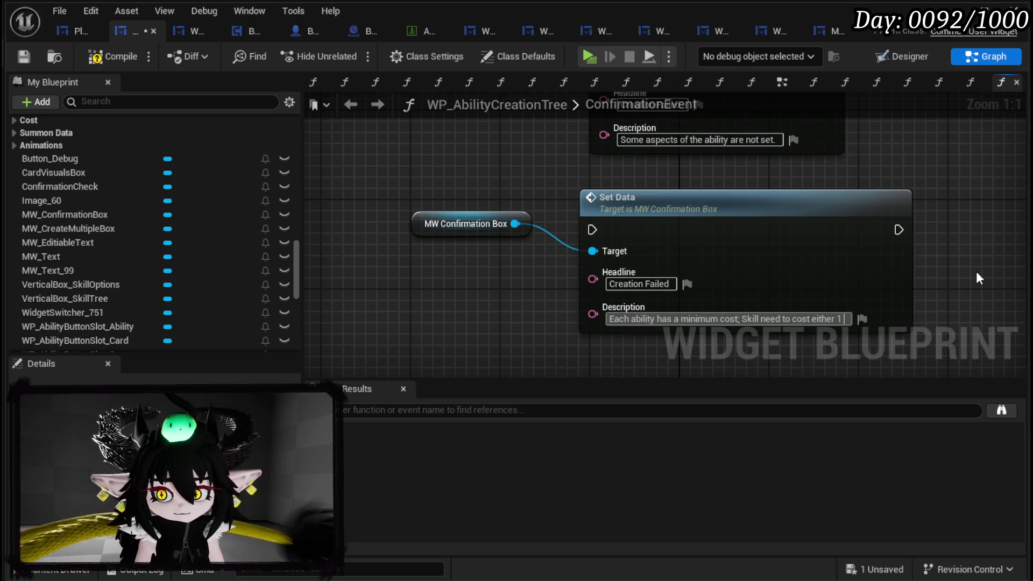
{"action": "type", "text": " AÜ"}
{"action": "key", "text": "BackSpace"}
{"action": "key", "text": "BackSpace"}
{"action": "key", "text": "BackSpace"}
{"action": "type", "text": "AÜ"}
{"action": "key", "text": "BackSpace"}
{"action": "type", "text": "P or"}
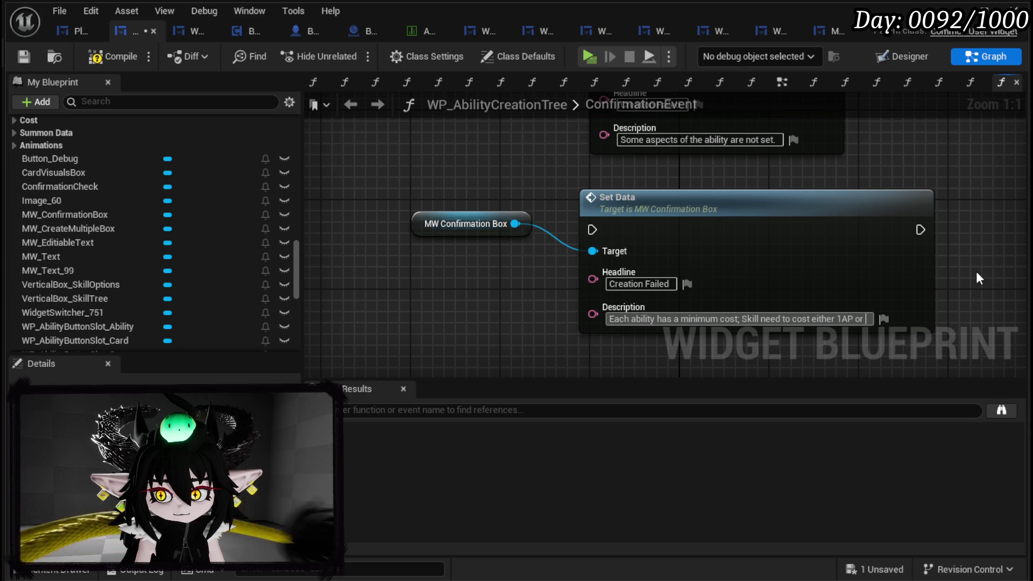
{"action": "type", "text": " 50MP"}
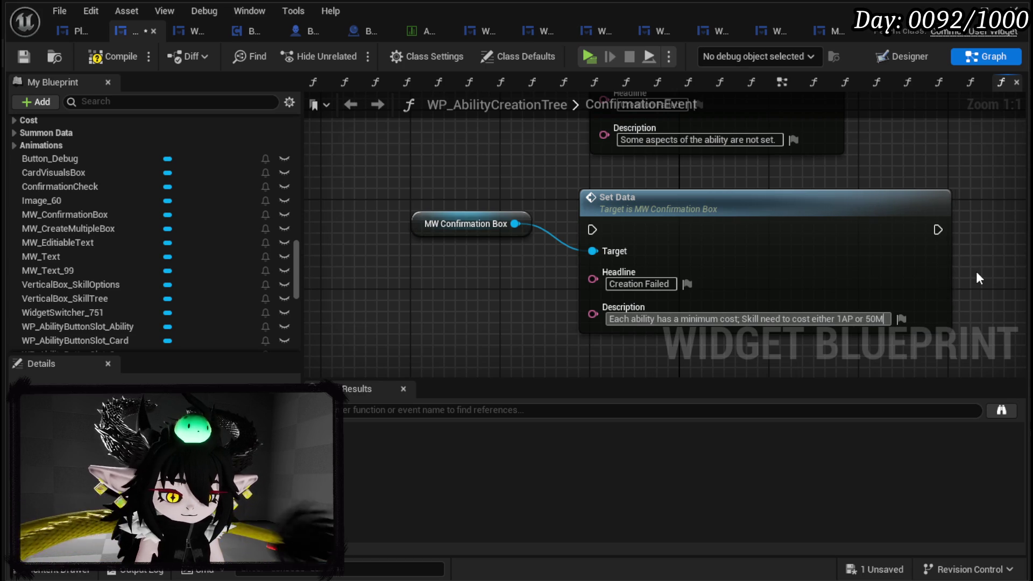
{"action": "double_click", "coordinate": [818, 319]}
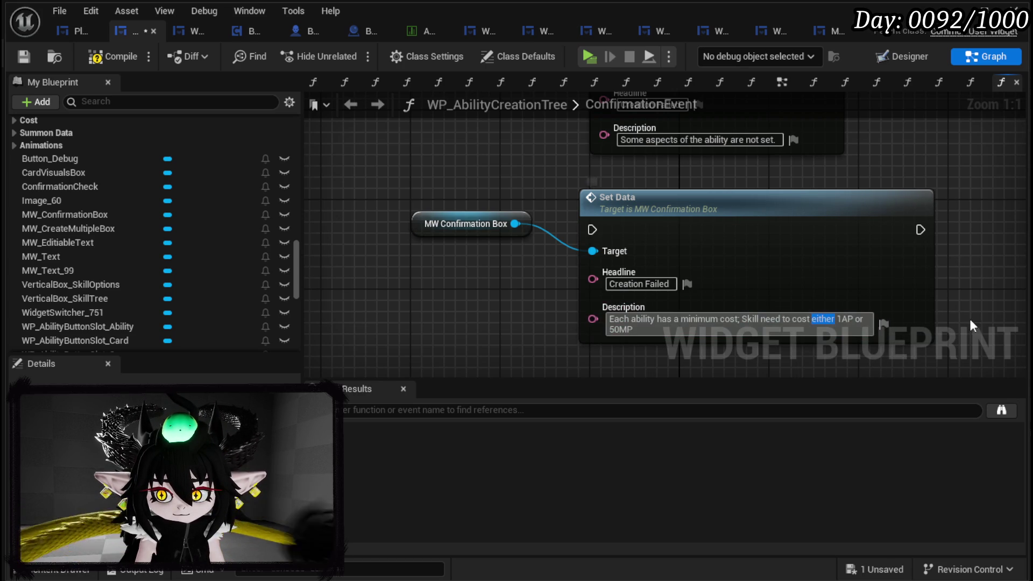
{"action": "type", "text": "atleas"}
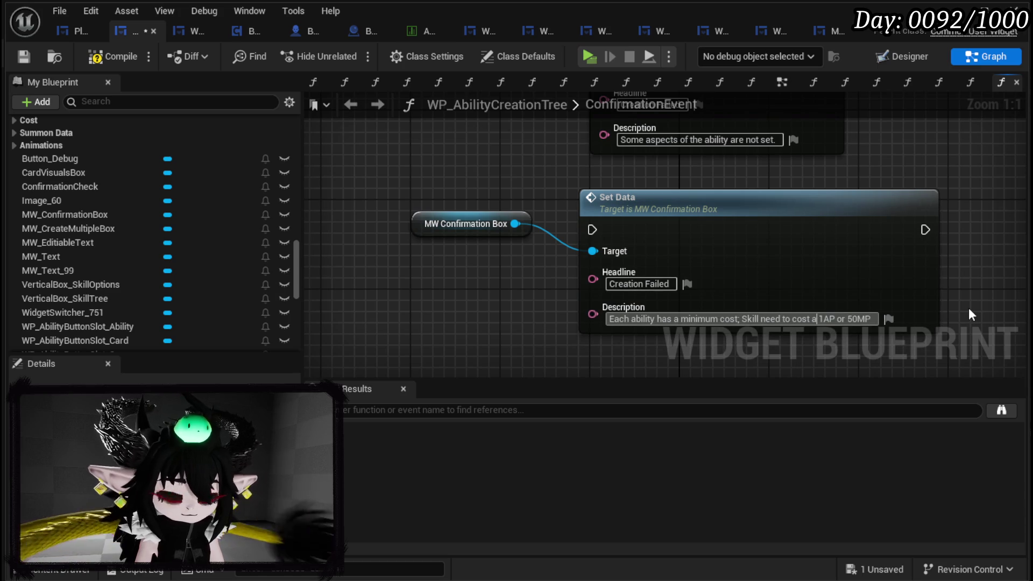
{"action": "type", "text": "t"}
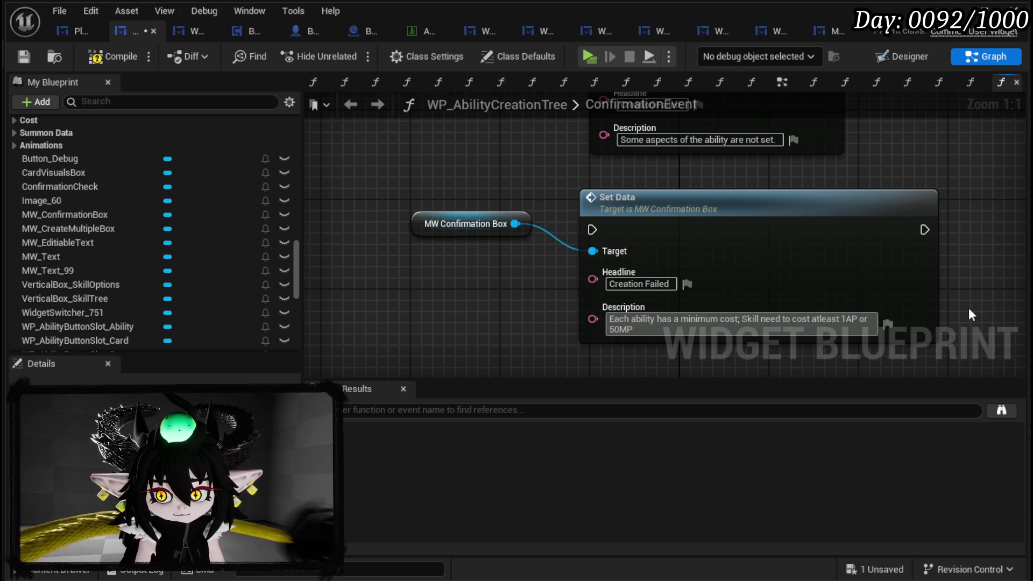
{"action": "key", "text": "Left"}
{"action": "key", "text": "Left"}
{"action": "key", "text": "Left"}
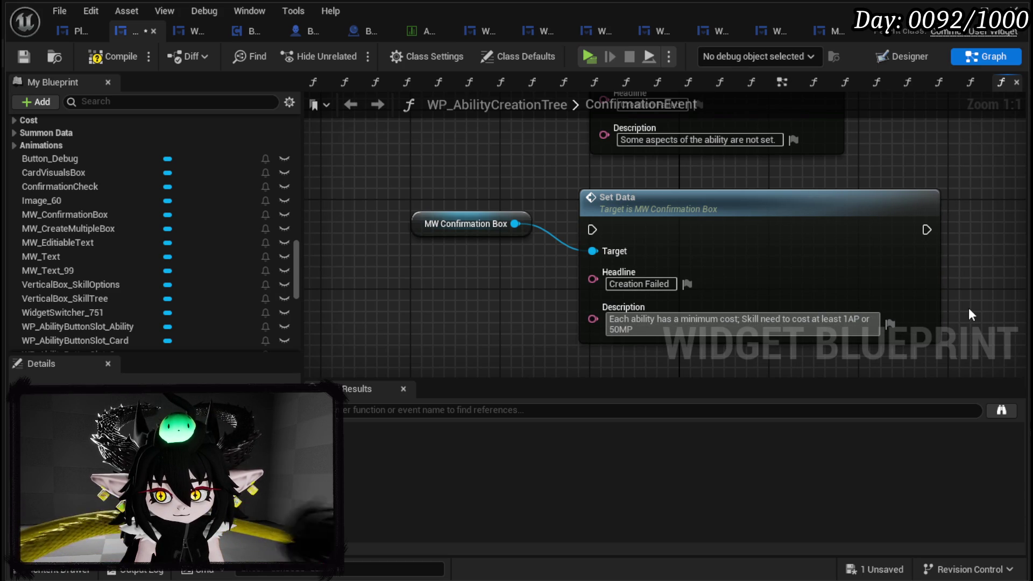
{"action": "key", "text": "ctrl+a"}
{"action": "key", "text": "End"}
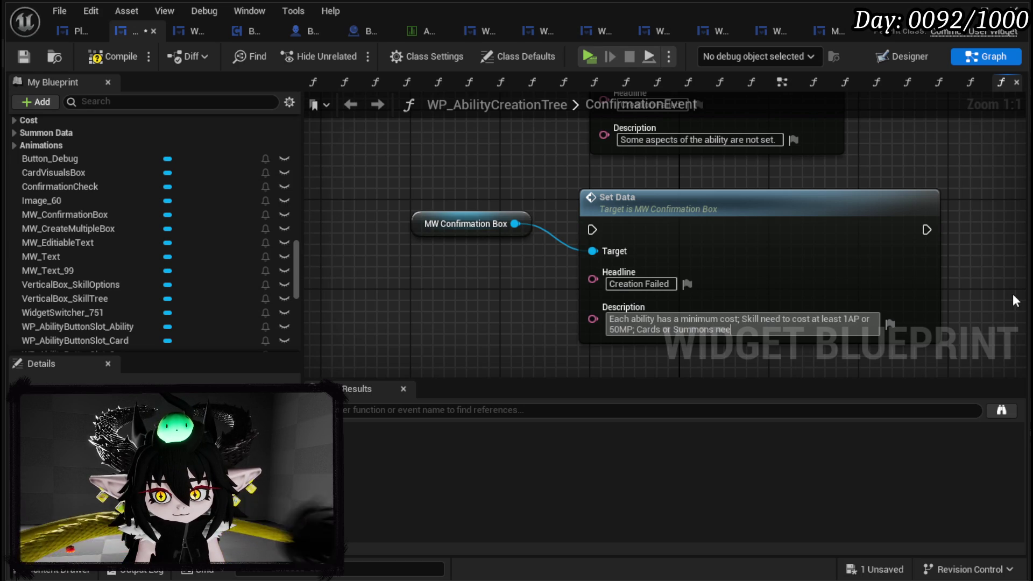
{"action": "type", "text": "d to cost at least 1 AP or 10 MP"}
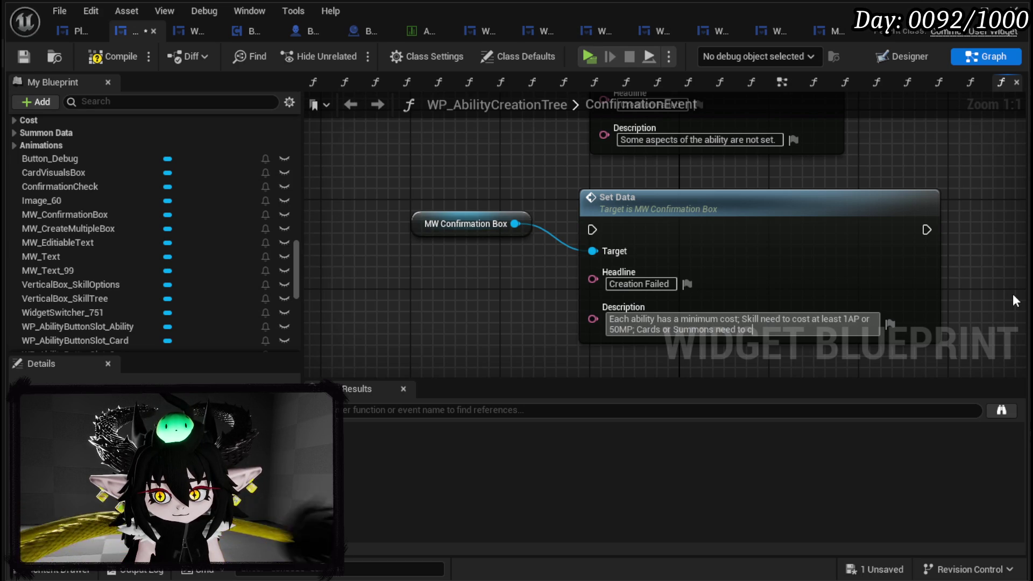
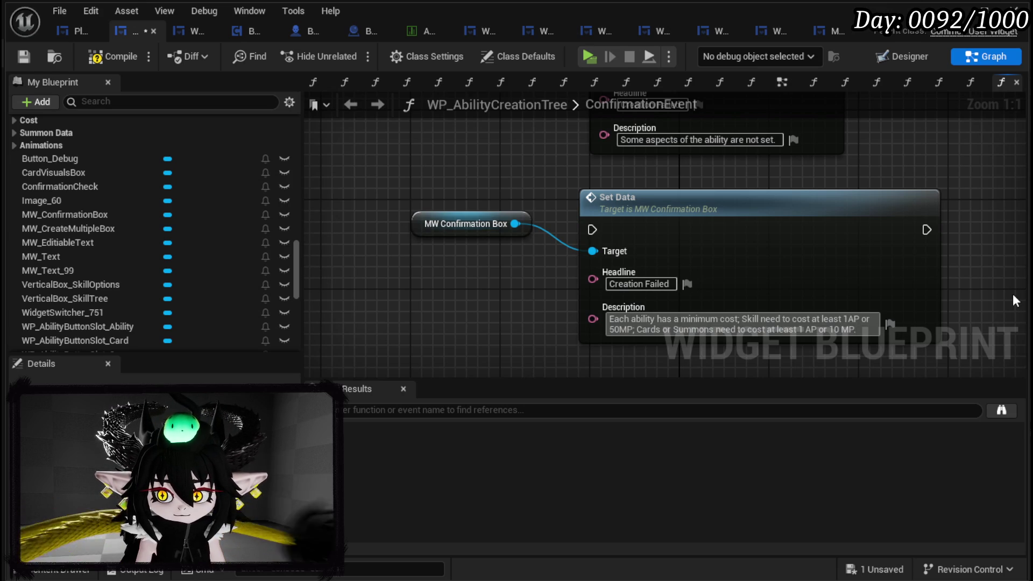
- Add a new Branch node off the first Branch's False output by searching 'branch'
{"action": "left_click", "coordinate": [913, 169]}
{"action": "scroll", "coordinate": [912, 169], "scroll_direction": "down", "scroll_amount": 2}
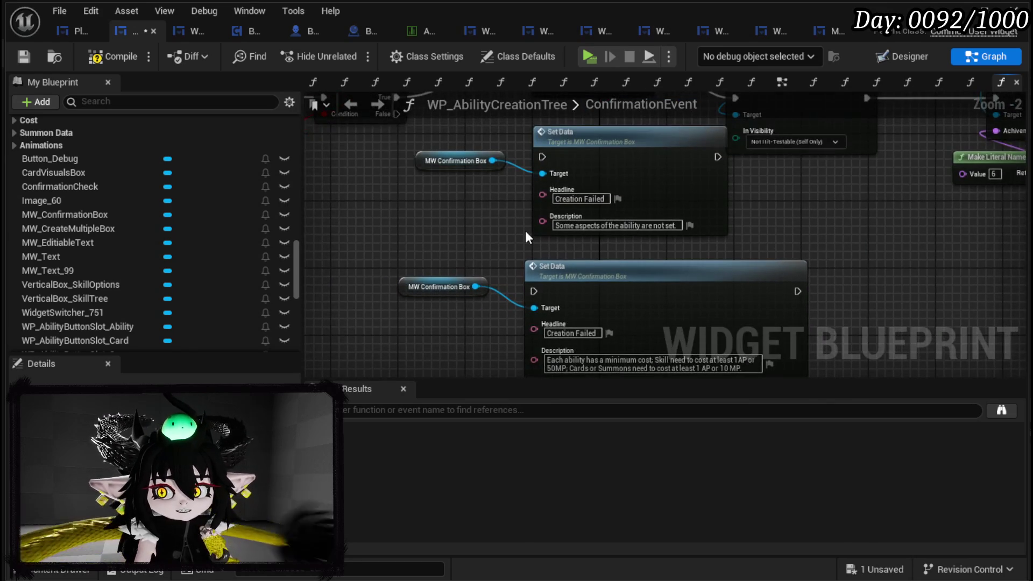
{"action": "left_click_drag", "start_coordinate": [575, 315], "coordinate": [754, 143]}
{"action": "mouse_move", "coordinate": [581, 181]}
{"action": "left_mouse_down"}
{"action": "mouse_move", "coordinate": [659, 281]}
{"action": "mouse_move", "coordinate": [676, 286]}
{"action": "mouse_move", "coordinate": [653, 220]}
{"action": "left_mouse_up"}
{"action": "mouse_move", "coordinate": [420, 191]}
{"action": "left_mouse_down"}
{"action": "mouse_move", "coordinate": [431, 162]}
{"action": "mouse_move", "coordinate": [580, 247]}
{"action": "mouse_move", "coordinate": [744, 205]}
{"action": "left_mouse_up"}
{"action": "type", "text": "branch"}
{"action": "key", "text": "Return"}
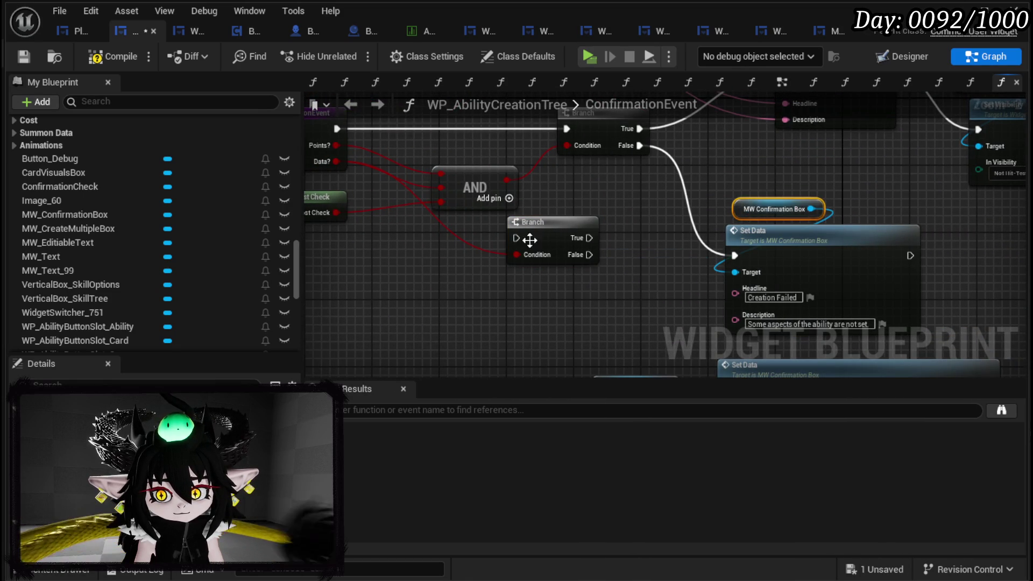
- Route the first Branch's False into the new Branch and its False into Set Data, then rearrange nodes
{"action": "left_click_drag", "start_coordinate": [547, 226], "coordinate": [610, 255]}
{"action": "left_click_drag", "start_coordinate": [638, 145], "coordinate": [575, 263]}
{"action": "left_click_drag", "start_coordinate": [648, 280], "coordinate": [735, 256]}
{"action": "scroll", "coordinate": [654, 221], "scroll_direction": "down", "scroll_amount": 3}
{"action": "left_click", "coordinate": [698, 210]}
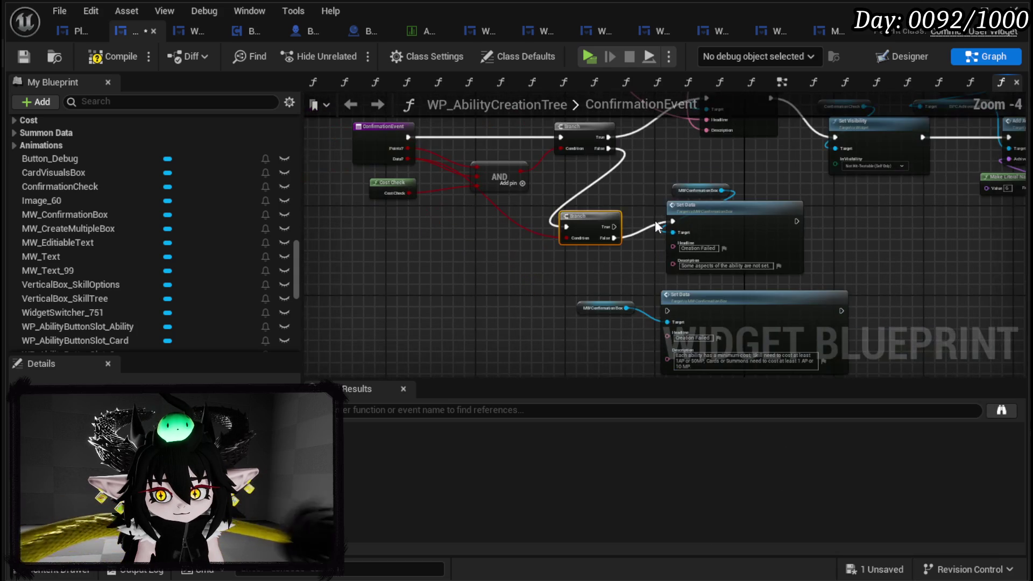
{"action": "mouse_move", "coordinate": [711, 219]}
{"action": "left_mouse_down"}
{"action": "mouse_move", "coordinate": [533, 281]}
{"action": "mouse_move", "coordinate": [470, 287]}
{"action": "left_mouse_up"}
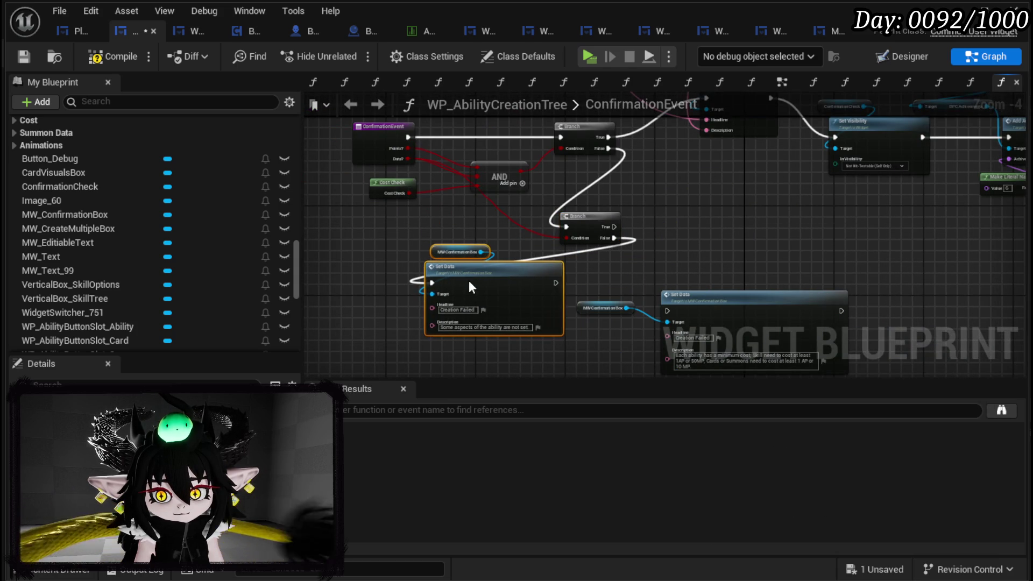
{"action": "mouse_move", "coordinate": [573, 277]}
{"action": "left_mouse_down"}
{"action": "mouse_move", "coordinate": [674, 311]}
{"action": "mouse_move", "coordinate": [780, 210]}
{"action": "mouse_move", "coordinate": [750, 199]}
{"action": "mouse_move", "coordinate": [805, 237]}
{"action": "left_mouse_up"}
{"action": "left_click_drag", "start_coordinate": [633, 214], "coordinate": [747, 215]}
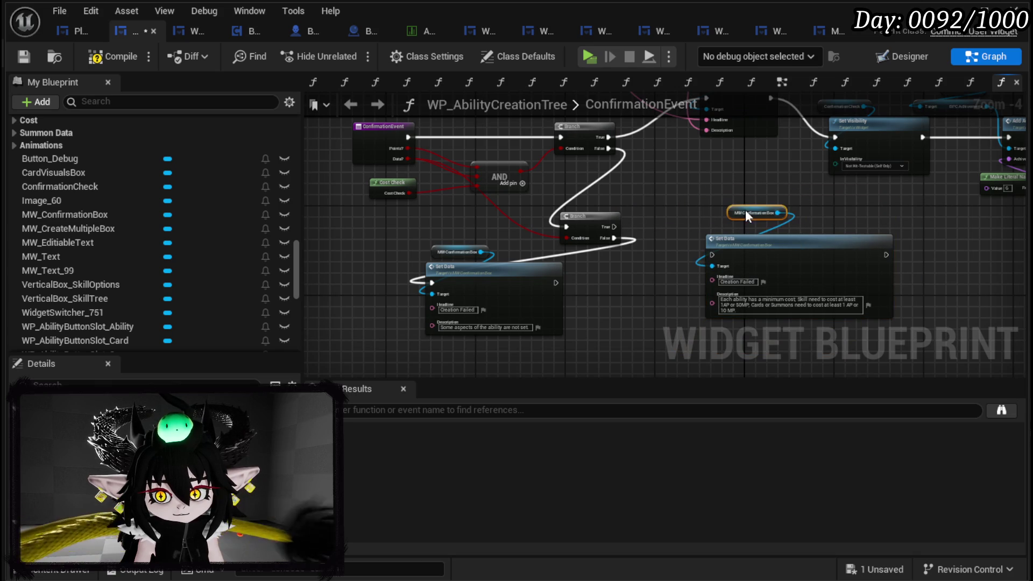
{"action": "scroll", "coordinate": [418, 210], "scroll_direction": "up", "scroll_amount": 1}
- Add a Branch driven by Cost Check and wire its False output into the minimum-cost Set Data
{"action": "left_click_drag", "start_coordinate": [376, 206], "coordinate": [659, 240]}
{"action": "type", "text": "branch"}
{"action": "key", "text": "Return"}
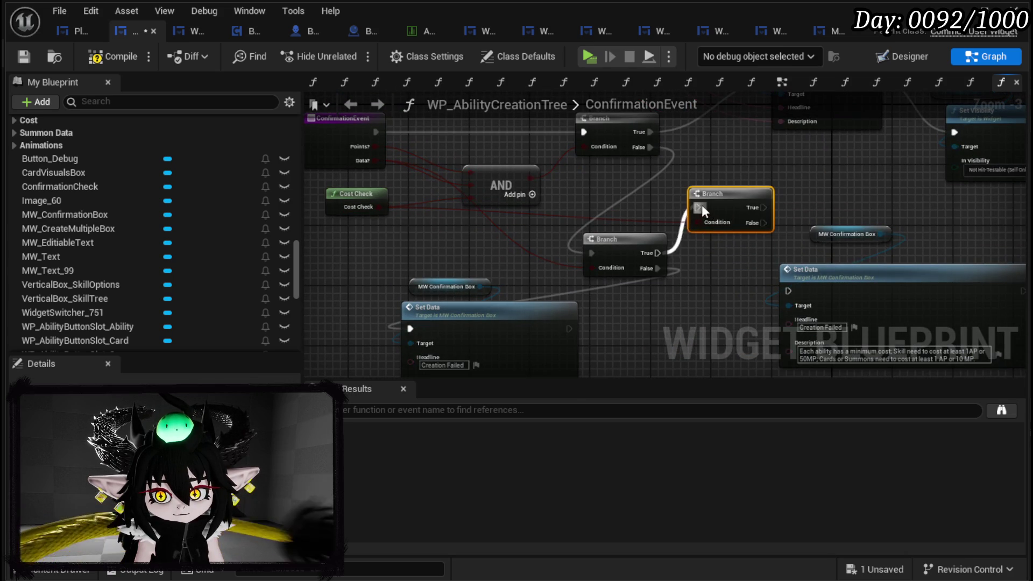
{"action": "left_click_drag", "start_coordinate": [593, 210], "coordinate": [618, 278]}
{"action": "left_click_drag", "start_coordinate": [550, 166], "coordinate": [562, 195]}
{"action": "mouse_move", "coordinate": [561, 195]}
{"action": "left_mouse_down"}
{"action": "mouse_move", "coordinate": [552, 233]}
{"action": "mouse_move", "coordinate": [570, 241]}
{"action": "left_mouse_up"}
- Rearrange the confirmation box reference and both Set Data nodes into a tidy layout
{"action": "left_click_drag", "start_coordinate": [645, 209], "coordinate": [689, 269]}
{"action": "mouse_move", "coordinate": [690, 269]}
{"action": "left_mouse_down"}
{"action": "mouse_move", "coordinate": [734, 307]}
{"action": "mouse_move", "coordinate": [703, 297]}
{"action": "left_mouse_up"}
{"action": "mouse_move", "coordinate": [573, 249]}
{"action": "left_mouse_down"}
{"action": "mouse_move", "coordinate": [412, 231]}
{"action": "mouse_move", "coordinate": [548, 269]}
{"action": "mouse_move", "coordinate": [574, 263]}
{"action": "left_mouse_up"}
{"action": "left_click_drag", "start_coordinate": [806, 231], "coordinate": [783, 262]}
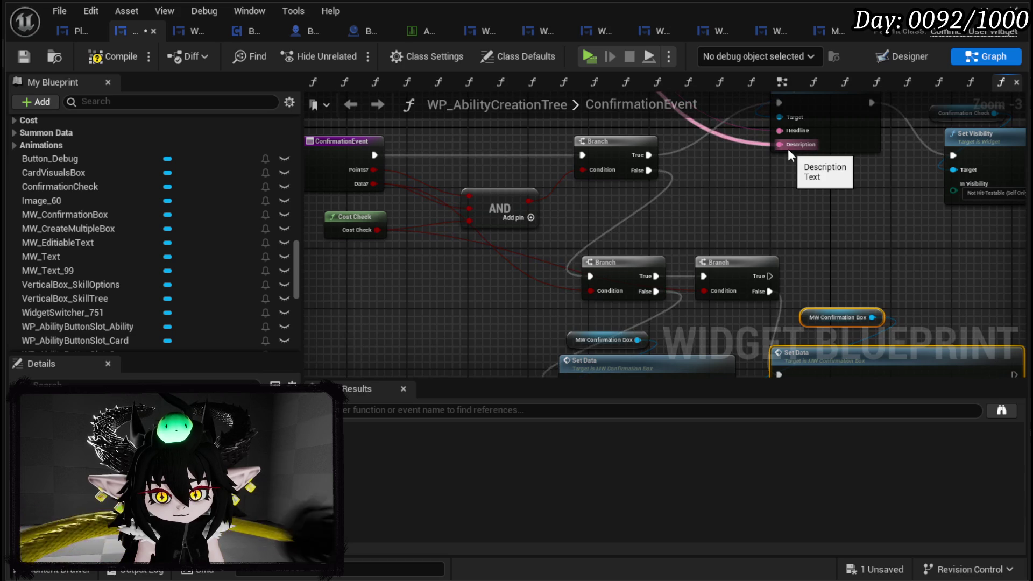
{"action": "left_click_drag", "start_coordinate": [749, 212], "coordinate": [565, 194]}
{"action": "left_click", "coordinate": [567, 253]}
{"action": "left_click_drag", "start_coordinate": [566, 253], "coordinate": [863, 282]}
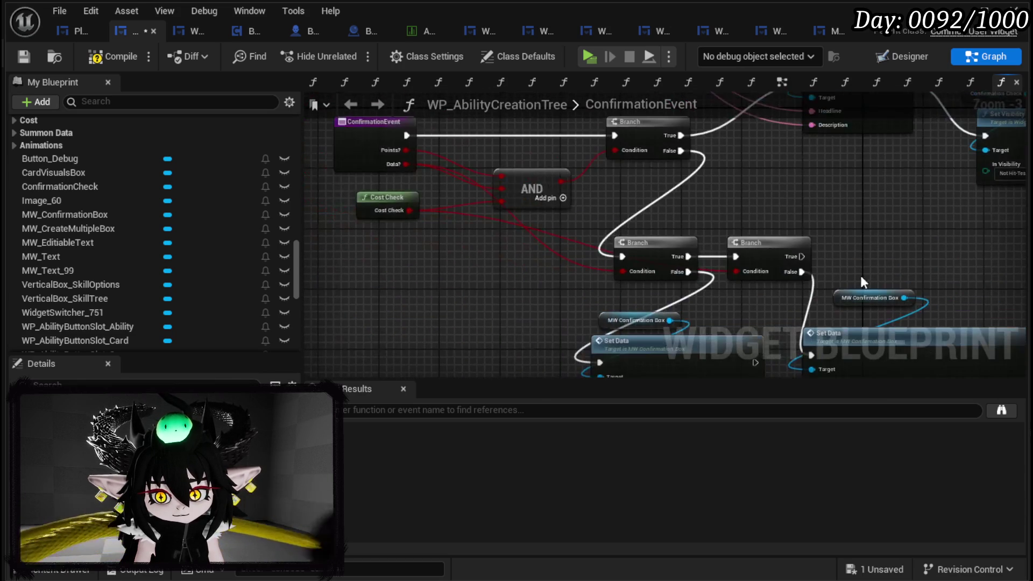
- Wire the lower Branch's True output into the Cost Check Branch and align it
{"action": "left_click", "coordinate": [845, 229]}
{"action": "mouse_move", "coordinate": [546, 237]}
{"action": "left_mouse_down"}
{"action": "mouse_move", "coordinate": [642, 245]}
{"action": "mouse_move", "coordinate": [683, 227]}
{"action": "left_mouse_up"}
{"action": "left_click_drag", "start_coordinate": [682, 227], "coordinate": [712, 242]}
{"action": "left_click_drag", "start_coordinate": [858, 258], "coordinate": [683, 210]}
{"action": "left_click_drag", "start_coordinate": [568, 197], "coordinate": [541, 184]}
{"action": "key", "text": "Escape"}
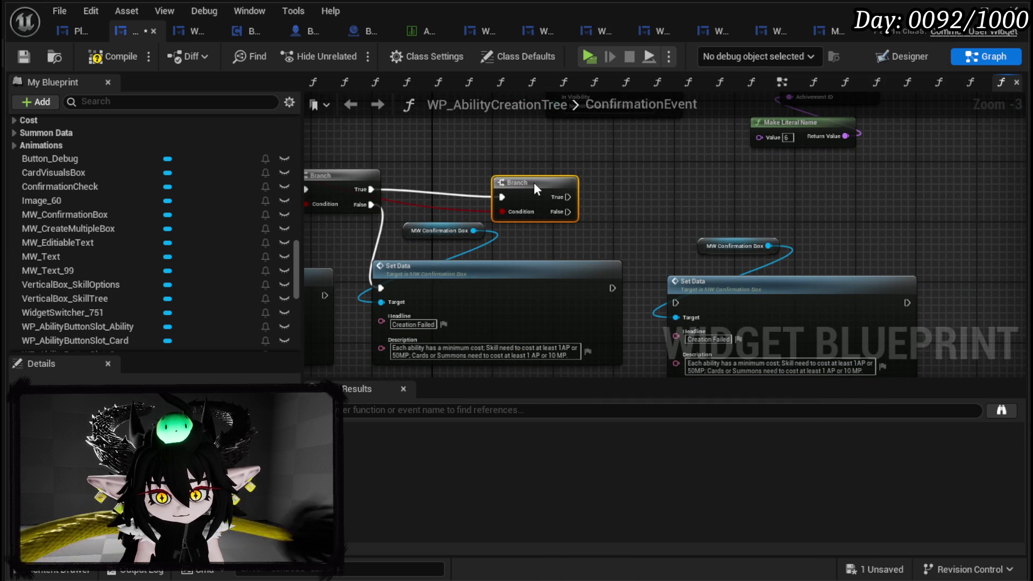
{"action": "mouse_move", "coordinate": [533, 182]}
{"action": "left_mouse_down"}
{"action": "mouse_move", "coordinate": [548, 174]}
{"action": "mouse_move", "coordinate": [676, 303]}
{"action": "left_mouse_up"}
{"action": "scroll", "coordinate": [645, 280], "scroll_direction": "up", "scroll_amount": 3}
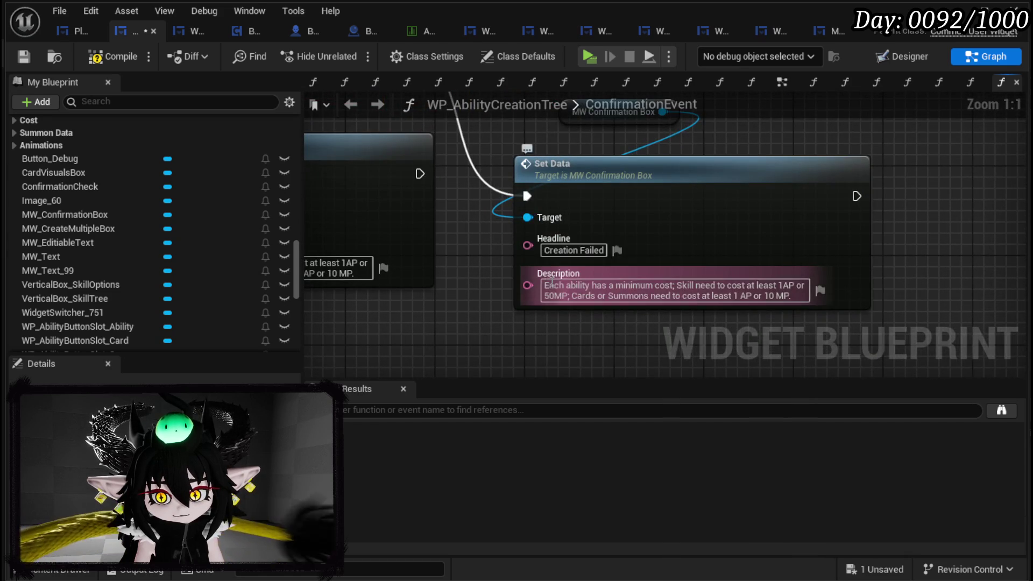
- Rewrite the Creation Failed description: points left are negative, so increase the cost or Values
{"action": "left_click", "coordinate": [550, 281]}
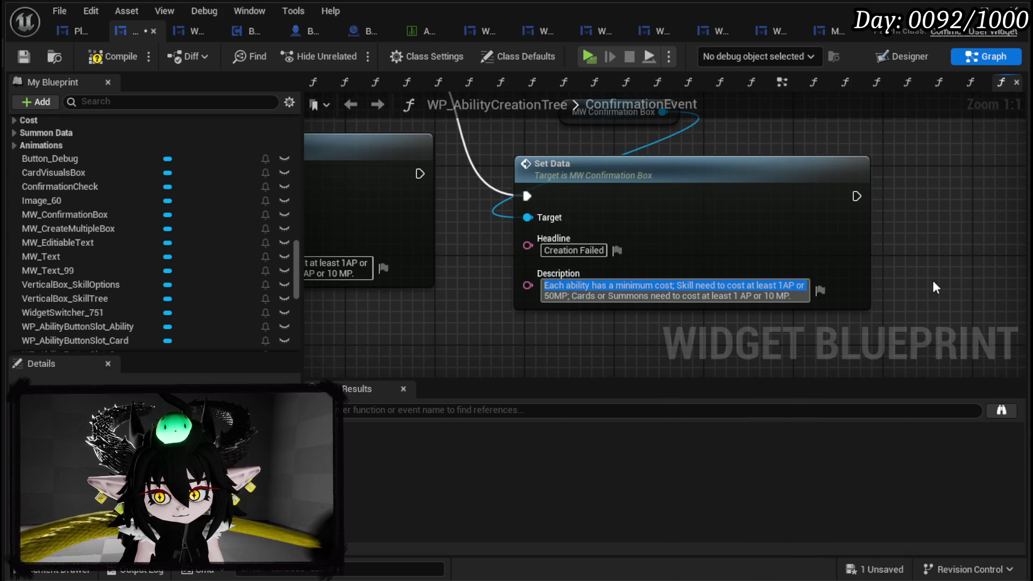
{"action": "key", "text": "ctrl+a"}
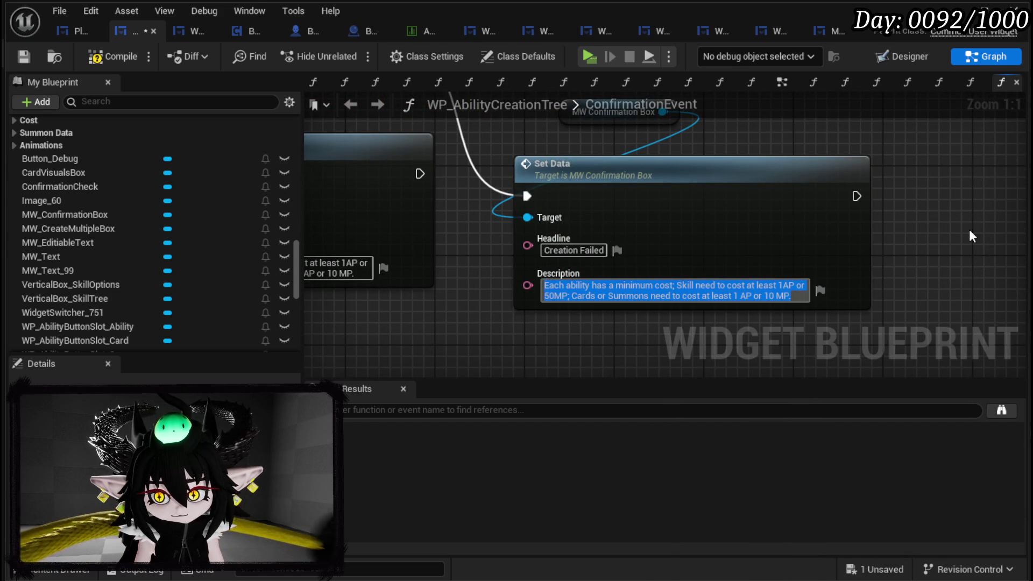
{"action": "type", "text": "You do"}
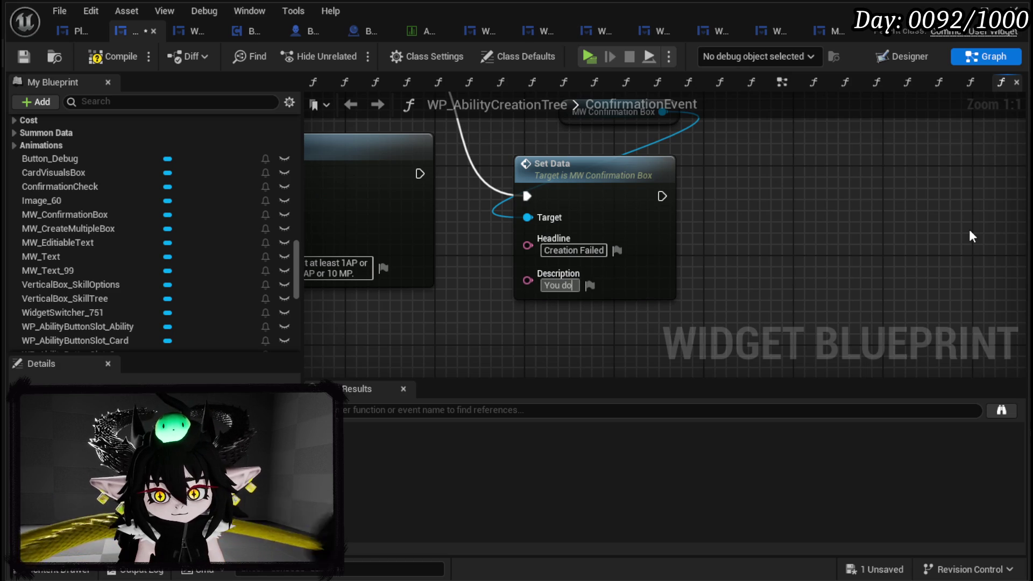
{"action": "type", "text": "nt have eno"}
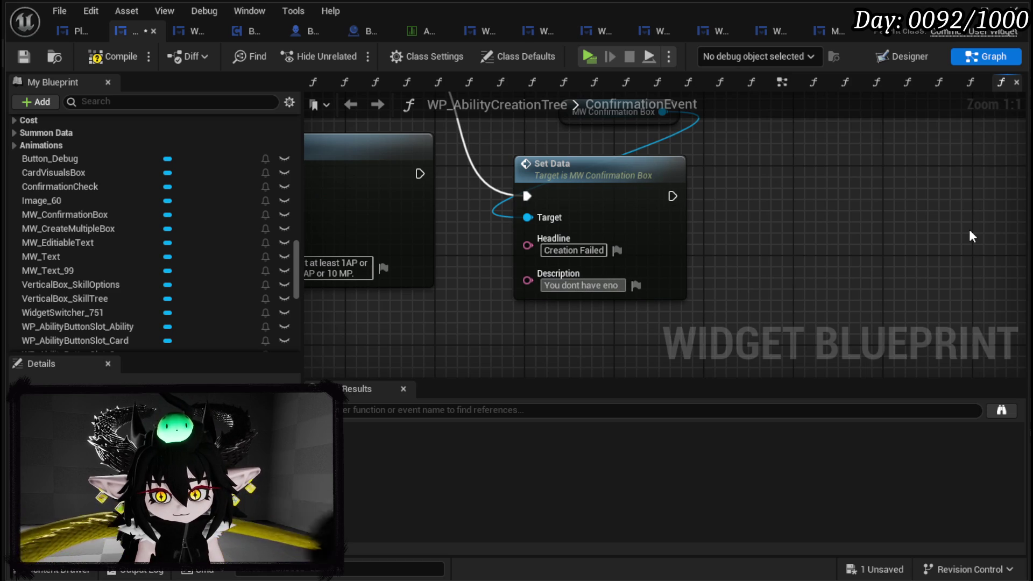
{"action": "type", "text": "ugh p"}
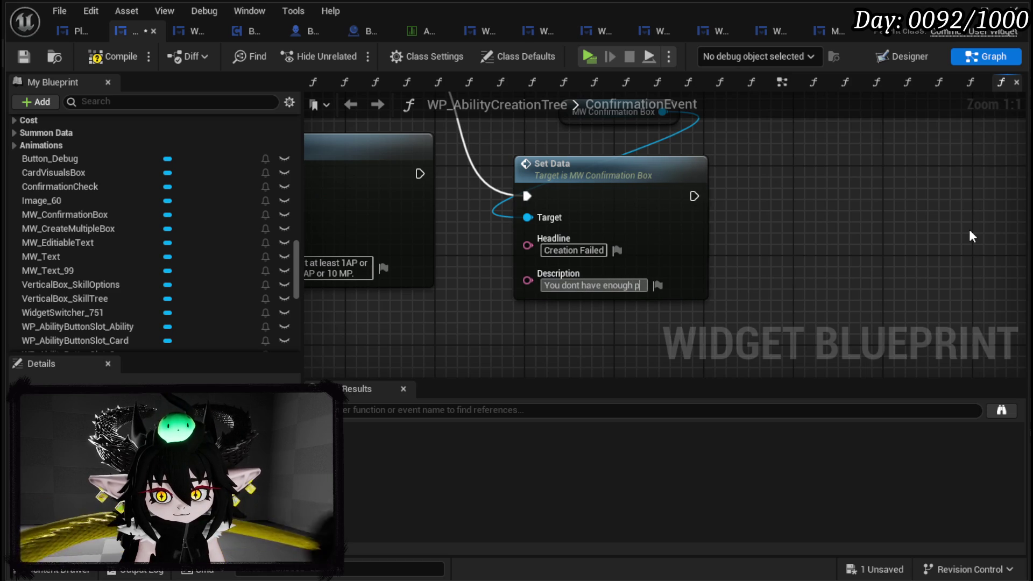
{"action": "type", "text": "oints left"}
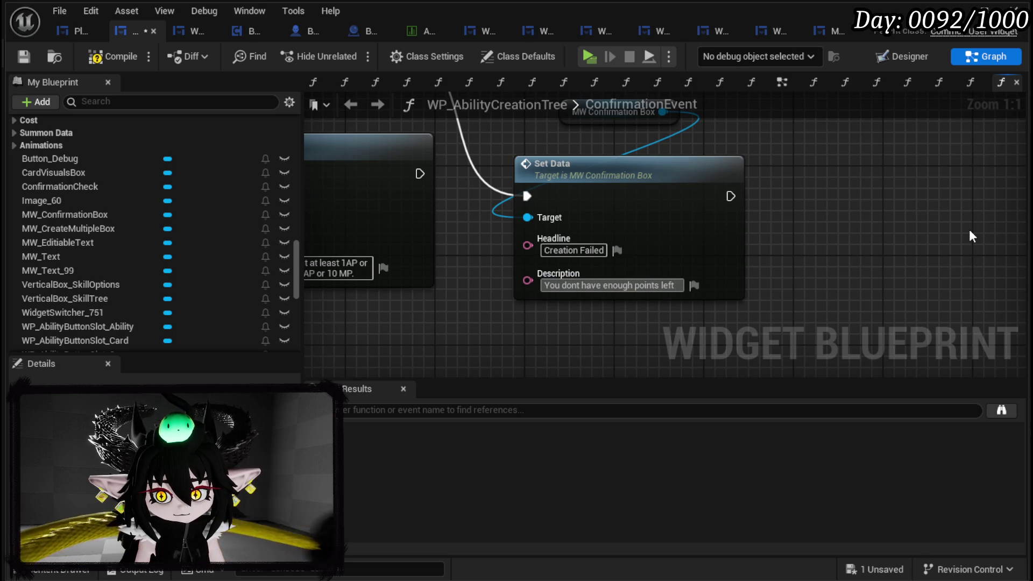
{"action": "type", "text": " to create t"}
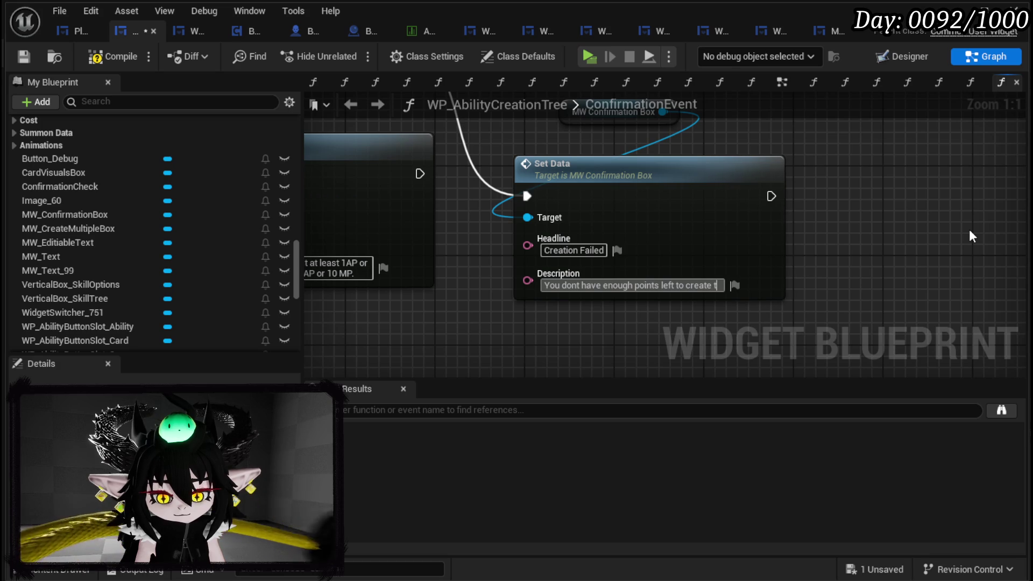
{"action": "type", "text": "he Abil"}
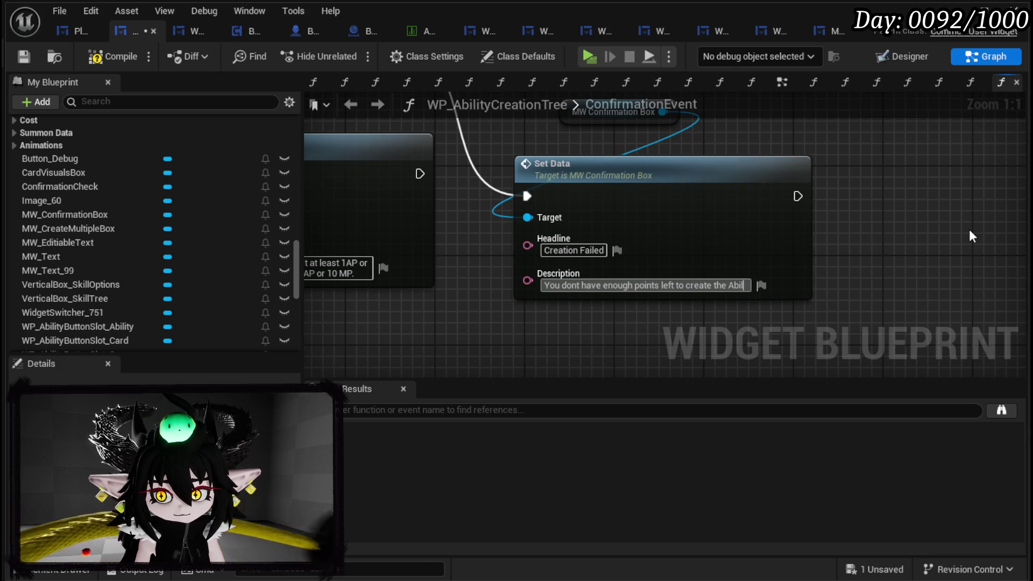
{"action": "type", "text": "ity, you n"}
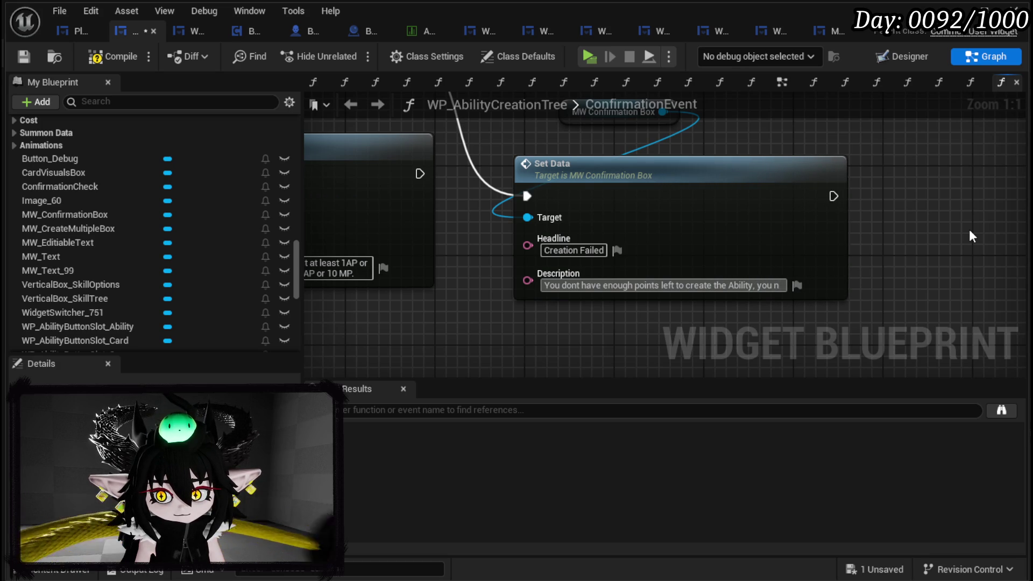
{"action": "type", "text": "eed"}
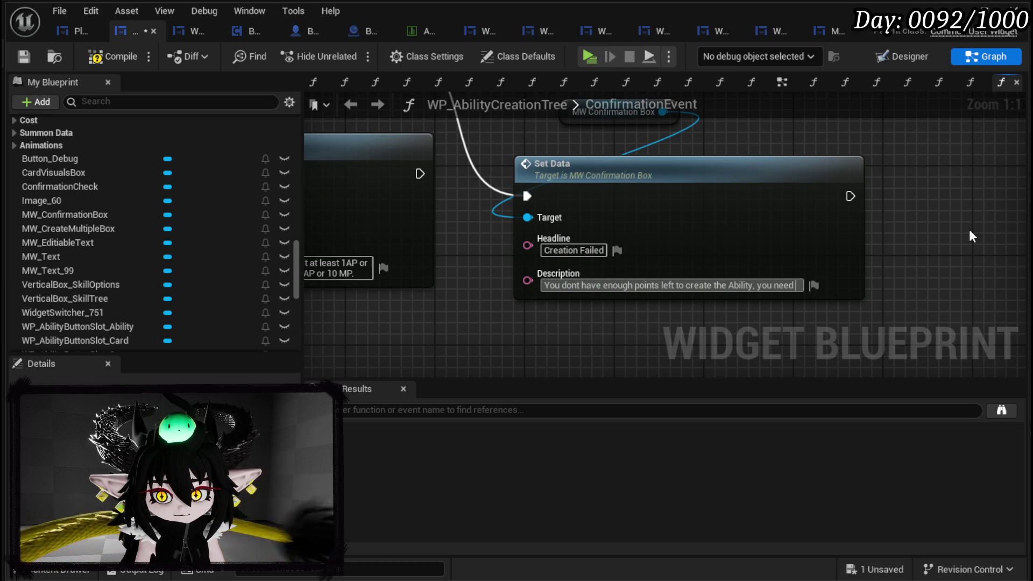
{"action": "key", "text": "BackSpace"}
{"action": "key", "text": "BackSpace"}
{"action": "key", "text": "BackSpace"}
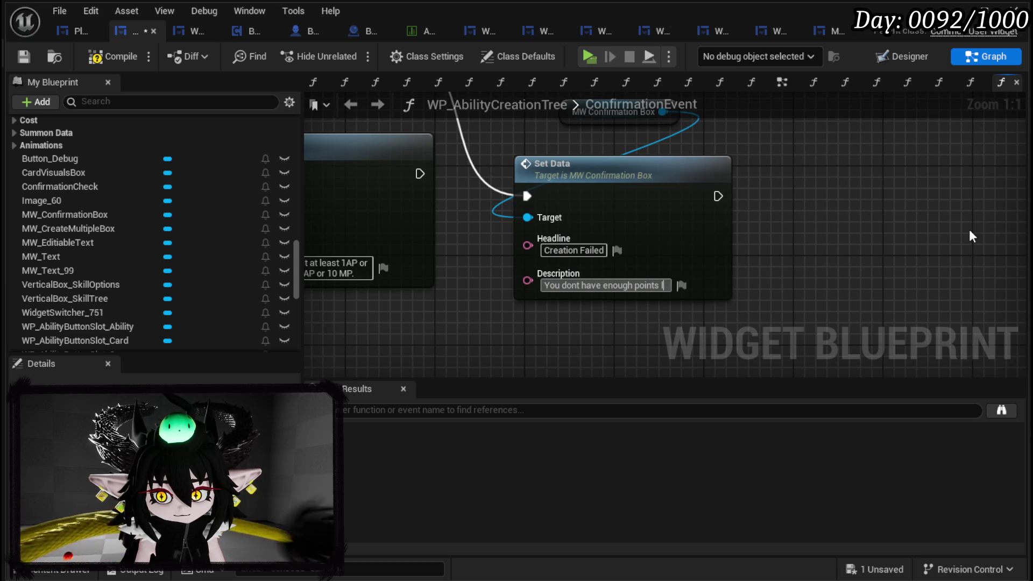
{"action": "key", "text": "BackSpace"}
{"action": "key", "text": "BackSpace"}
{"action": "key", "text": "BackSpace"}
{"action": "type", "text": "your points left are in"}
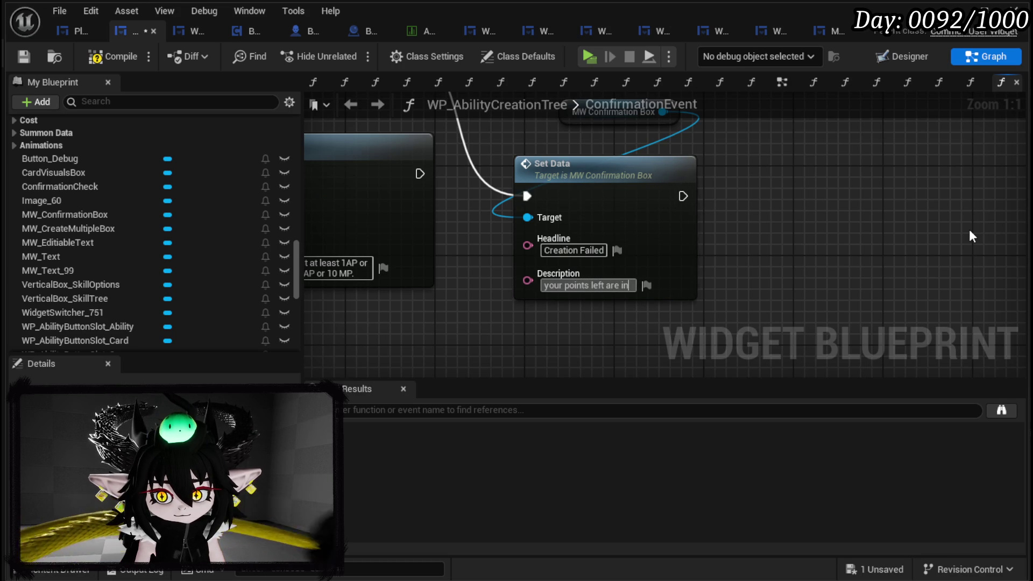
{"action": "type", "text": " the negative, you eit"}
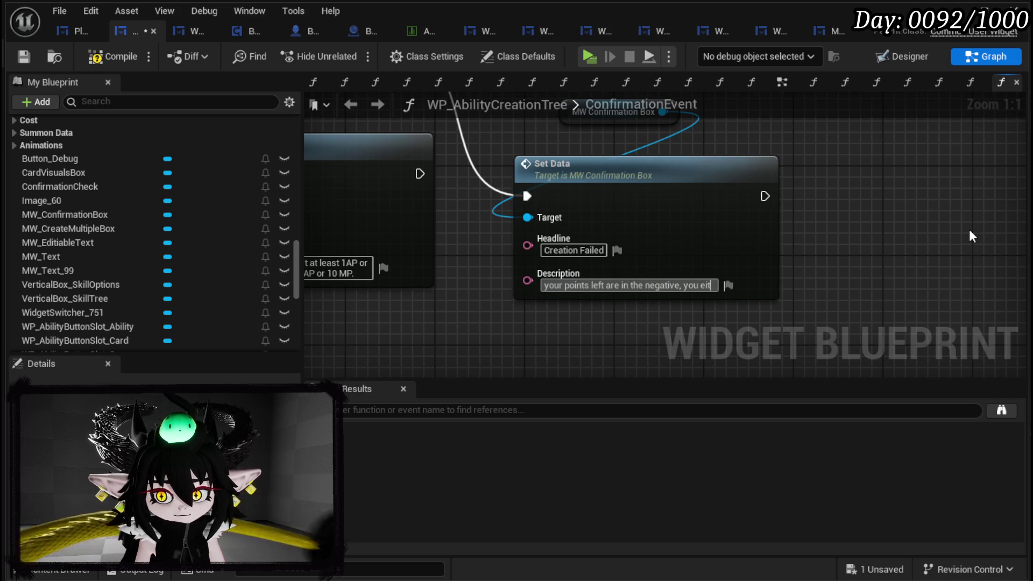
{"action": "type", "text": "her need to i"}
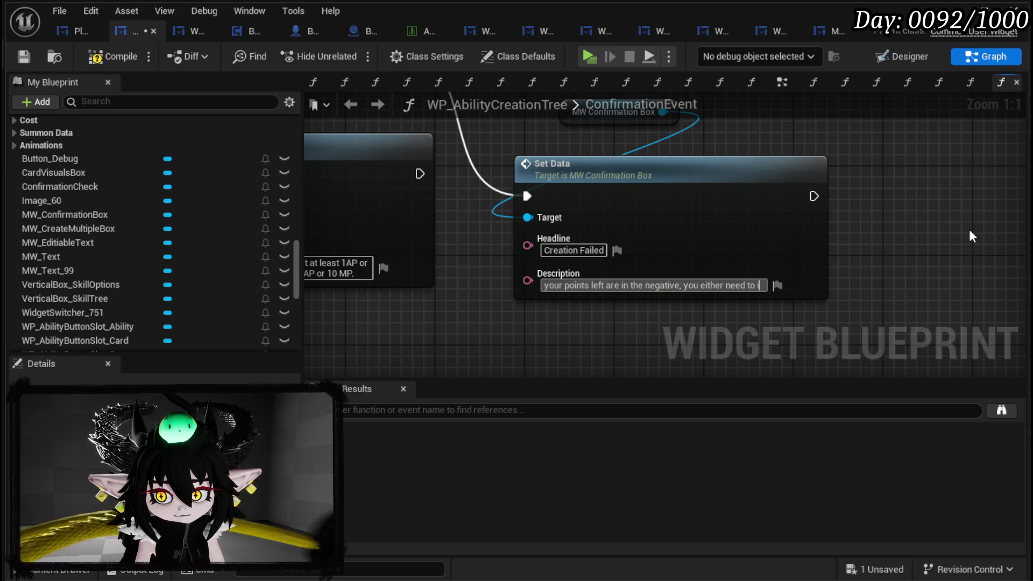
{"action": "type", "text": "ncrease the c"}
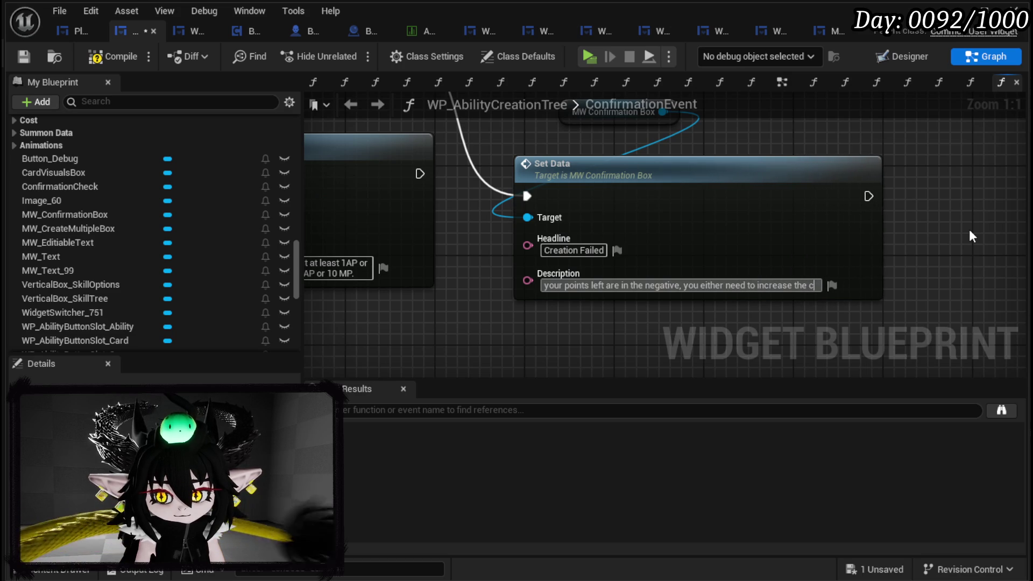
{"action": "type", "text": "ost of the card by in"}
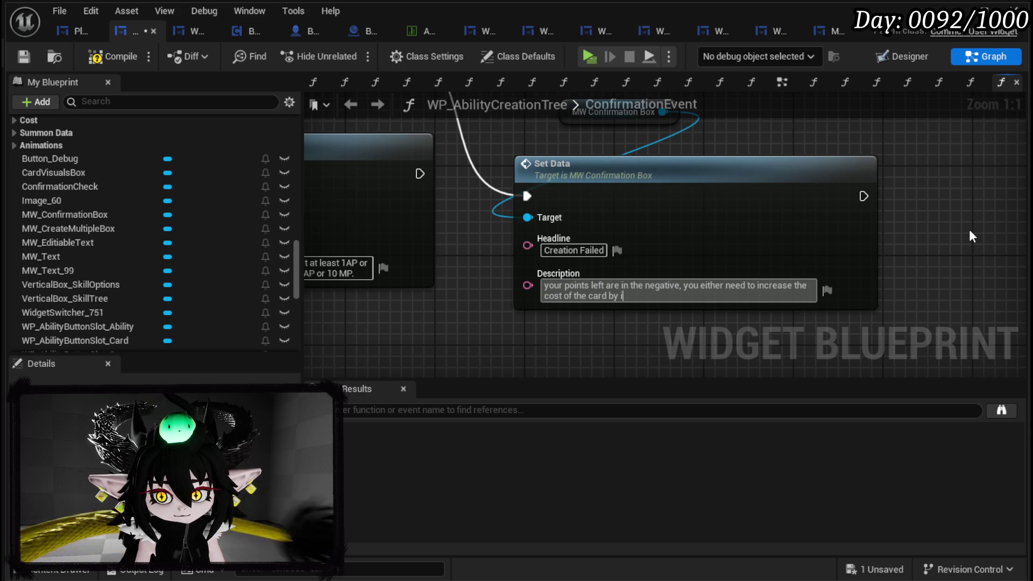
{"action": "type", "text": "creasing AP, or MP or adding Spec"}
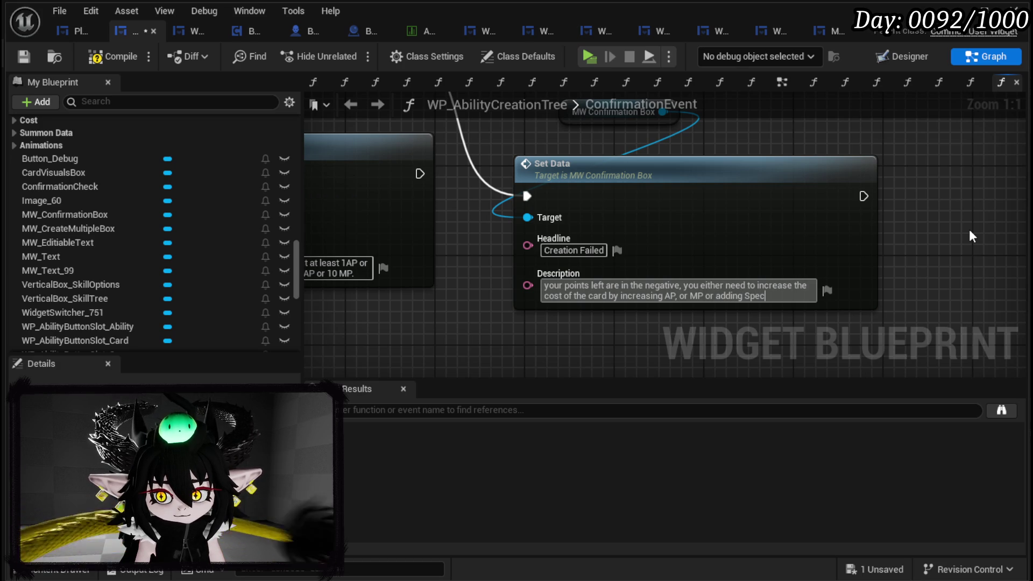
{"action": "type", "text": "that increase cost, or redu"}
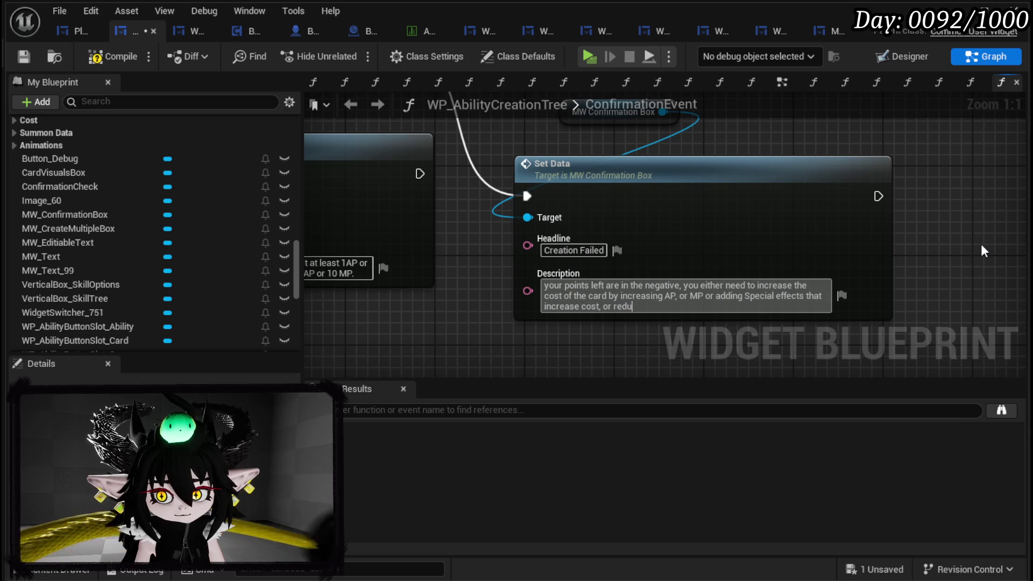
{"action": "type", "text": "the Values of the Ability"}
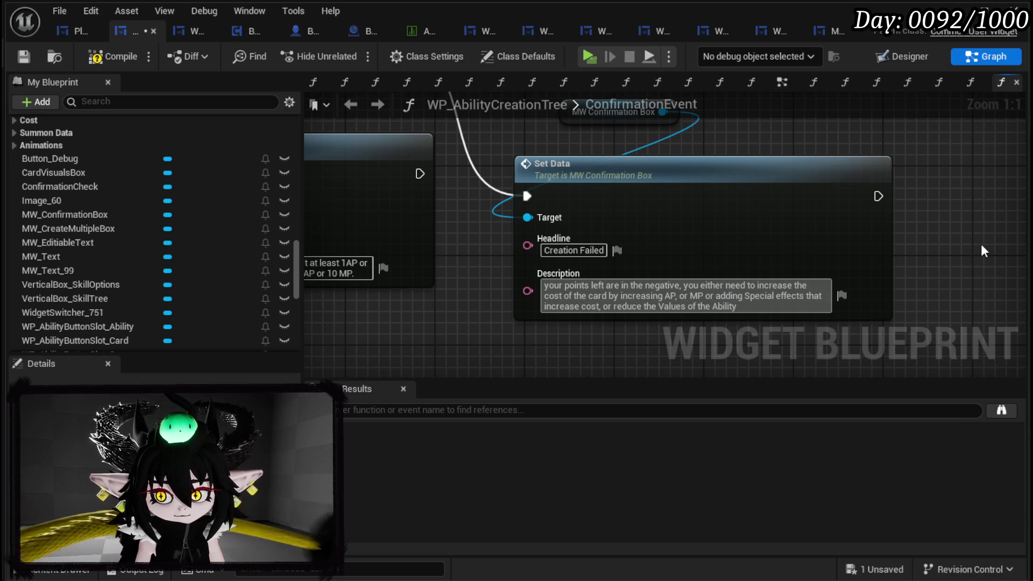
- Replace 'card' with 'Ability' in the description and commit the edit
{"action": "double_click", "coordinate": [599, 296]}
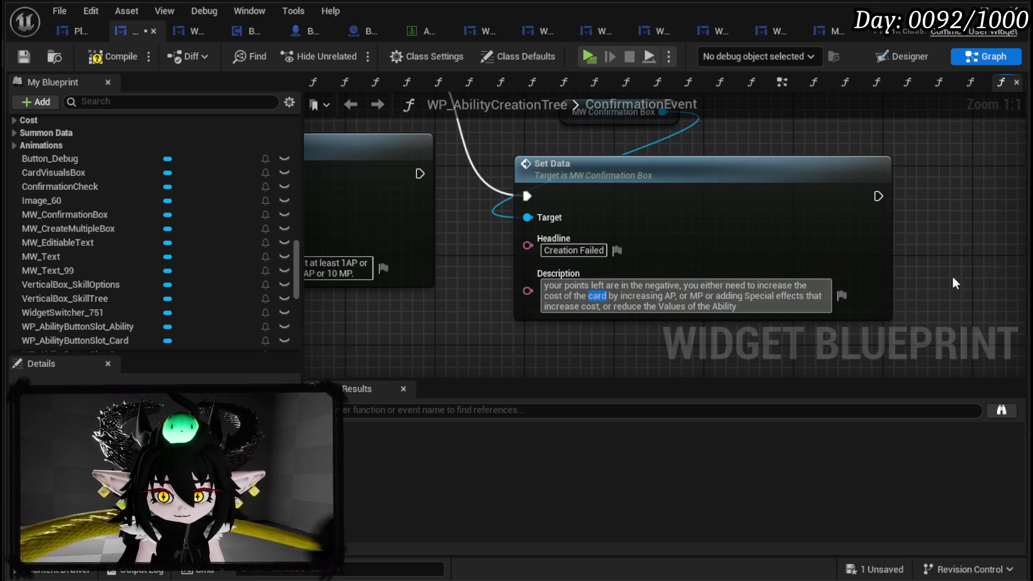
{"action": "type", "text": "Ability"}
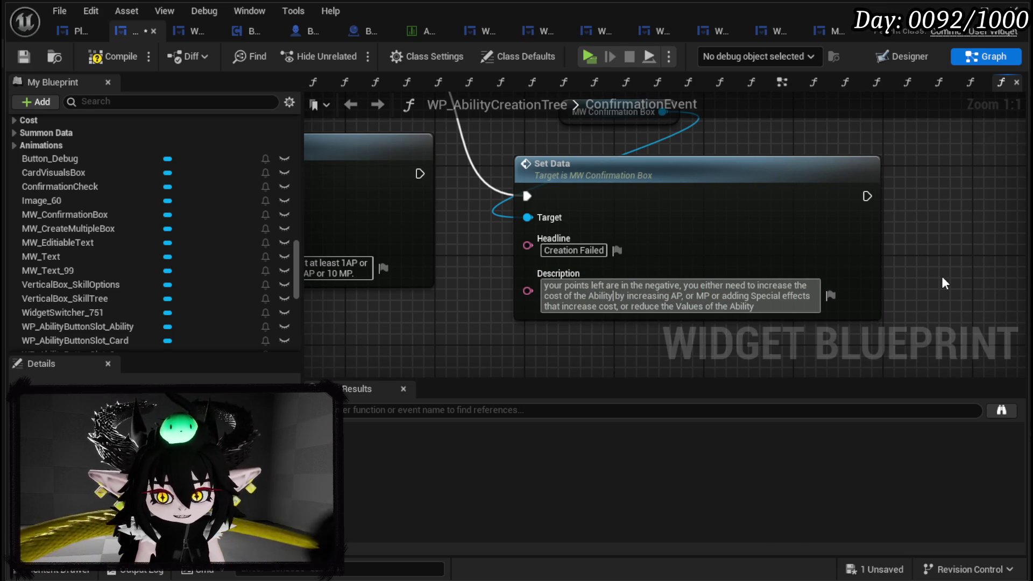
{"action": "left_click", "coordinate": [769, 306]}
{"action": "left_click", "coordinate": [903, 297]}
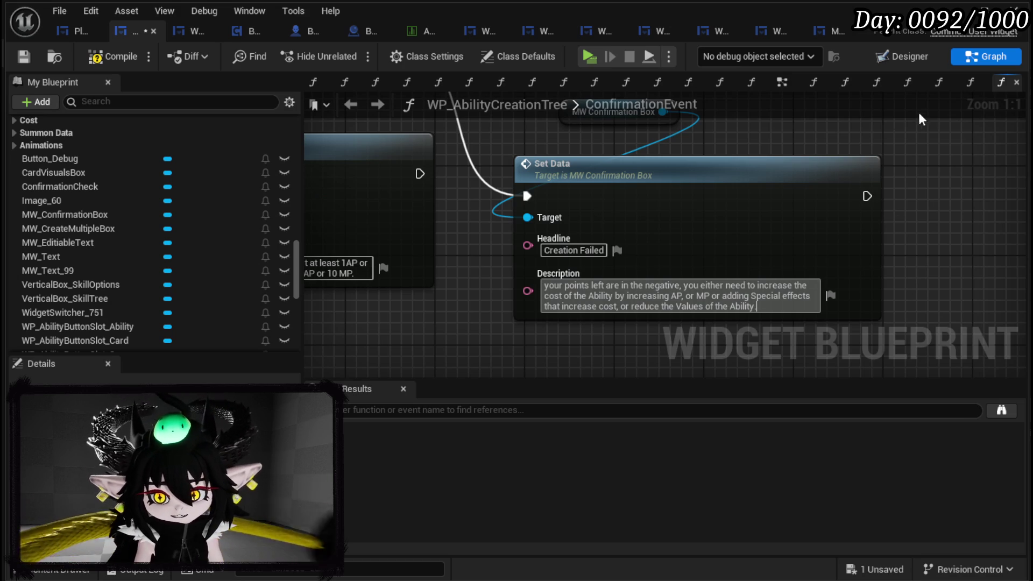
{"action": "left_click_drag", "start_coordinate": [674, 178], "coordinate": [664, 167]}
{"action": "mouse_move", "coordinate": [913, 226]}
{"action": "left_mouse_down"}
{"action": "mouse_move", "coordinate": [785, 225]}
{"action": "mouse_move", "coordinate": [824, 202]}
{"action": "left_mouse_up"}
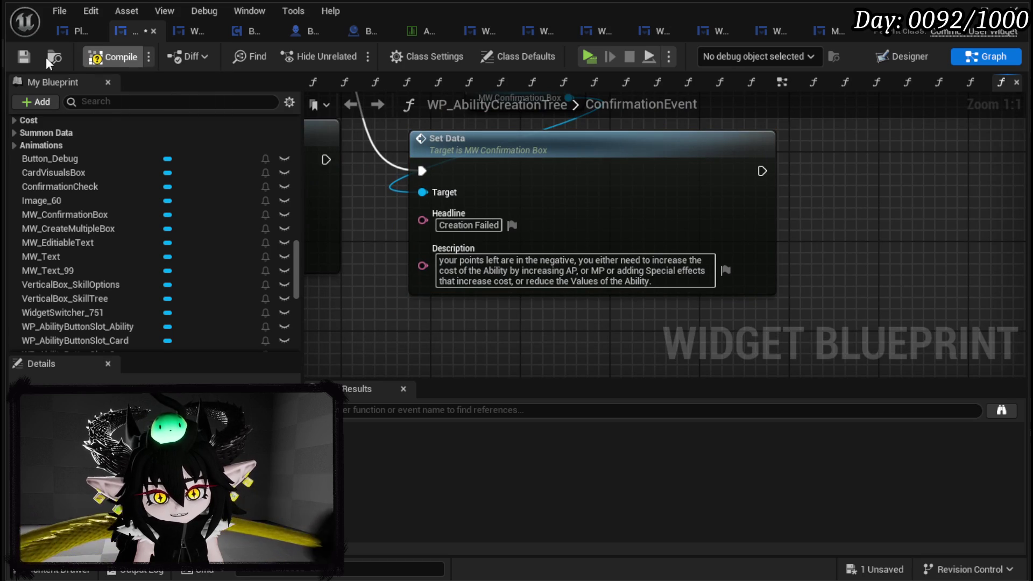
- Save the blueprint and capitalise the description's first word to 'Your'
{"action": "left_click", "coordinate": [23, 57]}
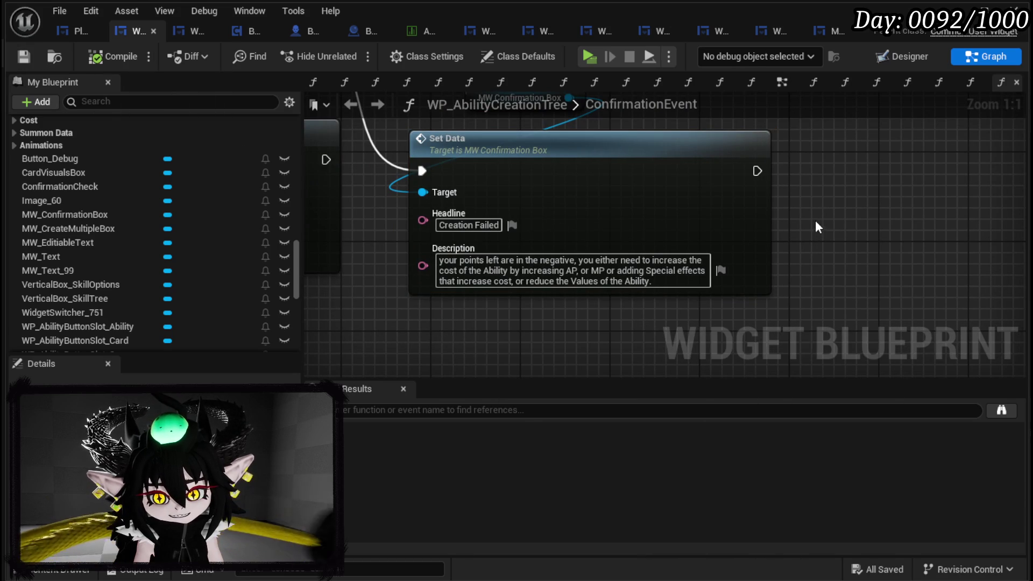
{"action": "left_click_drag", "start_coordinate": [819, 208], "coordinate": [821, 239]}
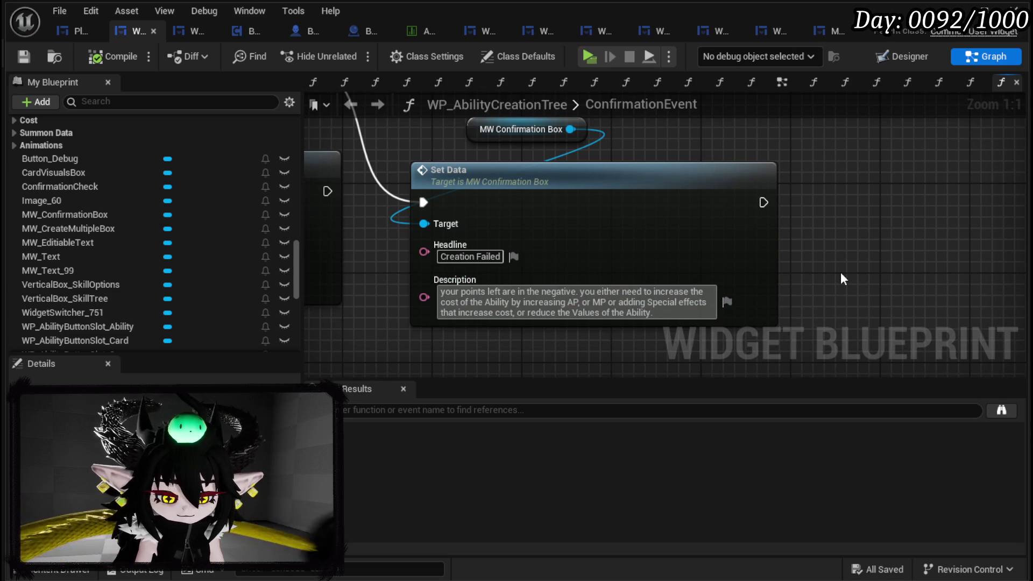
{"action": "key", "text": "BackSpace"}
{"action": "type", "text": "Yo"}
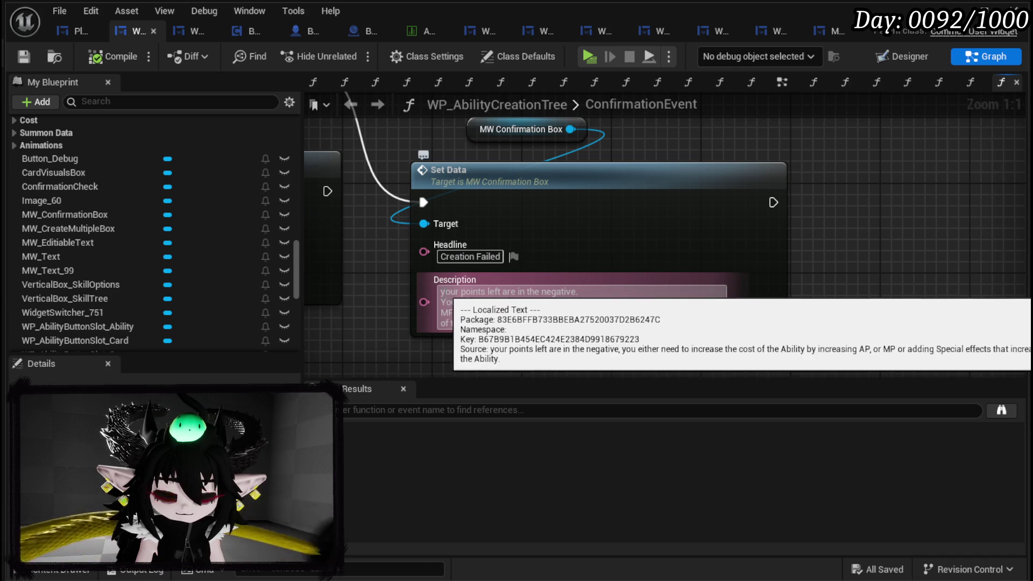
{"action": "key", "text": "Delete"}
{"action": "type", "text": "Y"}
- Compile and save the blueprint with the capitalised description
{"action": "scroll", "coordinate": [692, 261], "scroll_direction": "down", "scroll_amount": 1}
{"action": "scroll", "coordinate": [692, 261], "scroll_direction": "down", "scroll_amount": 2}
{"action": "left_click_drag", "start_coordinate": [688, 189], "coordinate": [905, 284]}
{"action": "left_click", "coordinate": [113, 56]}
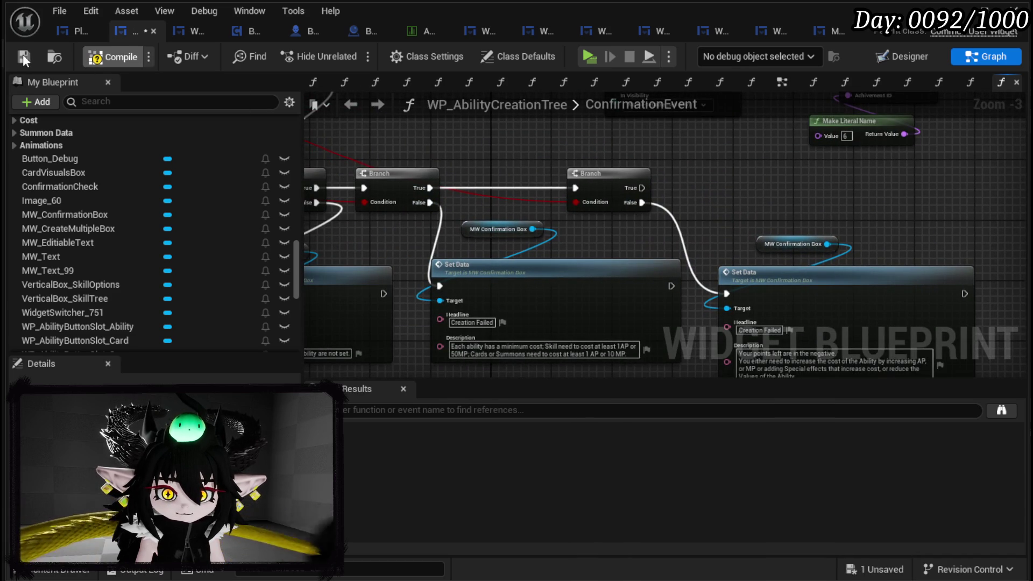
{"action": "left_click", "coordinate": [24, 54]}
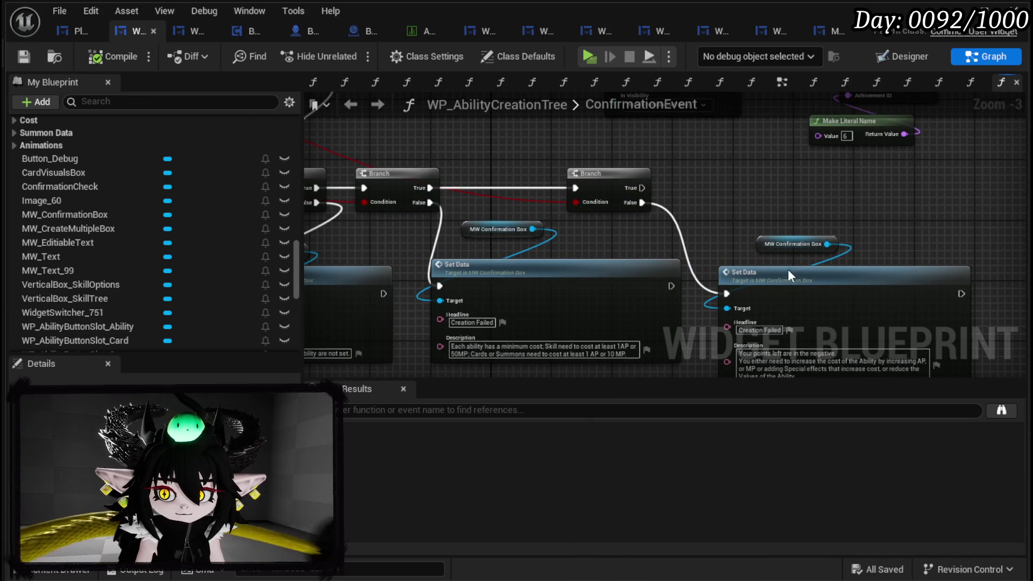
{"action": "left_click_drag", "start_coordinate": [788, 269], "coordinate": [788, 263]}
{"action": "mouse_move", "coordinate": [690, 185]}
{"action": "left_mouse_down"}
{"action": "mouse_move", "coordinate": [685, 248]}
{"action": "mouse_move", "coordinate": [622, 327]}
{"action": "mouse_move", "coordinate": [586, 350]}
{"action": "mouse_move", "coordinate": [521, 261]}
{"action": "mouse_move", "coordinate": [513, 274]}
{"action": "mouse_move", "coordinate": [721, 360]}
{"action": "mouse_move", "coordinate": [452, 247]}
{"action": "mouse_move", "coordinate": [305, 162]}
{"action": "left_mouse_up"}
{"action": "mouse_move", "coordinate": [609, 310]}
{"action": "left_mouse_down"}
{"action": "mouse_move", "coordinate": [646, 290]}
{"action": "mouse_move", "coordinate": [753, 270]}
{"action": "mouse_move", "coordinate": [549, 283]}
{"action": "mouse_move", "coordinate": [481, 160]}
{"action": "mouse_move", "coordinate": [615, 231]}
{"action": "mouse_move", "coordinate": [595, 166]}
{"action": "mouse_move", "coordinate": [735, 304]}
{"action": "mouse_move", "coordinate": [715, 185]}
{"action": "left_mouse_up"}
- Copy the Confirmation Check and Set Visibility nodes and paste them beside ConfirmationEvent
{"action": "key", "text": "ctrl+c"}
{"action": "left_click_drag", "start_coordinate": [376, 183], "coordinate": [573, 198]}
{"action": "key", "text": "ctrl+v"}
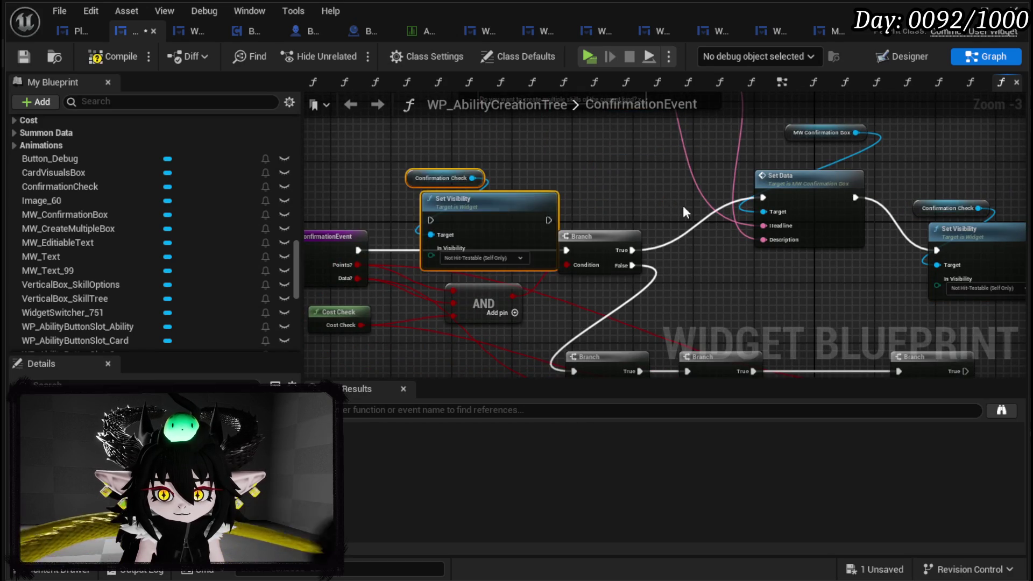
{"action": "left_click_drag", "start_coordinate": [669, 206], "coordinate": [218, 198]}
{"action": "scroll", "coordinate": [811, 195], "scroll_direction": "up", "scroll_amount": 2}
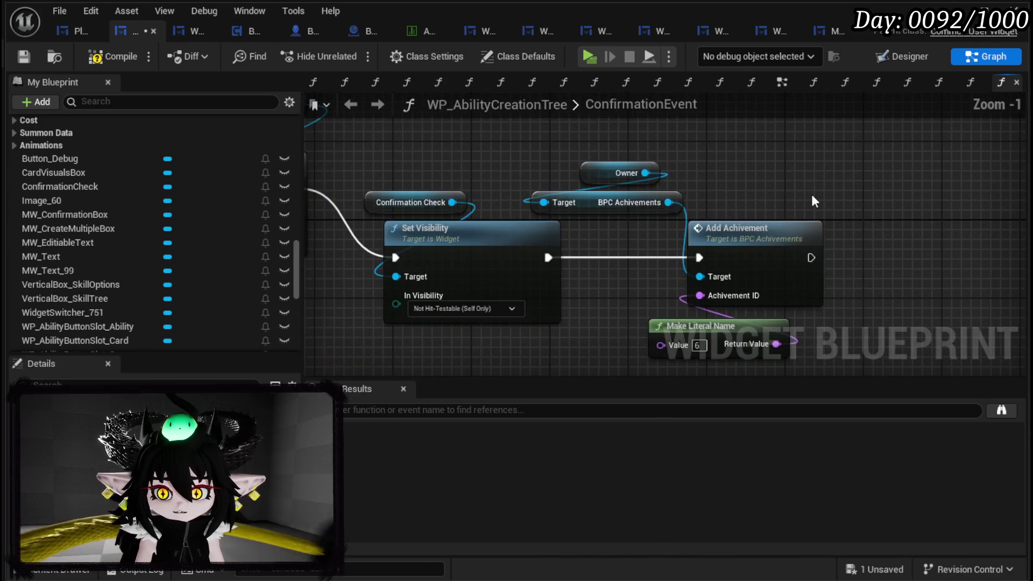
{"action": "left_click_drag", "start_coordinate": [811, 195], "coordinate": [833, 171]}
{"action": "key", "text": "f"}
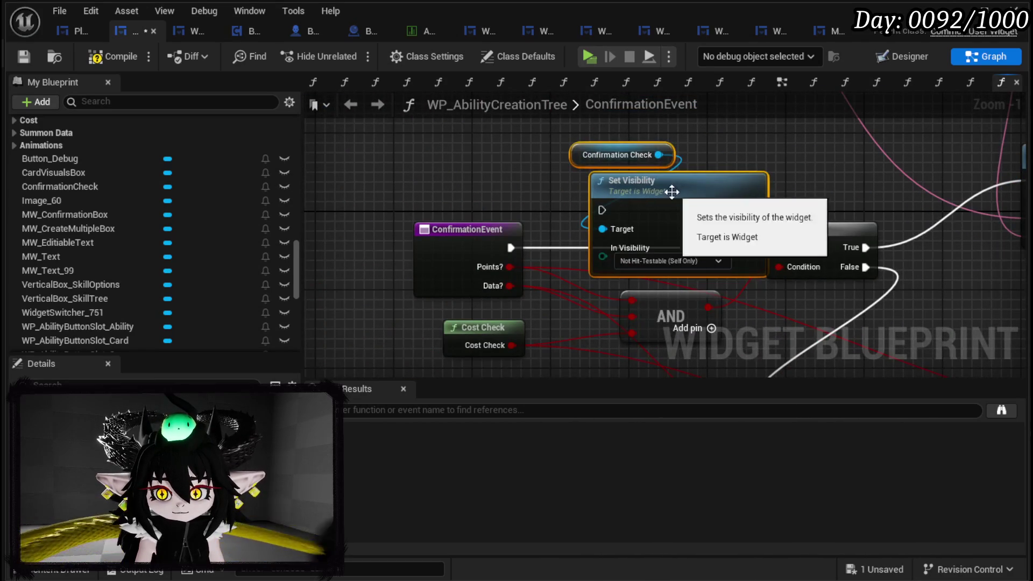
- Wire ConfirmationEvent through the pasted Set Visibility into the first Branch, then compile and save
{"action": "left_click_drag", "start_coordinate": [509, 246], "coordinate": [562, 200]}
{"action": "left_click_drag", "start_coordinate": [716, 200], "coordinate": [770, 241]}
{"action": "left_click_drag", "start_coordinate": [716, 200], "coordinate": [778, 248]}
{"action": "left_click", "coordinate": [746, 187]}
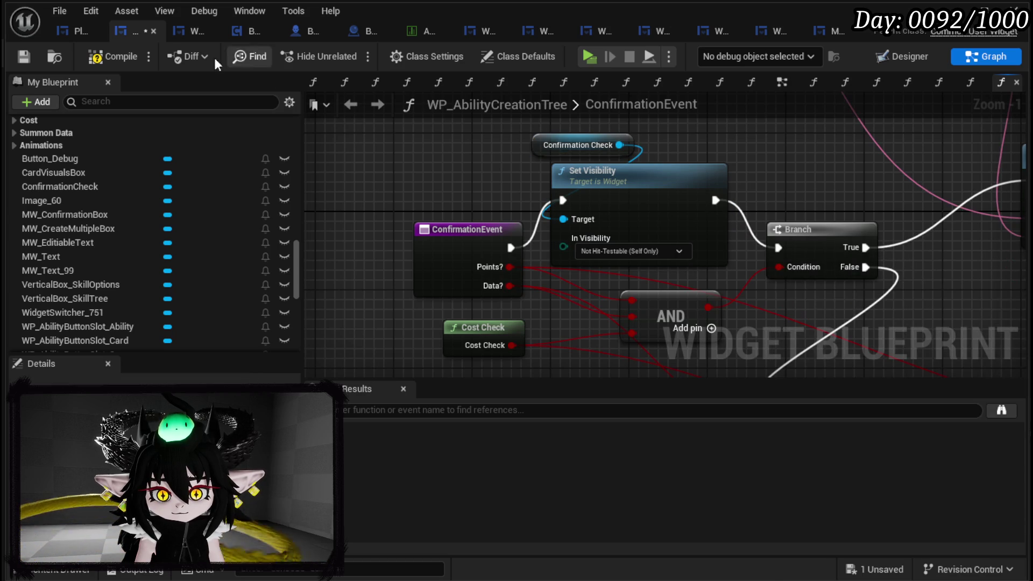
{"action": "left_click", "coordinate": [28, 53]}
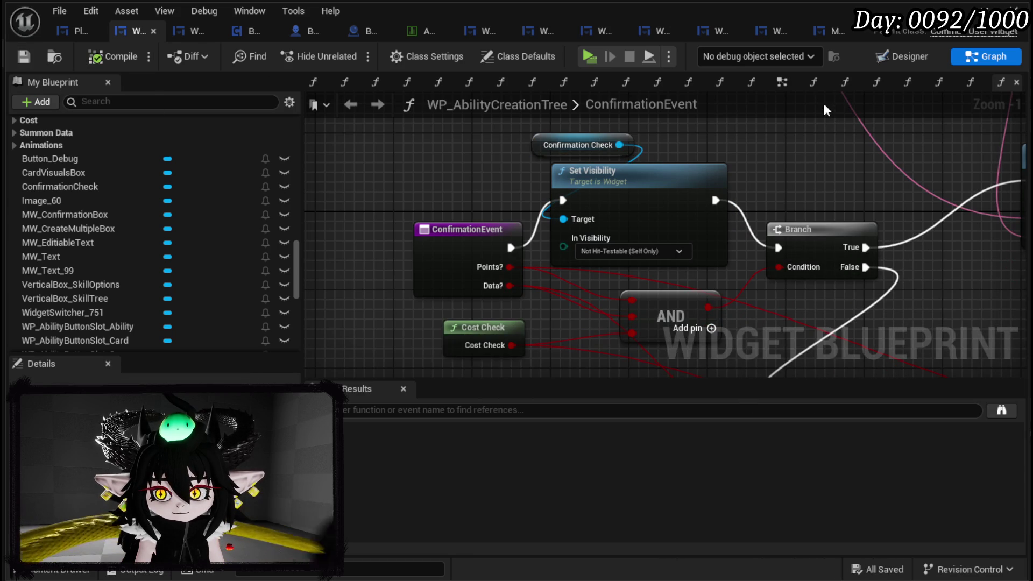
{"action": "scroll", "coordinate": [725, 156], "scroll_direction": "down", "scroll_amount": 3}
{"action": "left_click_drag", "start_coordinate": [821, 202], "coordinate": [407, 111]}
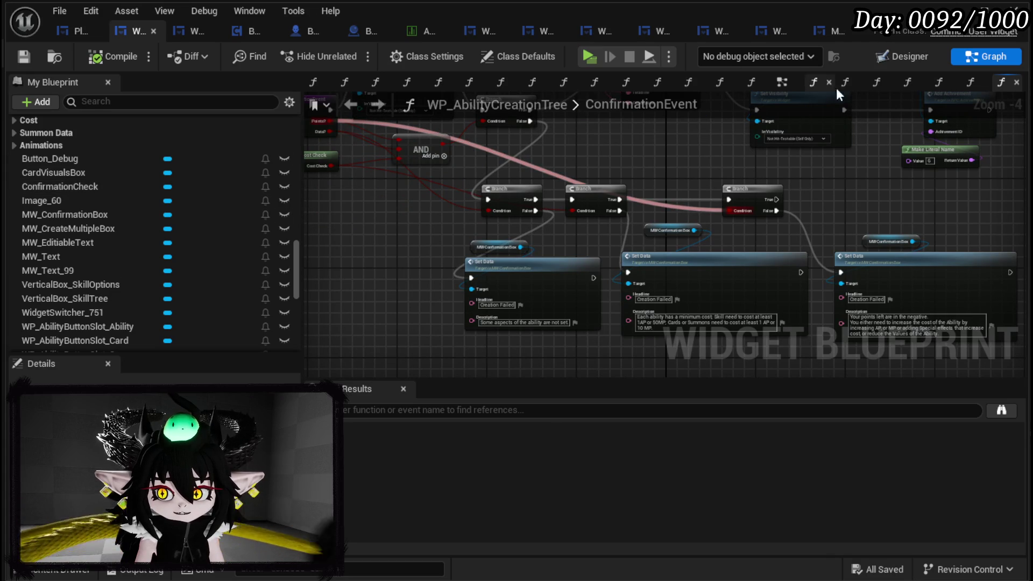
{"action": "left_click", "coordinate": [897, 57]}
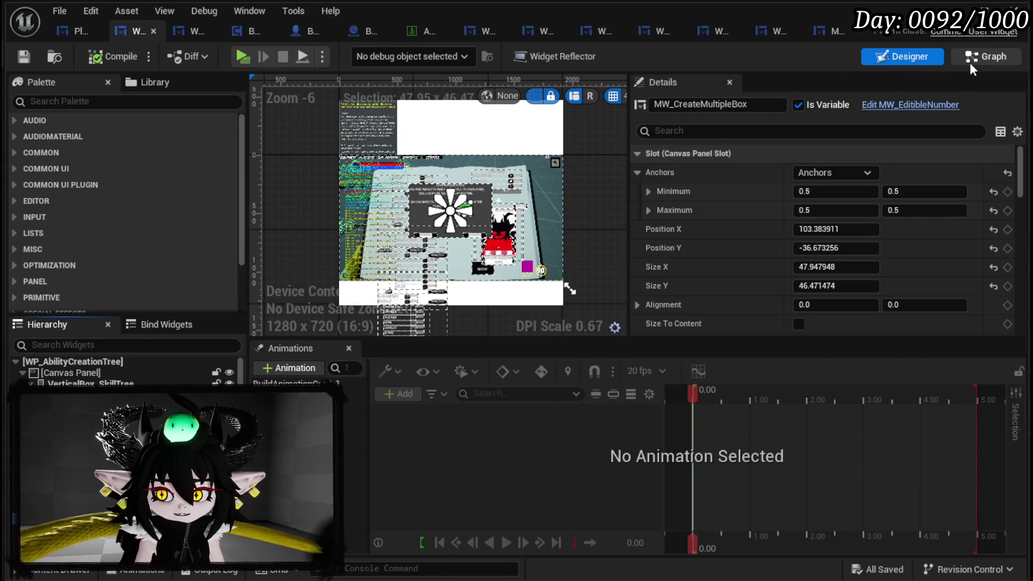
- Add a MW_CreateMultipleBox getter feeding a new Set Visibility node
{"action": "left_click", "coordinate": [969, 63]}
{"action": "mouse_move", "coordinate": [108, 230]}
{"action": "left_mouse_down"}
{"action": "mouse_move", "coordinate": [403, 280]}
{"action": "mouse_move", "coordinate": [359, 263]}
{"action": "mouse_move", "coordinate": [404, 292]}
{"action": "left_mouse_up"}
{"action": "left_click", "coordinate": [409, 293]}
{"action": "type", "text": "Set Visi"}
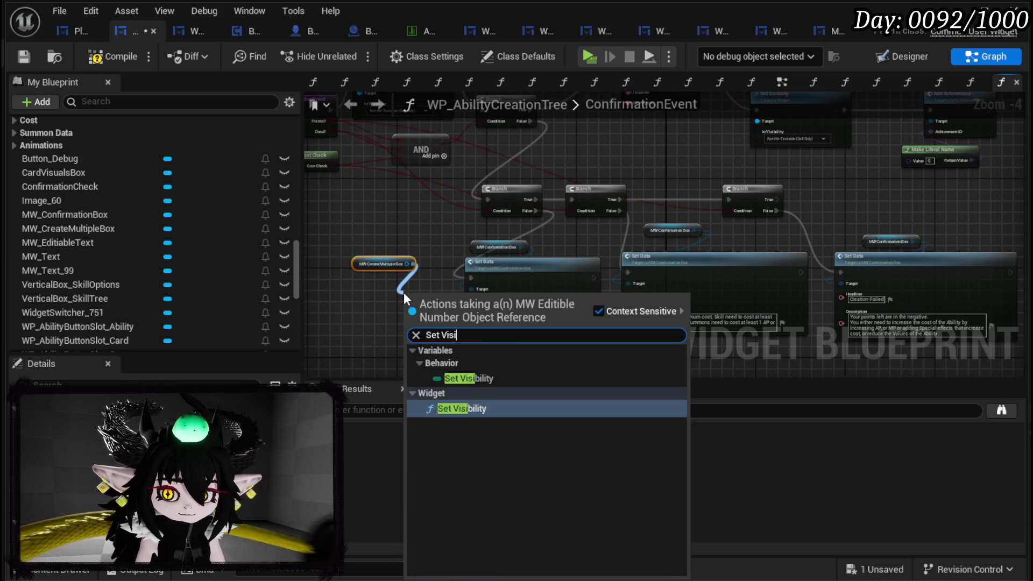
{"action": "left_click", "coordinate": [493, 406]}
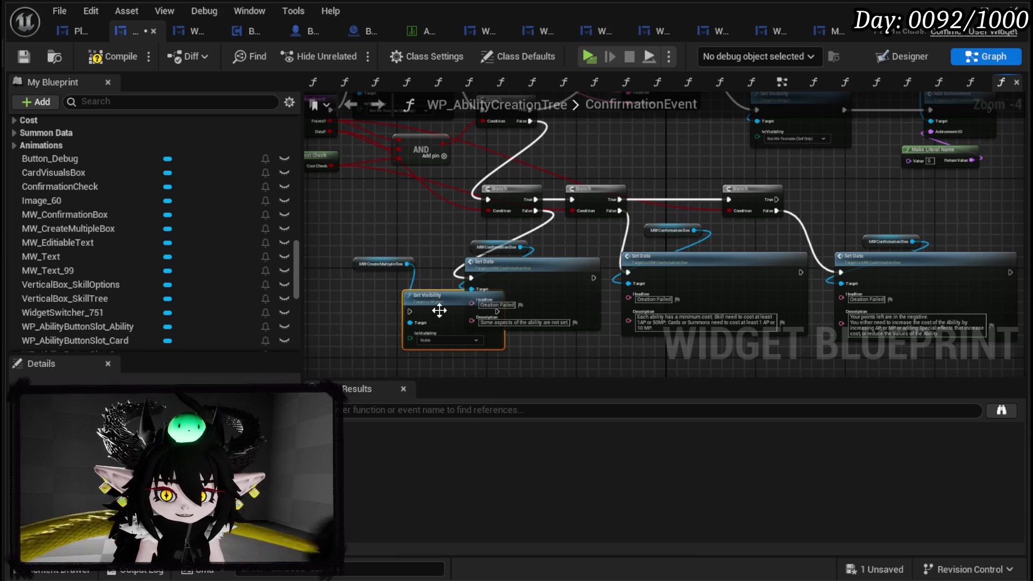
- Insert the Set Visibility between Branch False and the lower Branch, set to Collapsed
{"action": "mouse_move", "coordinate": [466, 322]}
{"action": "left_mouse_down"}
{"action": "mouse_move", "coordinate": [593, 202]}
{"action": "mouse_move", "coordinate": [593, 174]}
{"action": "left_mouse_up"}
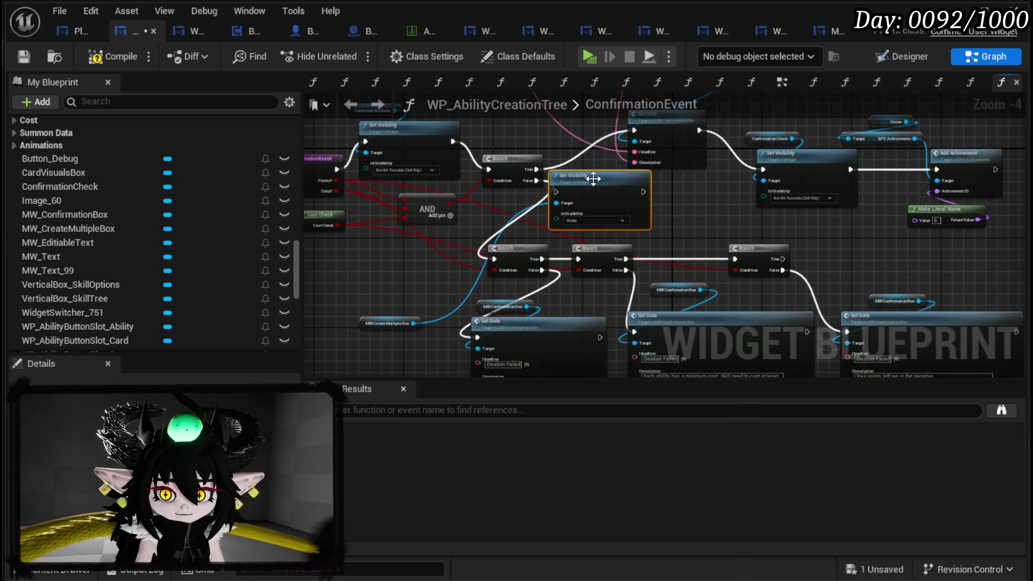
{"action": "scroll", "coordinate": [543, 175], "scroll_direction": "up", "scroll_amount": 3}
{"action": "left_click_drag", "start_coordinate": [532, 184], "coordinate": [565, 204]}
{"action": "left_click_drag", "start_coordinate": [716, 203], "coordinate": [456, 320]}
{"action": "left_click", "coordinate": [596, 254]}
{"action": "left_click", "coordinate": [602, 279]}
{"action": "left_click_drag", "start_coordinate": [607, 206], "coordinate": [588, 225]}
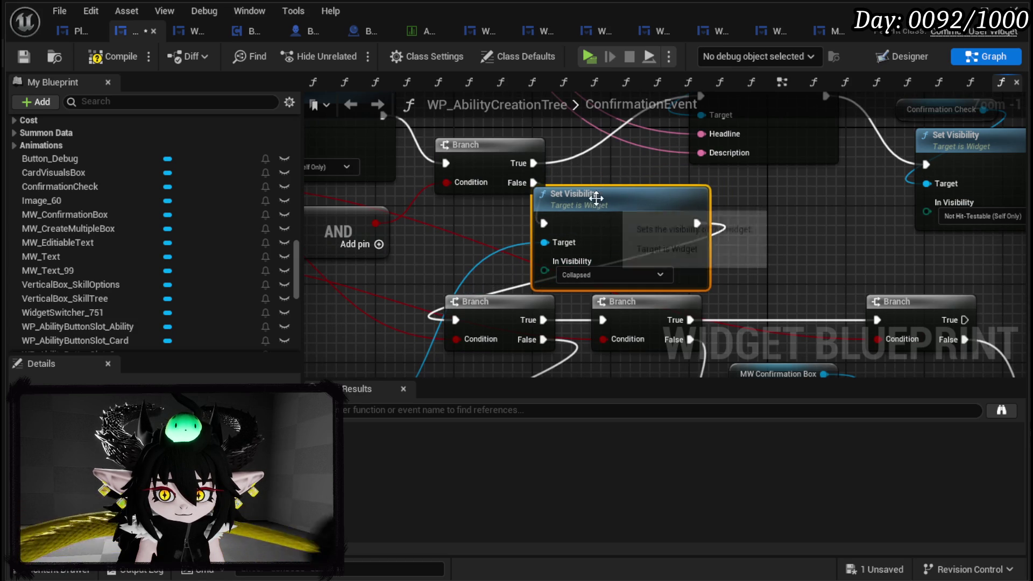
{"action": "scroll", "coordinate": [605, 205], "scroll_direction": "down", "scroll_amount": 3}
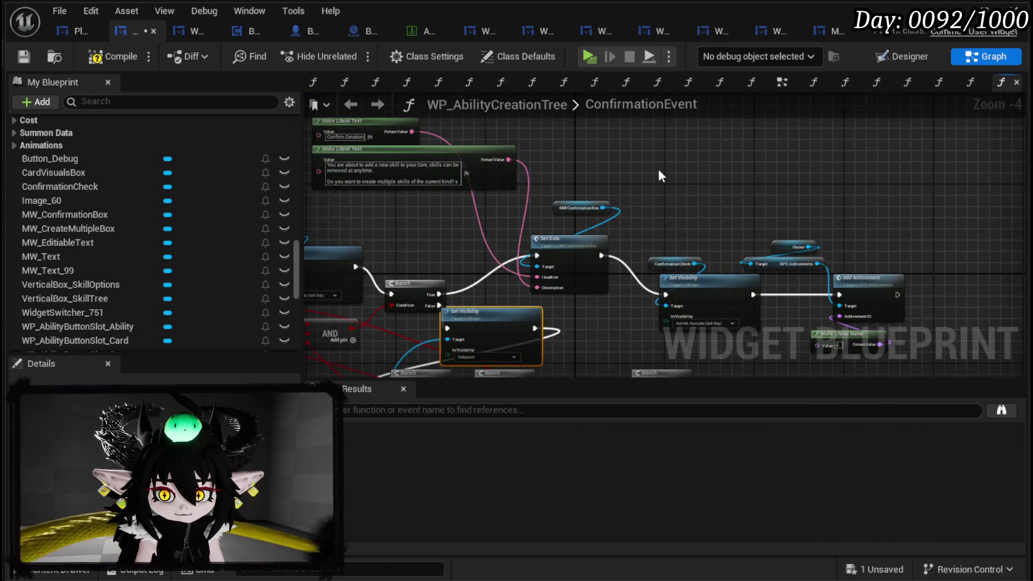
- Paste a copy of the Set Visibility and place it right after the confirmation Set Data
{"action": "key", "text": "ctrl+v"}
{"action": "left_click_drag", "start_coordinate": [409, 221], "coordinate": [602, 317]}
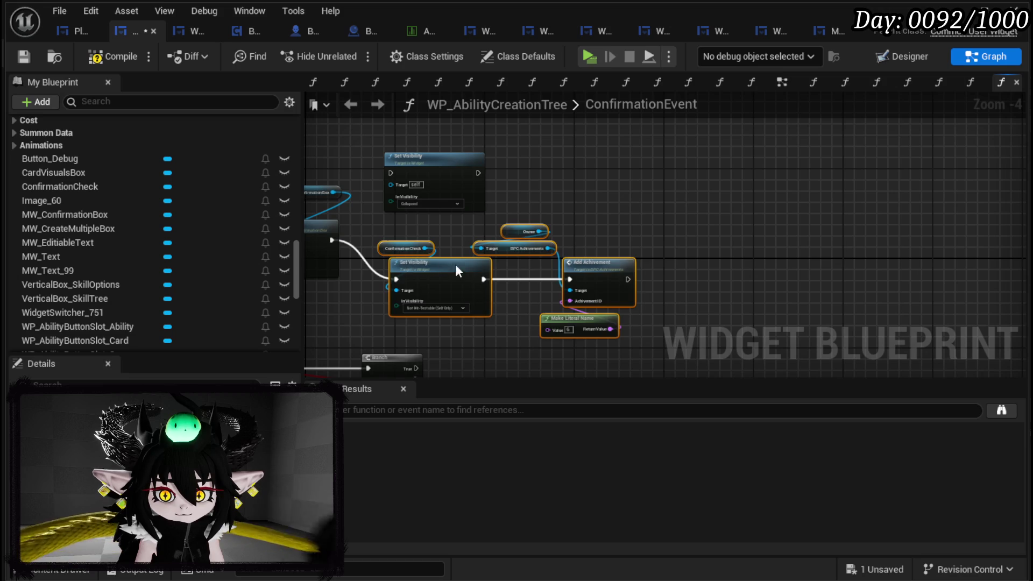
{"action": "left_click_drag", "start_coordinate": [448, 264], "coordinate": [550, 269]}
{"action": "left_click_drag", "start_coordinate": [414, 186], "coordinate": [378, 232]}
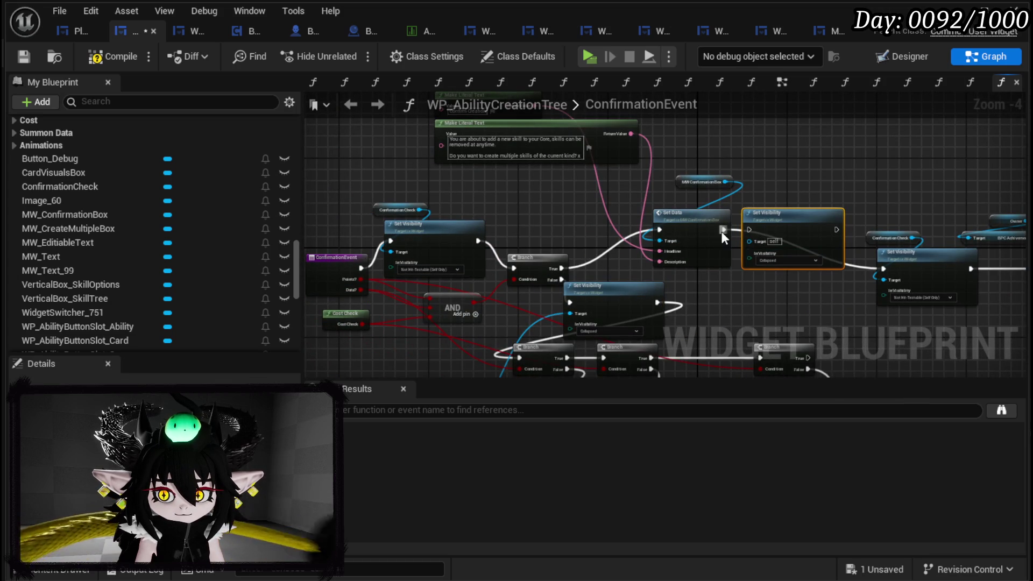
{"action": "mouse_move", "coordinate": [743, 231]}
{"action": "left_mouse_down"}
{"action": "mouse_move", "coordinate": [727, 237]}
{"action": "mouse_move", "coordinate": [748, 231]}
{"action": "left_mouse_up"}
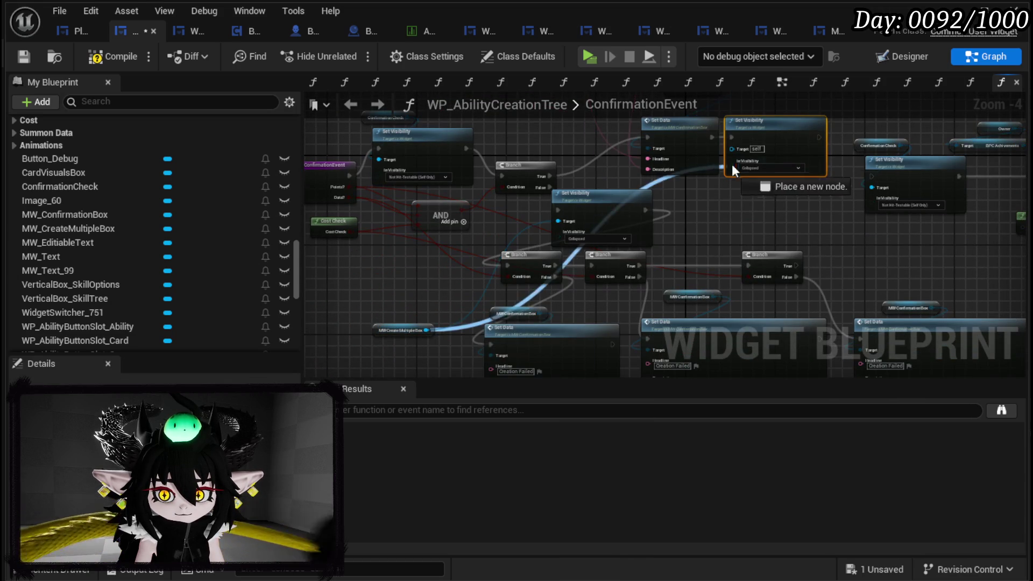
{"action": "left_click_drag", "start_coordinate": [801, 193], "coordinate": [525, 231]}
{"action": "scroll", "coordinate": [525, 231], "scroll_direction": "up", "scroll_amount": 2}
{"action": "left_click", "coordinate": [484, 210]}
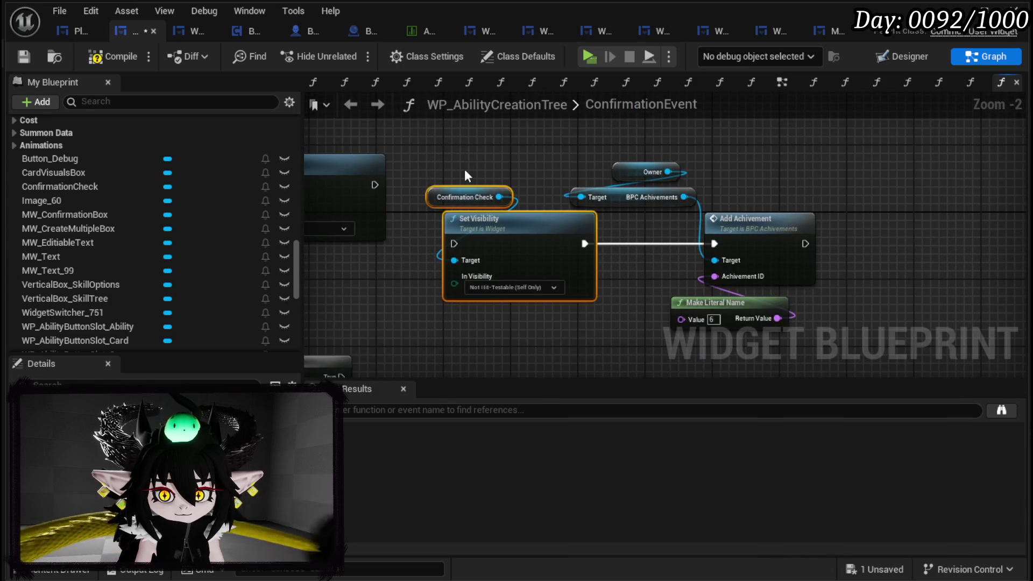
- Remove the extra Set Visibility and the Add Achievement nodes from the ConfirmationEvent graph
{"action": "key", "text": "Delete"}
{"action": "mouse_move", "coordinate": [372, 185]}
{"action": "left_mouse_down"}
{"action": "mouse_move", "coordinate": [738, 263]}
{"action": "mouse_move", "coordinate": [722, 245]}
{"action": "left_mouse_up"}
{"action": "scroll", "coordinate": [721, 244], "scroll_direction": "down", "scroll_amount": 1}
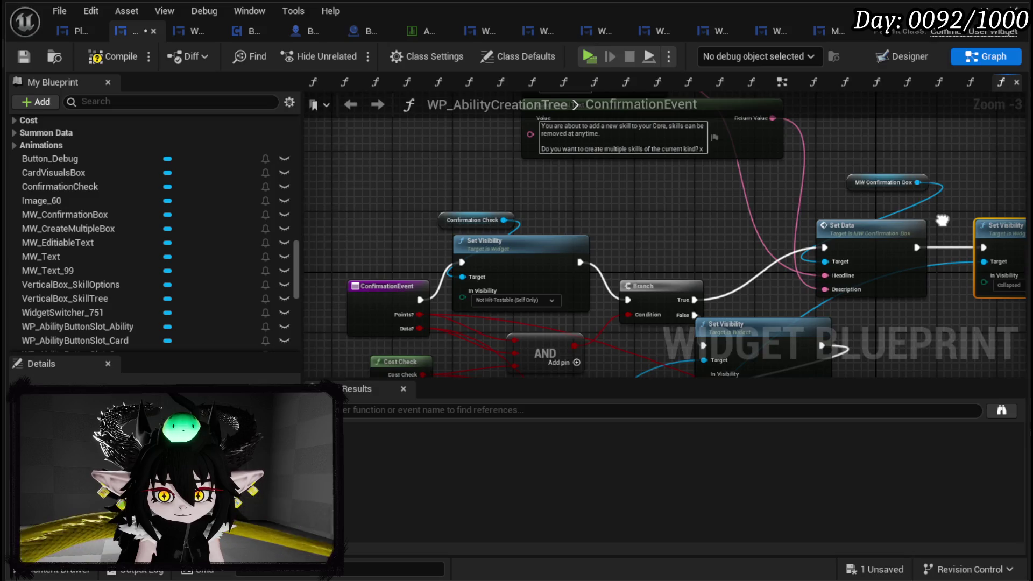
{"action": "mouse_move", "coordinate": [471, 315]}
{"action": "left_mouse_down"}
{"action": "mouse_move", "coordinate": [429, 253]}
{"action": "mouse_move", "coordinate": [371, 354]}
{"action": "mouse_move", "coordinate": [437, 330]}
{"action": "left_mouse_up"}
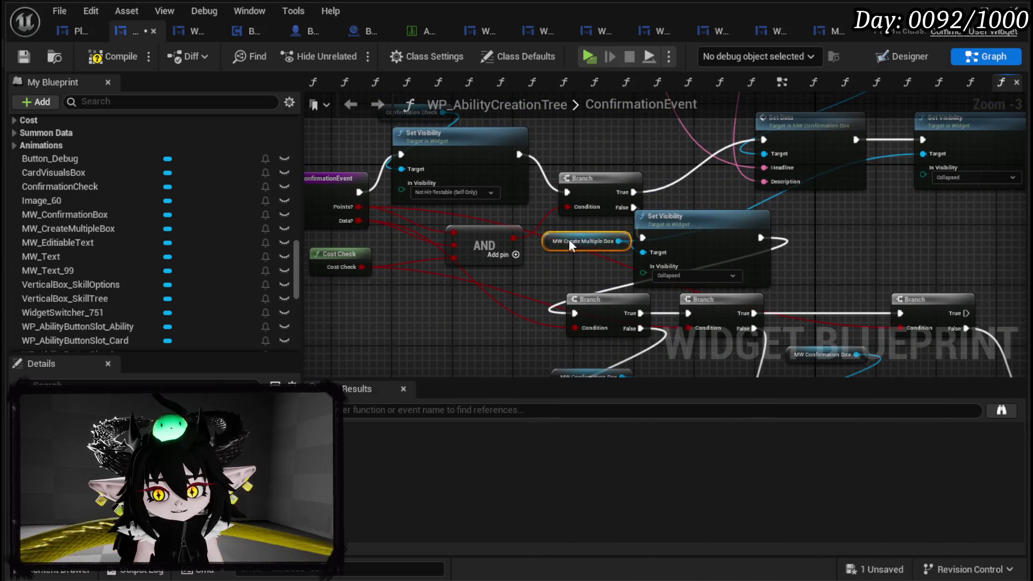
{"action": "mouse_move", "coordinate": [682, 170]}
{"action": "left_mouse_down"}
{"action": "mouse_move", "coordinate": [675, 330]}
{"action": "mouse_move", "coordinate": [874, 140]}
{"action": "left_mouse_up"}
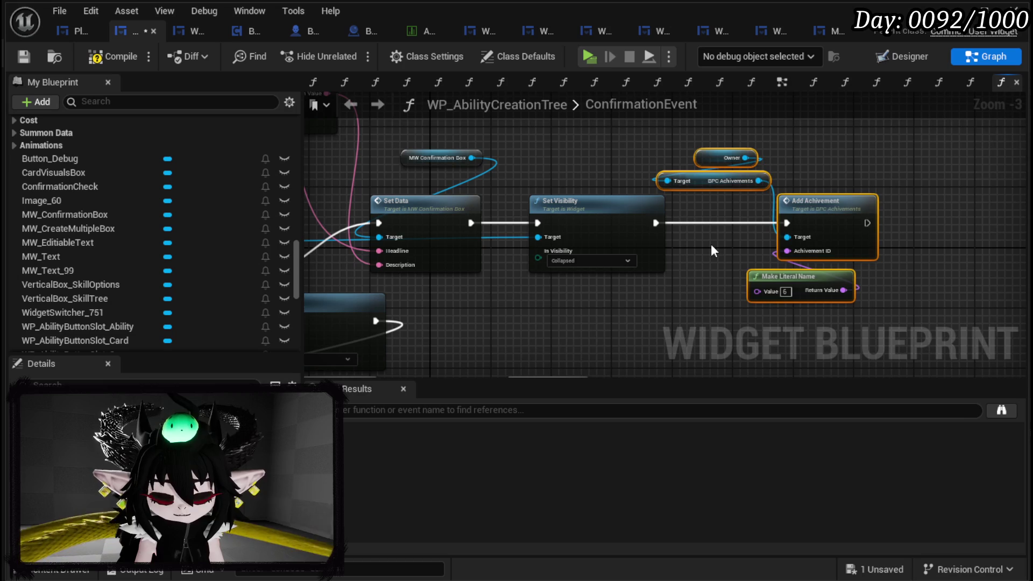
{"action": "key", "text": "Delete"}
{"action": "left_click_drag", "start_coordinate": [696, 246], "coordinate": [1022, 247]}
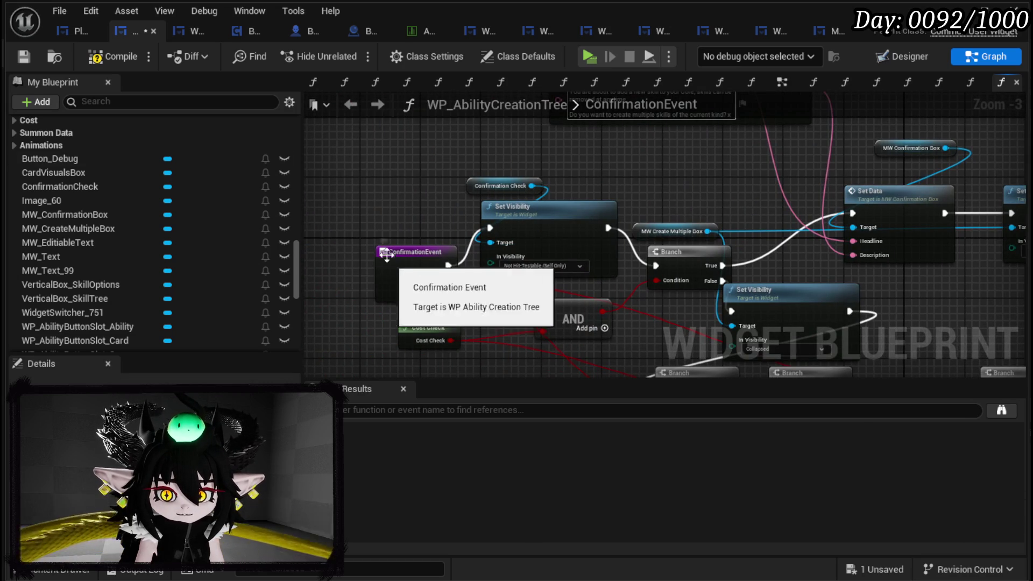
- Save the blueprint and open the BuildCardAnimation function graph from My Blueprint
{"action": "left_click", "coordinate": [21, 57]}
{"action": "scroll", "coordinate": [54, 207], "scroll_direction": "up", "scroll_amount": 5}
{"action": "scroll", "coordinate": [199, 280], "scroll_direction": "up", "scroll_amount": 10}
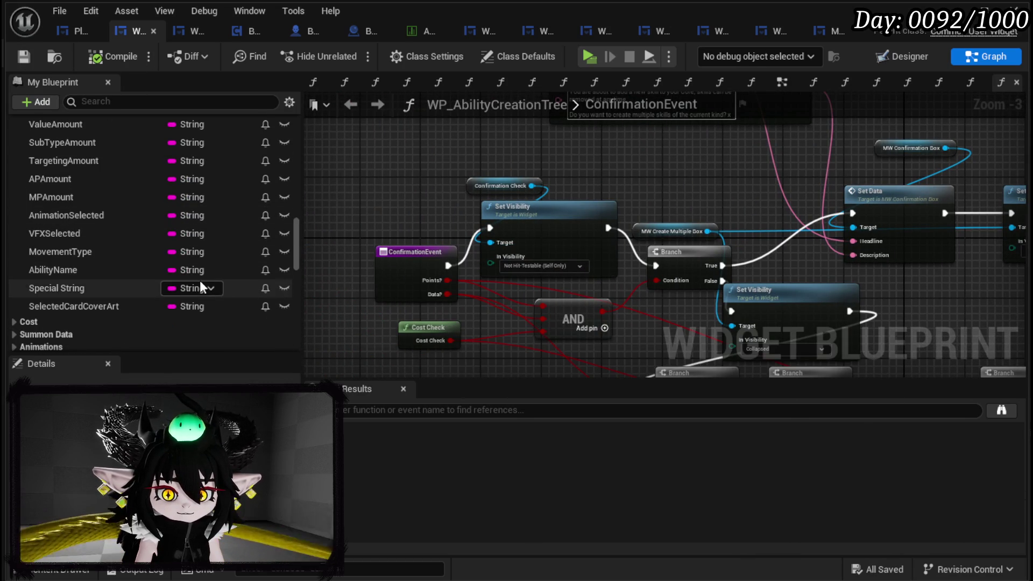
{"action": "scroll", "coordinate": [162, 239], "scroll_direction": "up", "scroll_amount": 3}
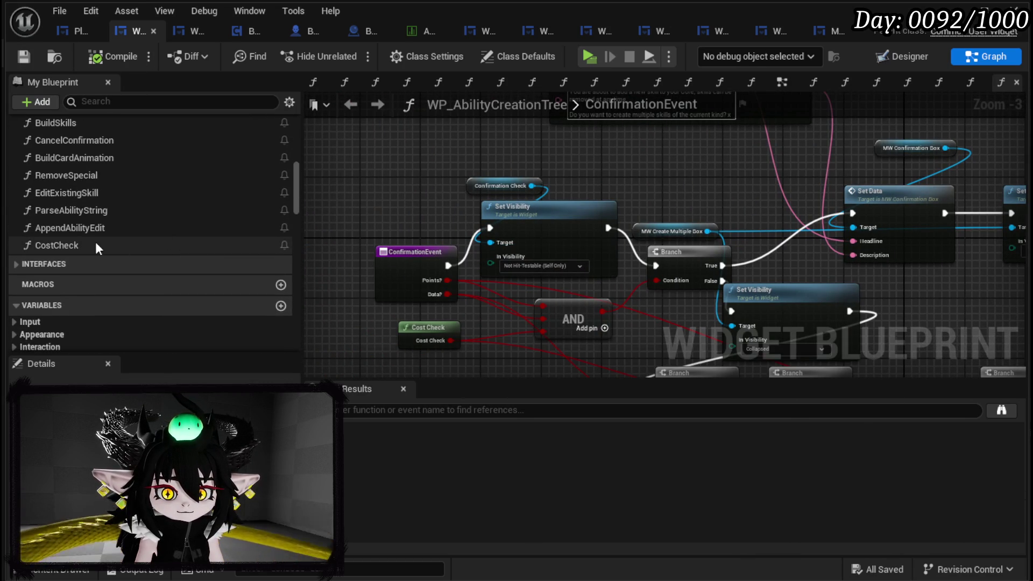
{"action": "scroll", "coordinate": [89, 241], "scroll_direction": "up", "scroll_amount": 1}
{"action": "scroll", "coordinate": [89, 241], "scroll_direction": "up", "scroll_amount": 1}
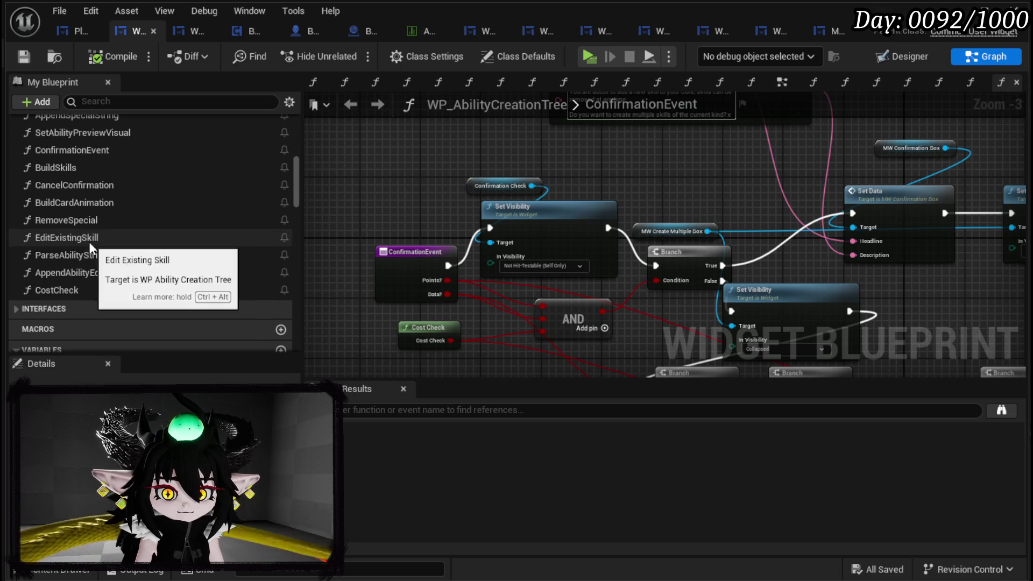
{"action": "double_click", "coordinate": [99, 203]}
{"action": "left_click_drag", "start_coordinate": [809, 248], "coordinate": [418, 271]}
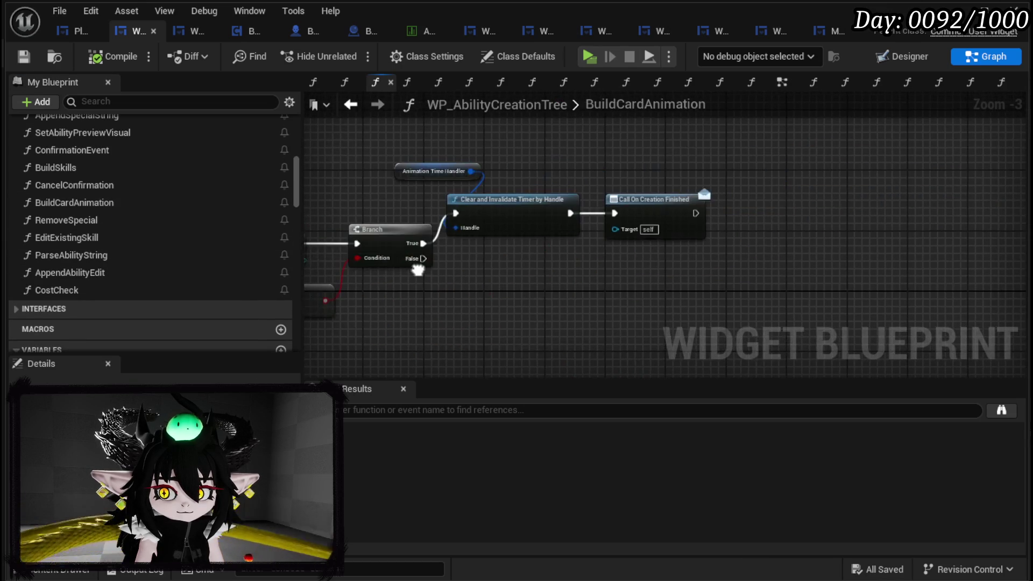
- Paste the achievement nodes and connect Call On Creation Finished into Add Achivement
{"action": "key", "text": "ctrl+v"}
{"action": "left_click_drag", "start_coordinate": [696, 213], "coordinate": [795, 217]}
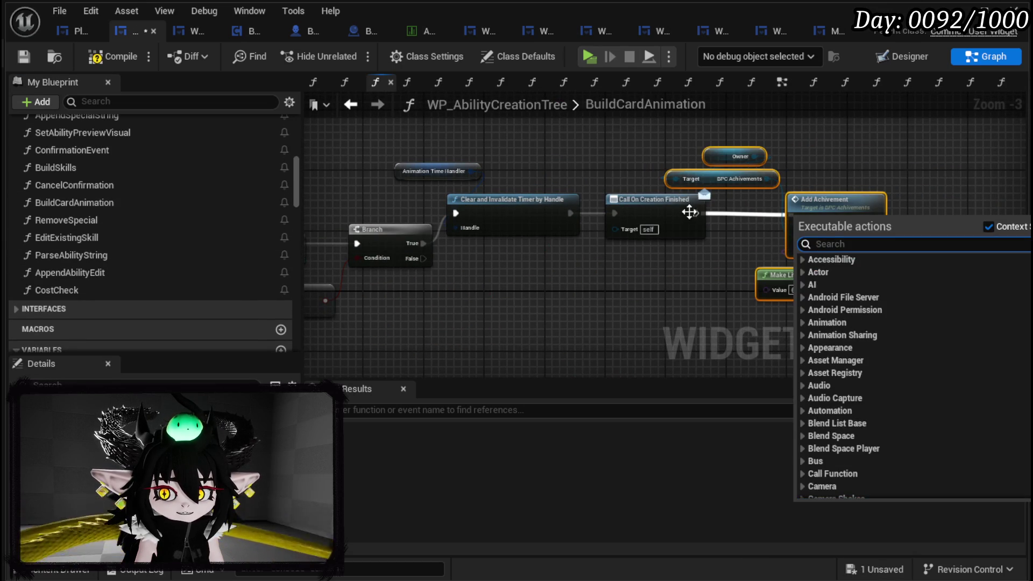
{"action": "mouse_move", "coordinate": [696, 213]}
{"action": "left_mouse_down"}
{"action": "mouse_move", "coordinate": [780, 229]}
{"action": "mouse_move", "coordinate": [779, 255]}
{"action": "left_mouse_up"}
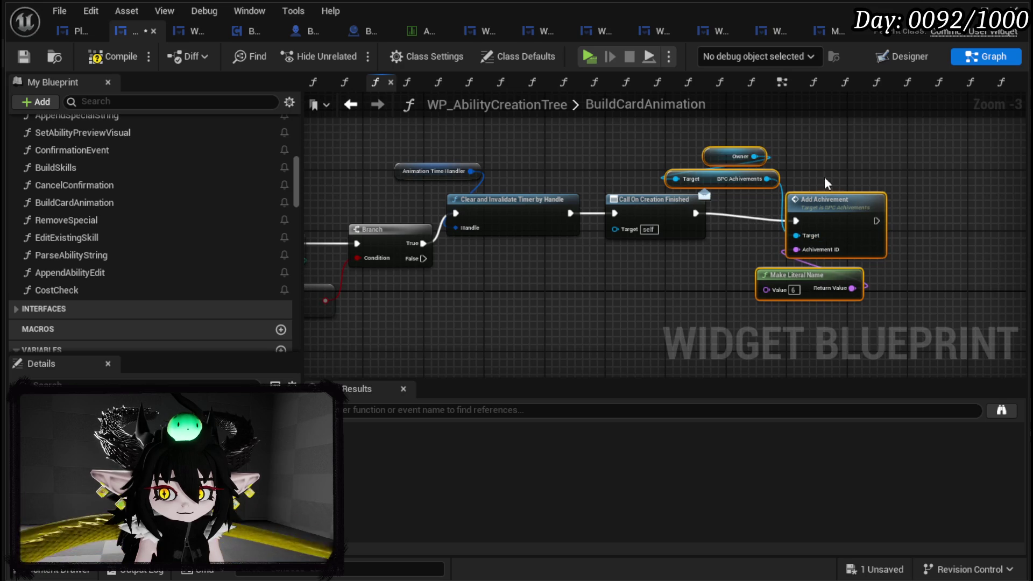
{"action": "left_click", "coordinate": [828, 160]}
{"action": "left_click_drag", "start_coordinate": [965, 168], "coordinate": [1030, 173]}
{"action": "scroll", "coordinate": [554, 175], "scroll_direction": "down", "scroll_amount": 3}
{"action": "scroll", "coordinate": [530, 206], "scroll_direction": "up", "scroll_amount": 3}
{"action": "mouse_move", "coordinate": [528, 199]}
{"action": "left_mouse_down"}
{"action": "mouse_move", "coordinate": [571, 194]}
{"action": "mouse_move", "coordinate": [398, 187]}
{"action": "left_mouse_up"}
{"action": "scroll", "coordinate": [532, 191], "scroll_direction": "down", "scroll_amount": 1}
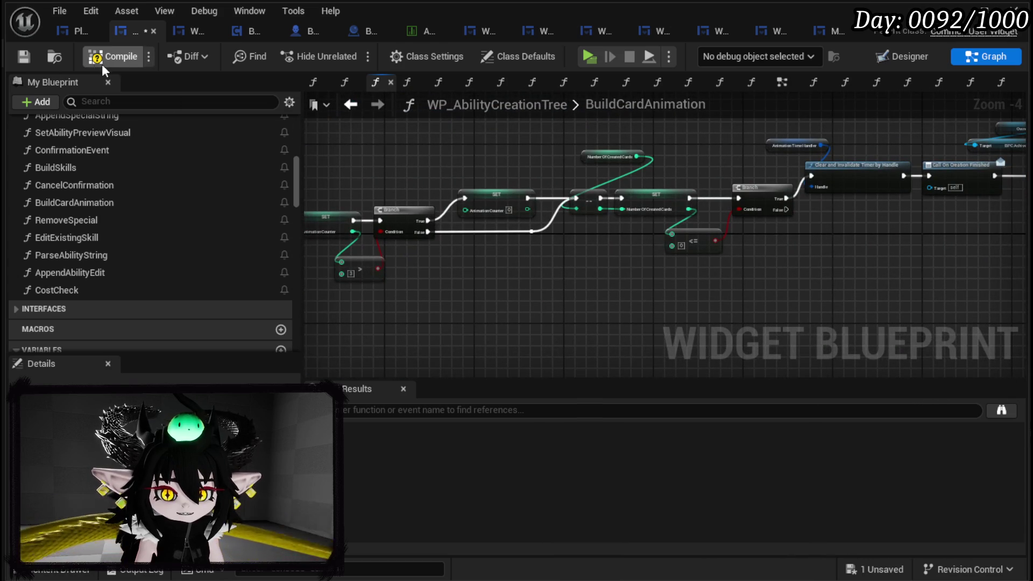
- Save the blueprint, then review the earlier counter nodes and select Animation Counter
{"action": "left_click", "coordinate": [31, 58]}
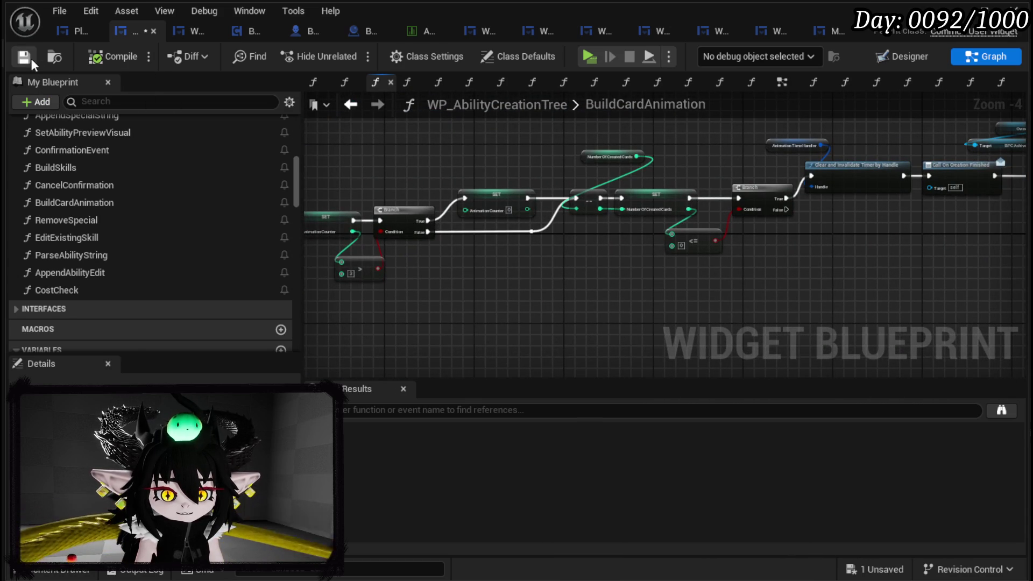
{"action": "left_click_drag", "start_coordinate": [559, 127], "coordinate": [323, 146]}
{"action": "scroll", "coordinate": [697, 279], "scroll_direction": "up", "scroll_amount": 1}
{"action": "left_click_drag", "start_coordinate": [697, 280], "coordinate": [496, 290]}
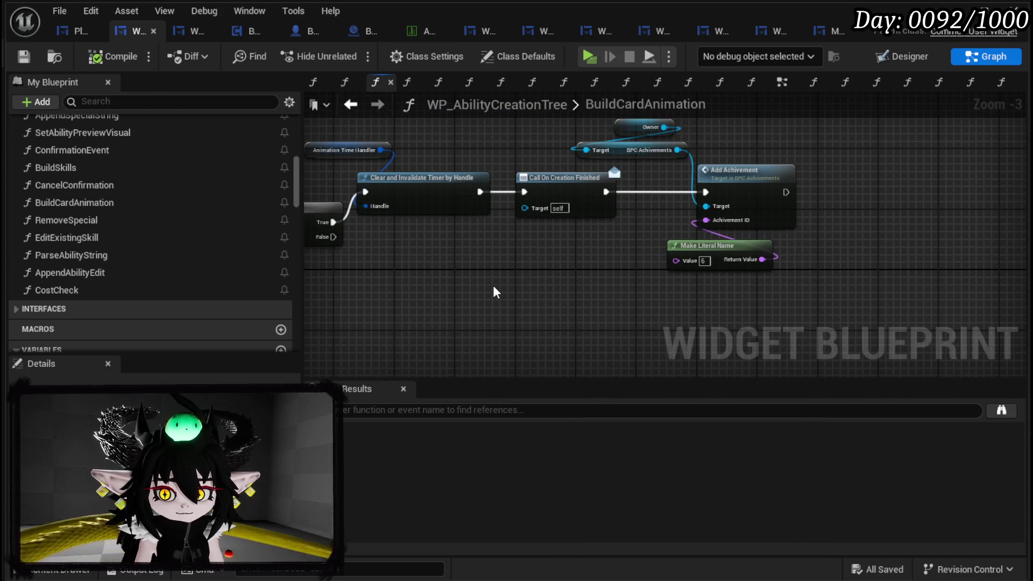
{"action": "scroll", "coordinate": [493, 285], "scroll_direction": "down", "scroll_amount": 1}
{"action": "left_click_drag", "start_coordinate": [493, 285], "coordinate": [690, 271]}
{"action": "mouse_move", "coordinate": [456, 269]}
{"action": "left_mouse_down"}
{"action": "mouse_move", "coordinate": [624, 273]}
{"action": "mouse_move", "coordinate": [740, 259]}
{"action": "left_mouse_up"}
{"action": "left_click_drag", "start_coordinate": [558, 270], "coordinate": [707, 217]}
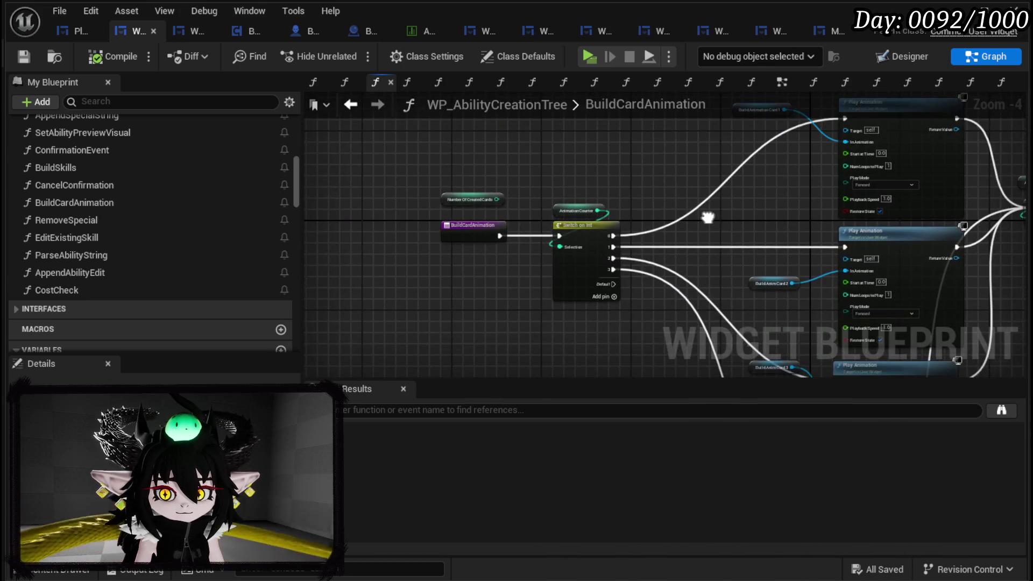
{"action": "scroll", "coordinate": [495, 225], "scroll_direction": "up", "scroll_amount": 3}
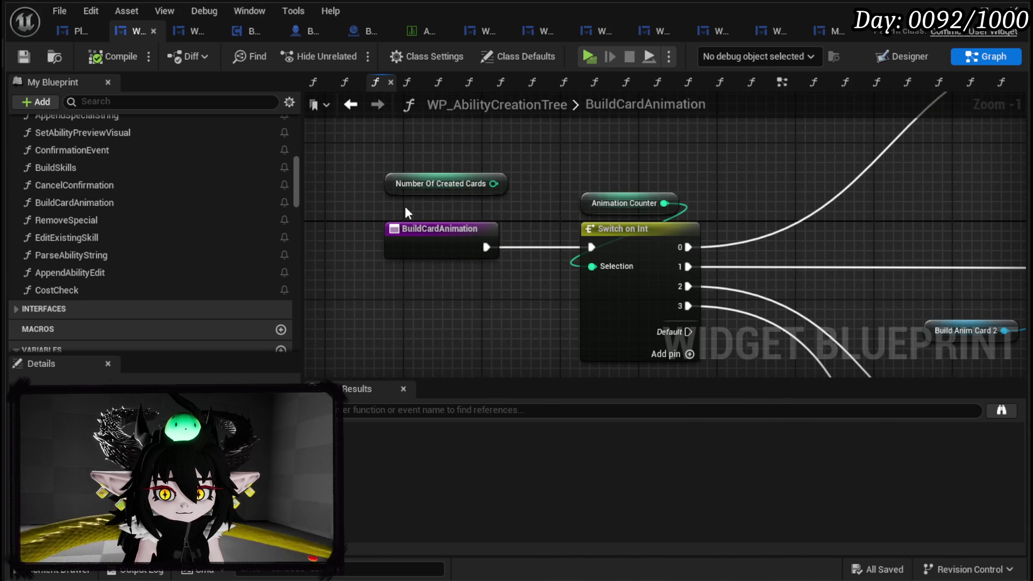
{"action": "left_click", "coordinate": [601, 210]}
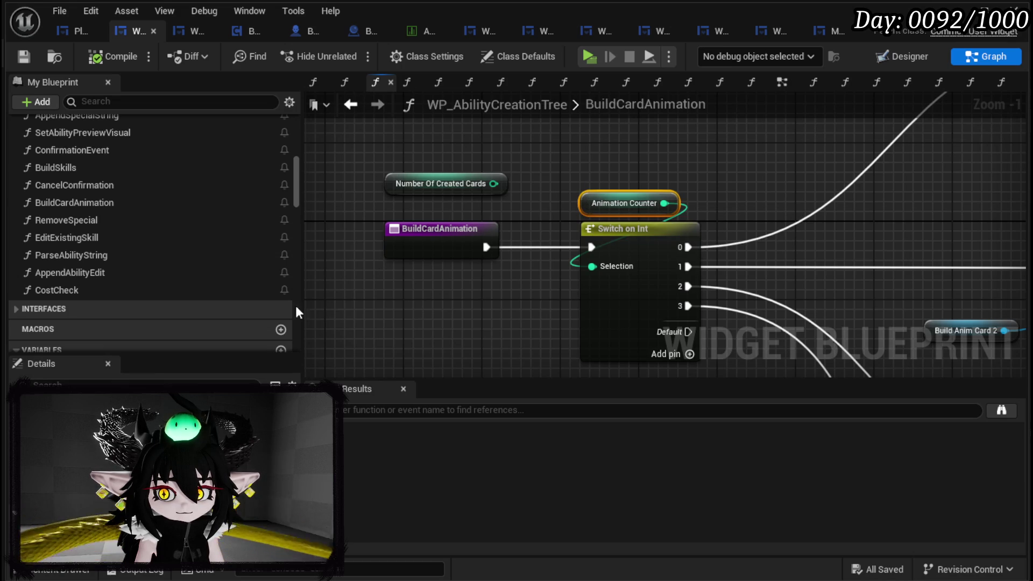
{"action": "scroll", "coordinate": [131, 286], "scroll_direction": "up", "scroll_amount": 3}
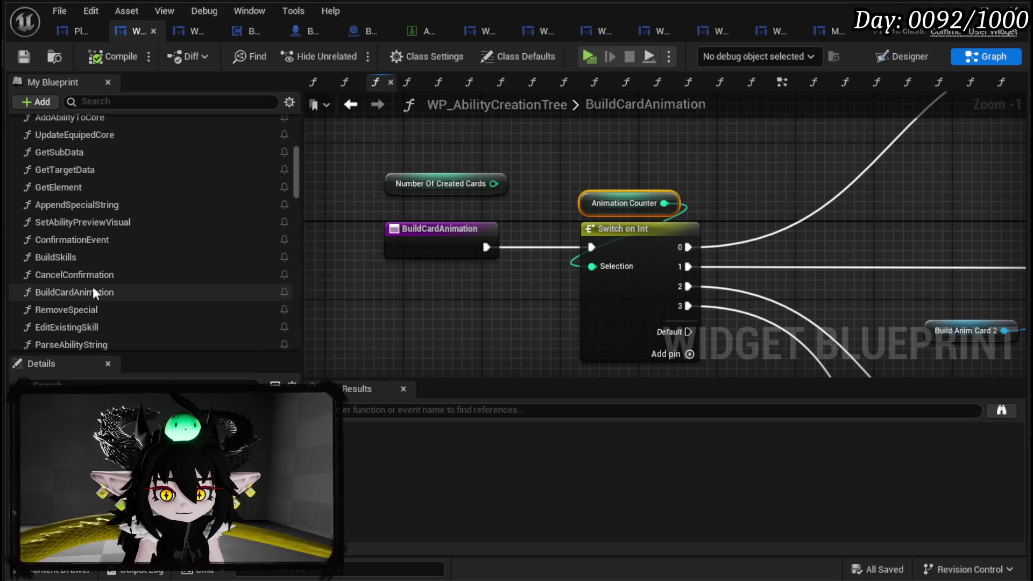
- Open the BuildSkills graph and move its entry node up beside the For Loop
{"action": "double_click", "coordinate": [84, 260]}
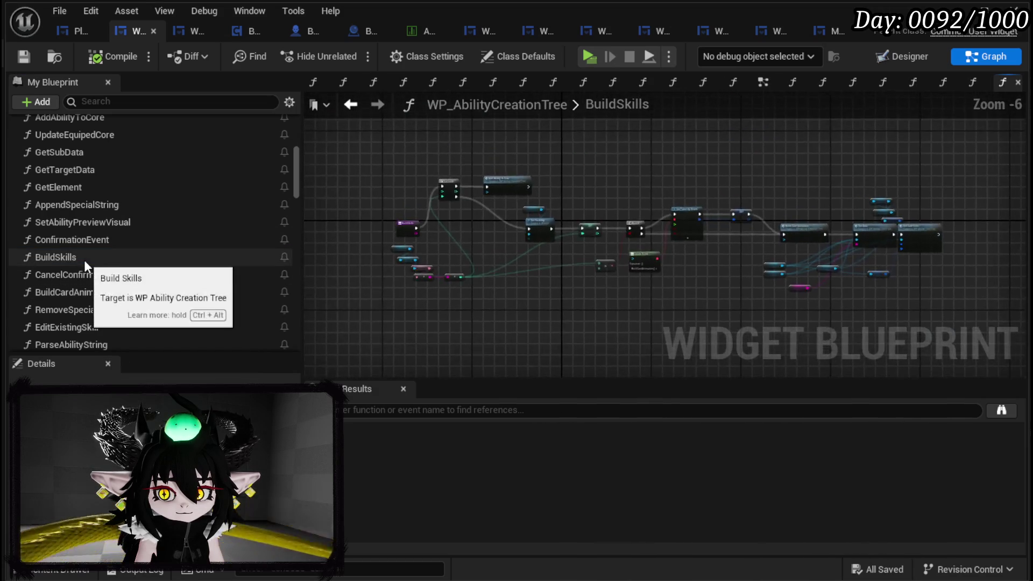
{"action": "scroll", "coordinate": [438, 241], "scroll_direction": "up", "scroll_amount": 2}
{"action": "mouse_move", "coordinate": [496, 240]}
{"action": "left_mouse_down"}
{"action": "mouse_move", "coordinate": [603, 271]}
{"action": "mouse_move", "coordinate": [601, 306]}
{"action": "mouse_move", "coordinate": [622, 321]}
{"action": "left_mouse_up"}
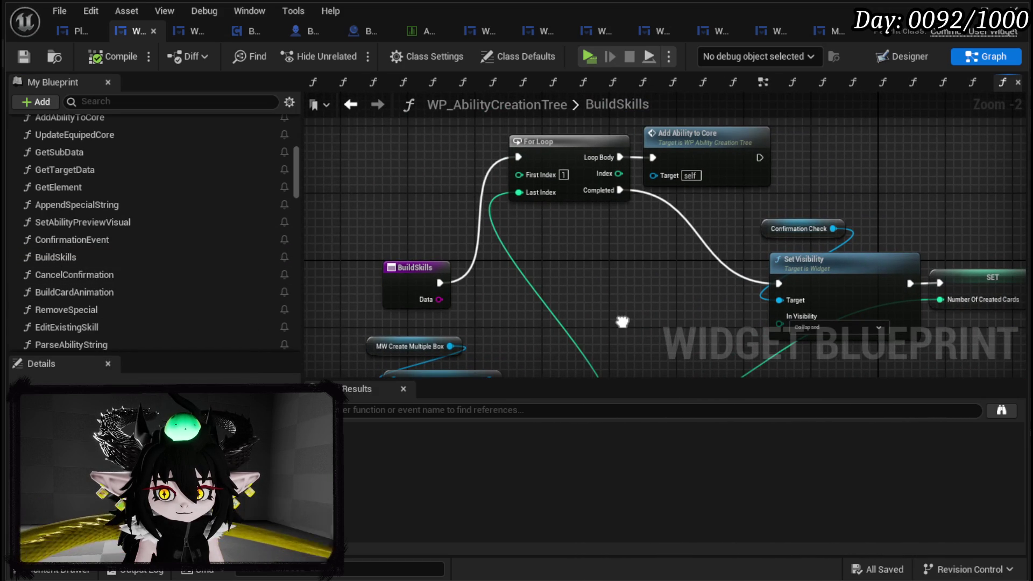
{"action": "mouse_move", "coordinate": [390, 266]}
{"action": "left_mouse_down"}
{"action": "mouse_move", "coordinate": [402, 203]}
{"action": "mouse_move", "coordinate": [380, 154]}
{"action": "left_mouse_up"}
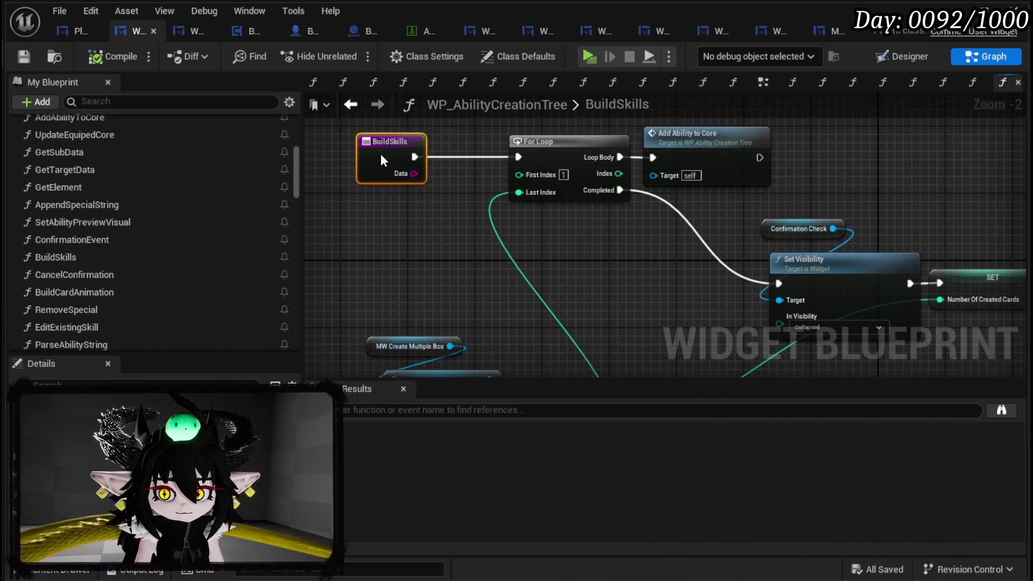
- Look over the Set Visibility, Branch and Set Timer section of BuildSkills and save the blueprint
{"action": "mouse_move", "coordinate": [598, 222]}
{"action": "left_mouse_down"}
{"action": "mouse_move", "coordinate": [399, 211]}
{"action": "mouse_move", "coordinate": [421, 237]}
{"action": "mouse_move", "coordinate": [499, 248]}
{"action": "mouse_move", "coordinate": [319, 201]}
{"action": "left_mouse_up"}
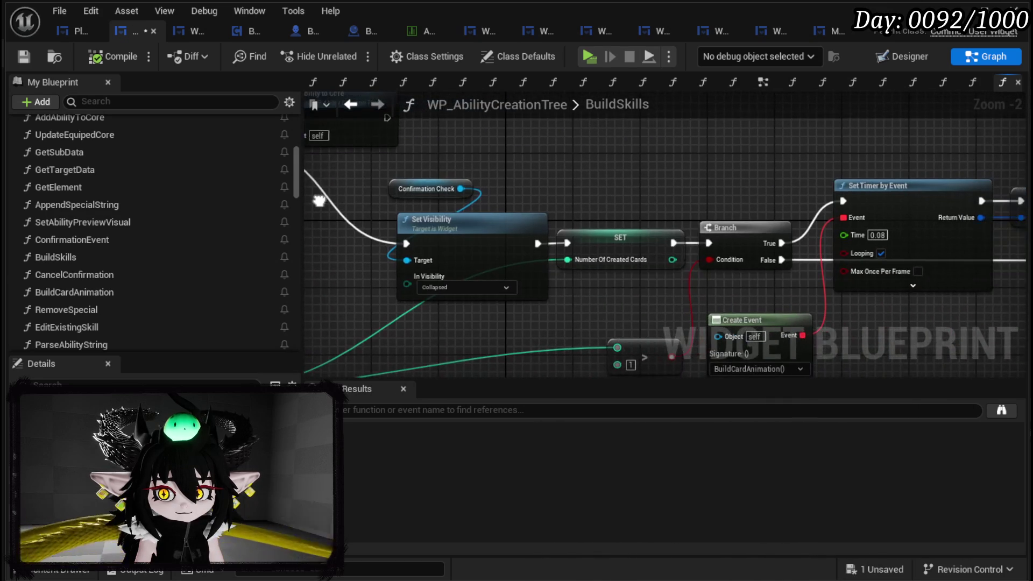
{"action": "mouse_move", "coordinate": [599, 180]}
{"action": "left_mouse_down"}
{"action": "mouse_move", "coordinate": [487, 185]}
{"action": "mouse_move", "coordinate": [991, 101]}
{"action": "mouse_move", "coordinate": [306, 194]}
{"action": "left_mouse_up"}
{"action": "mouse_move", "coordinate": [765, 179]}
{"action": "left_mouse_down"}
{"action": "mouse_move", "coordinate": [345, 108]}
{"action": "mouse_move", "coordinate": [317, 118]}
{"action": "mouse_move", "coordinate": [376, 102]}
{"action": "mouse_move", "coordinate": [1012, 167]}
{"action": "mouse_move", "coordinate": [423, 160]}
{"action": "mouse_move", "coordinate": [705, 195]}
{"action": "left_mouse_up"}
{"action": "left_click", "coordinate": [21, 57]}
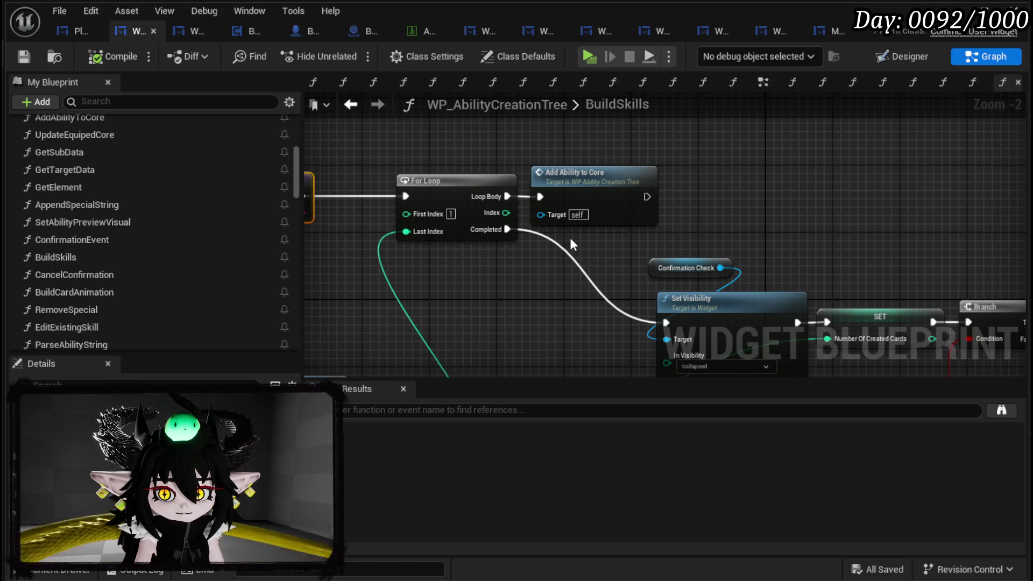
- Recenter the BuildSkills entry node, clear the selection and reopen BuildCardAnimation
{"action": "left_click_drag", "start_coordinate": [571, 240], "coordinate": [781, 264]}
{"action": "left_click_drag", "start_coordinate": [450, 188], "coordinate": [567, 244]}
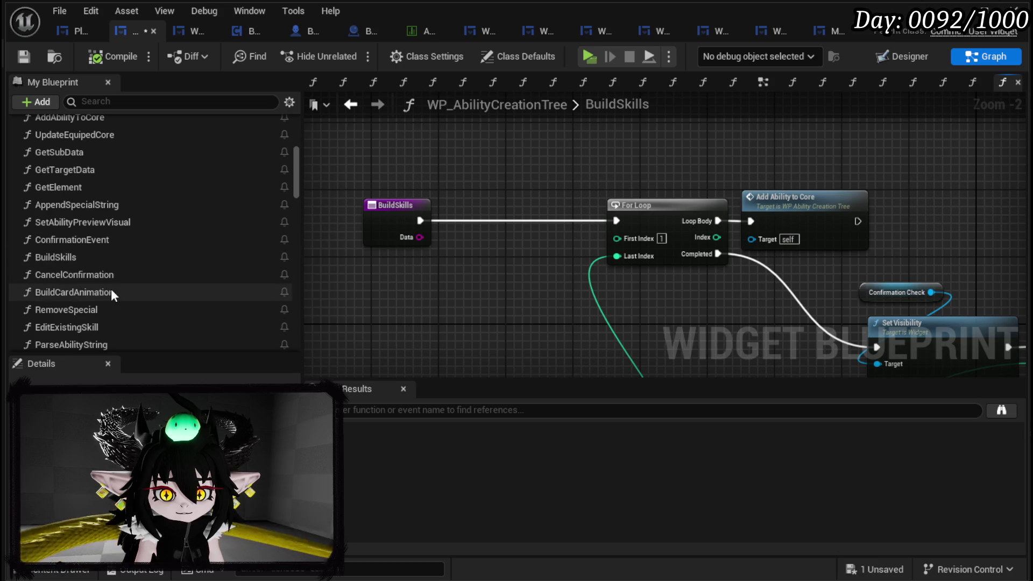
{"action": "double_click", "coordinate": [75, 292]}
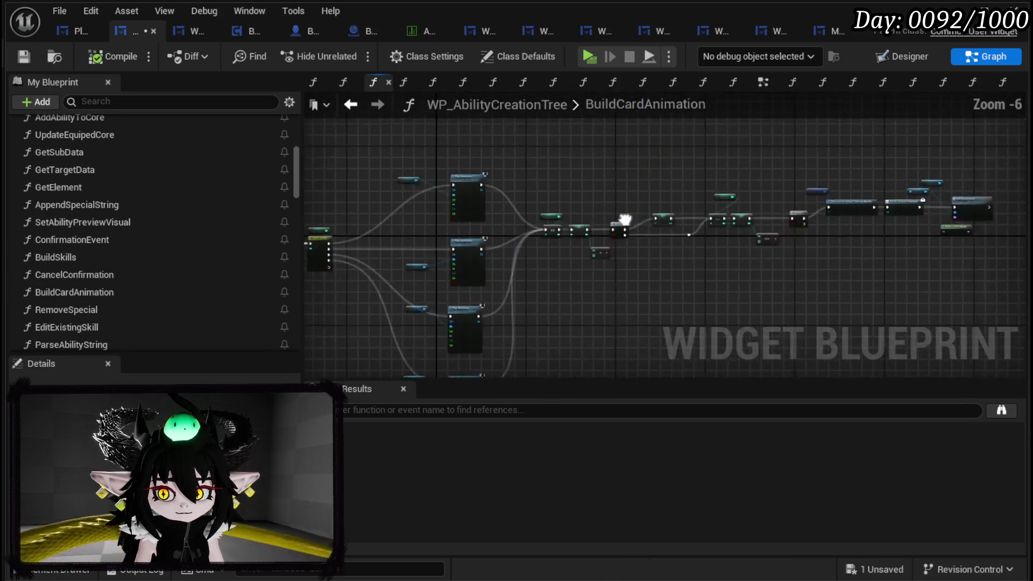
- Remove the four achievement nodes from BuildCardAnimation and paste them between BuildSkills and its For Loop
{"action": "scroll", "coordinate": [634, 220], "scroll_direction": "up", "scroll_amount": 3}
{"action": "left_click_drag", "start_coordinate": [734, 113], "coordinate": [735, 117]}
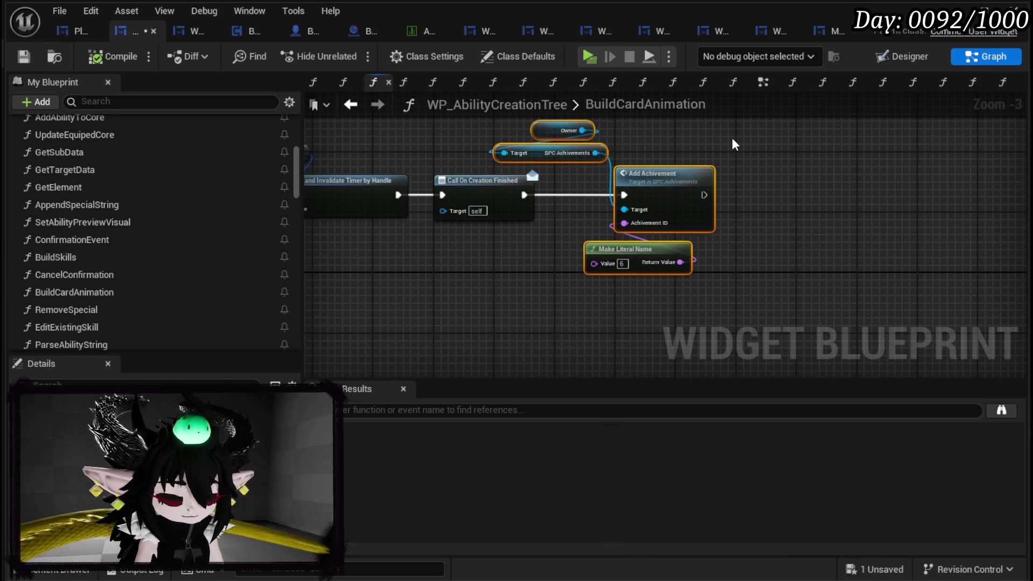
{"action": "key", "text": "Delete"}
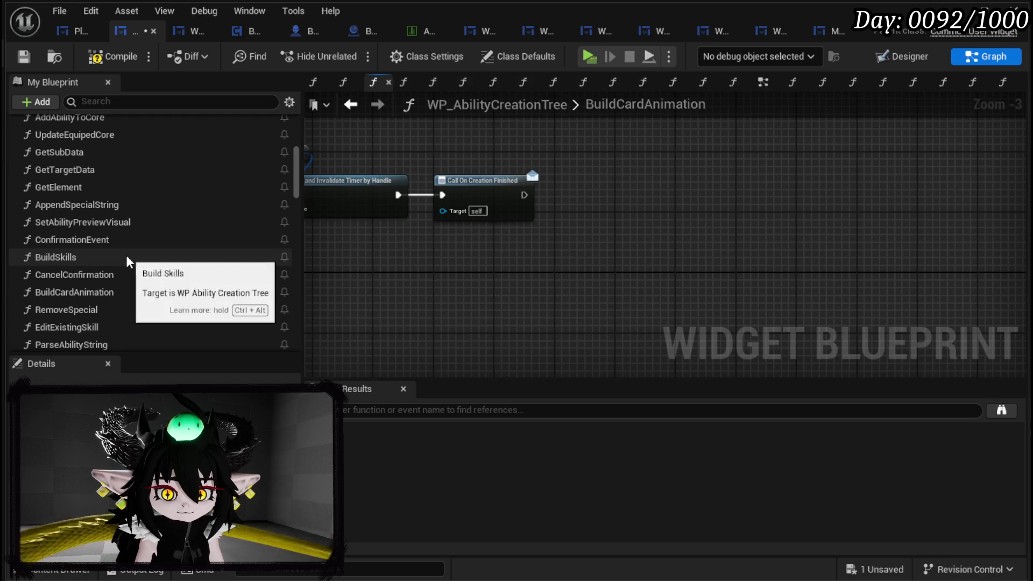
{"action": "double_click", "coordinate": [127, 257]}
{"action": "key", "text": "ctrl+v"}
{"action": "mouse_move", "coordinate": [527, 220]}
{"action": "left_mouse_down"}
{"action": "mouse_move", "coordinate": [481, 202]}
{"action": "mouse_move", "coordinate": [509, 213]}
{"action": "left_mouse_up"}
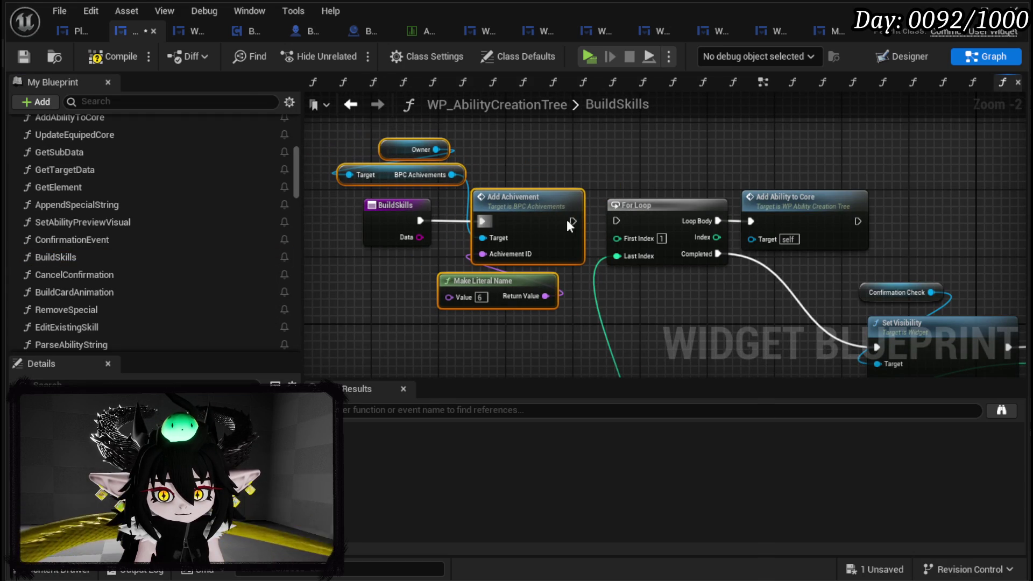
- Check the Add Achivement function, wire it into the For Loop, and compile and save
{"action": "double_click", "coordinate": [566, 219]}
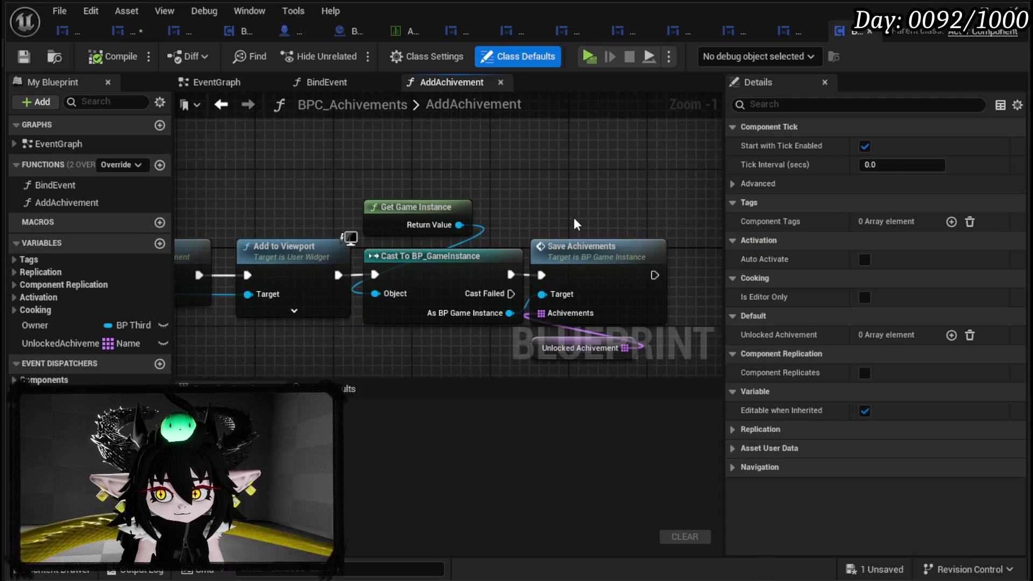
{"action": "left_click", "coordinate": [871, 31]}
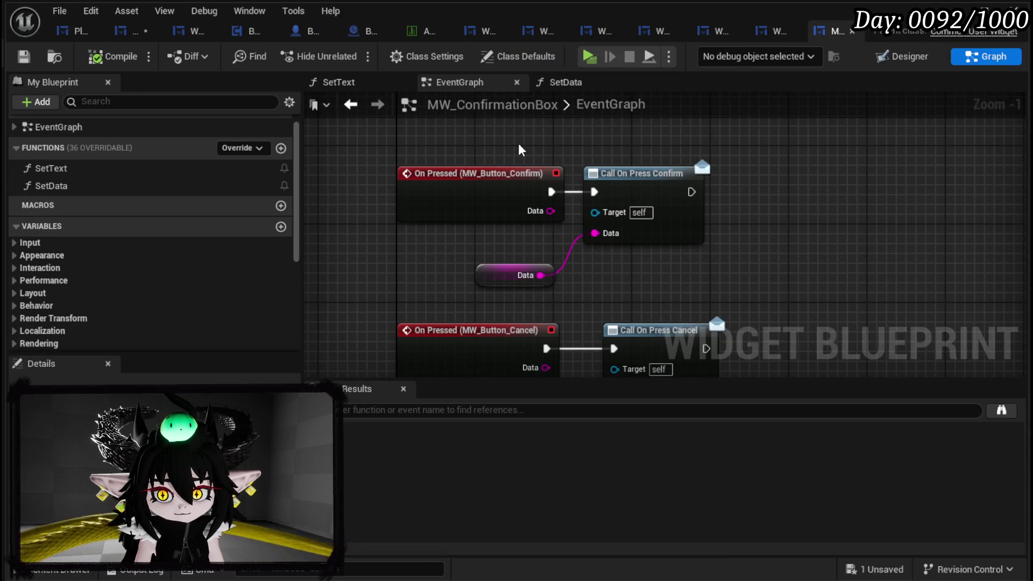
{"action": "left_click", "coordinate": [134, 33]}
{"action": "left_click_drag", "start_coordinate": [572, 221], "coordinate": [617, 221]}
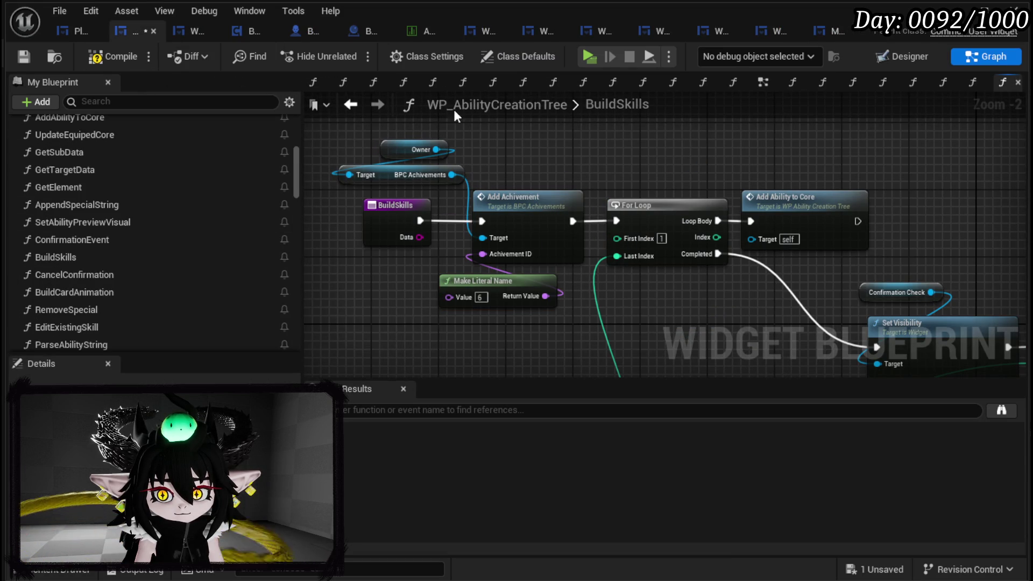
{"action": "left_click", "coordinate": [28, 53]}
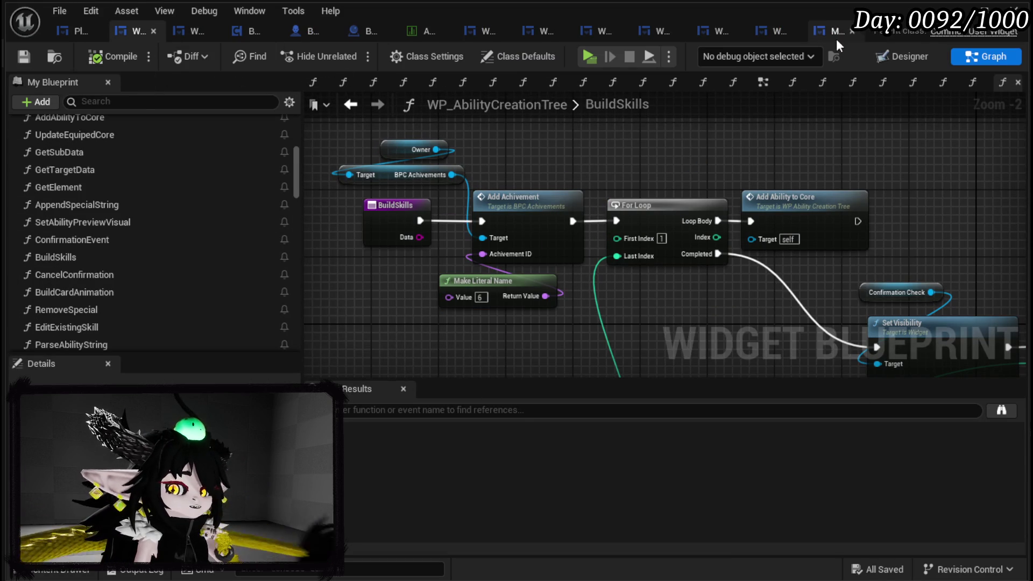
{"action": "key", "text": "alt+Tab"}
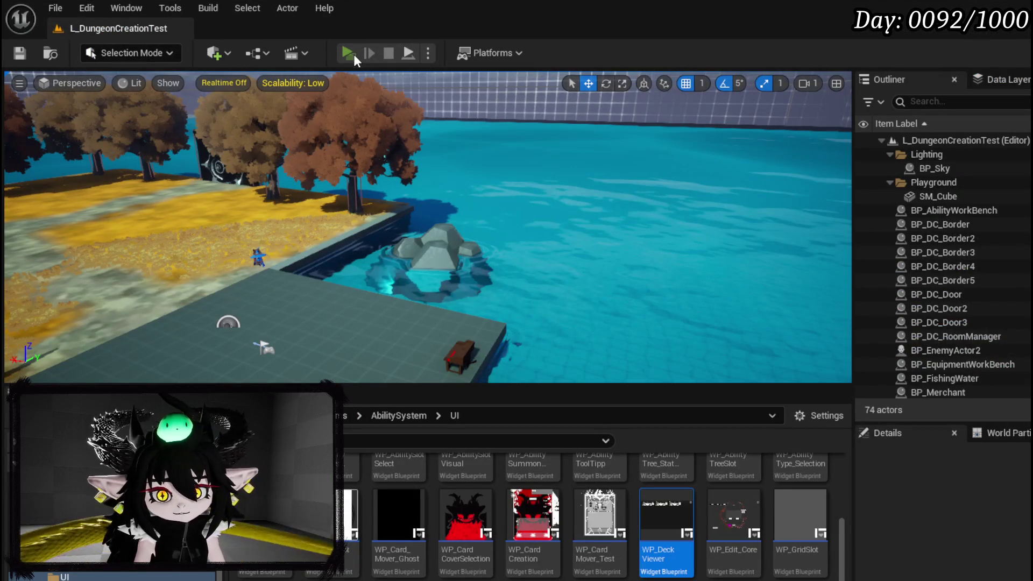
- Play-test the level, starting a new card from the deck and choosing to create a new ability
{"action": "left_click", "coordinate": [359, 60]}
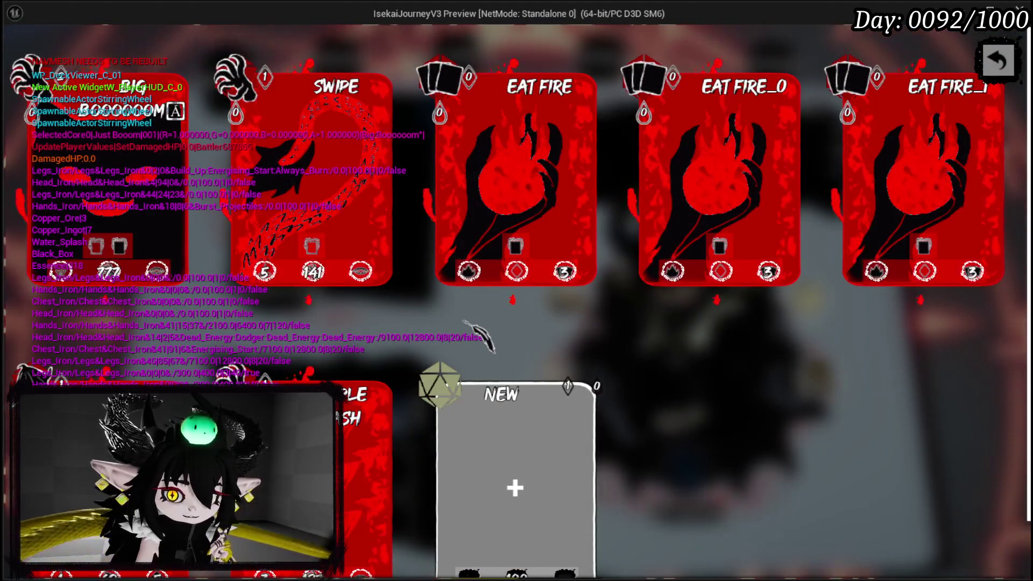
{"action": "scroll", "coordinate": [468, 329], "scroll_direction": "down", "scroll_amount": 1}
{"action": "left_click", "coordinate": [517, 379]}
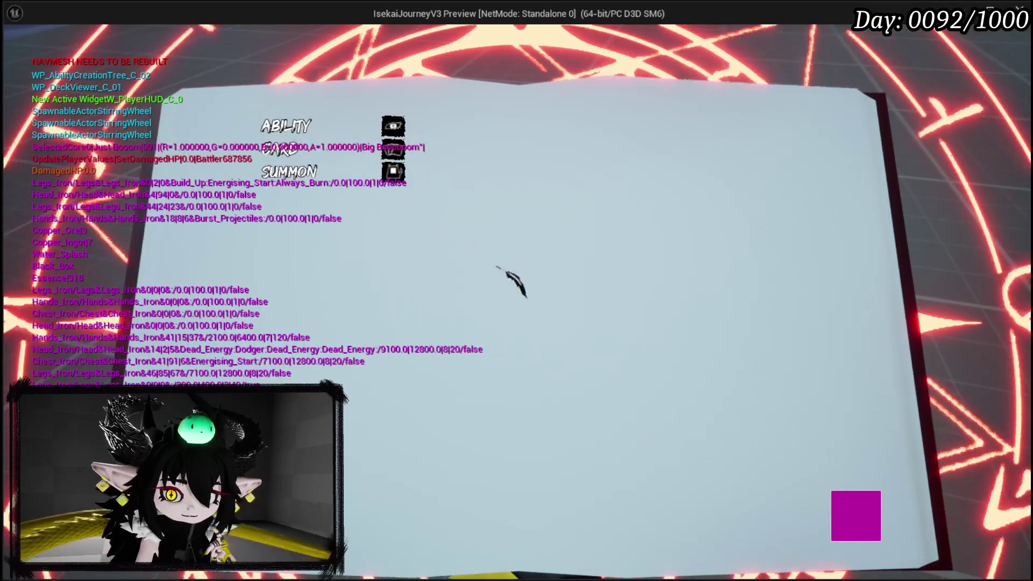
{"action": "left_click", "coordinate": [321, 135]}
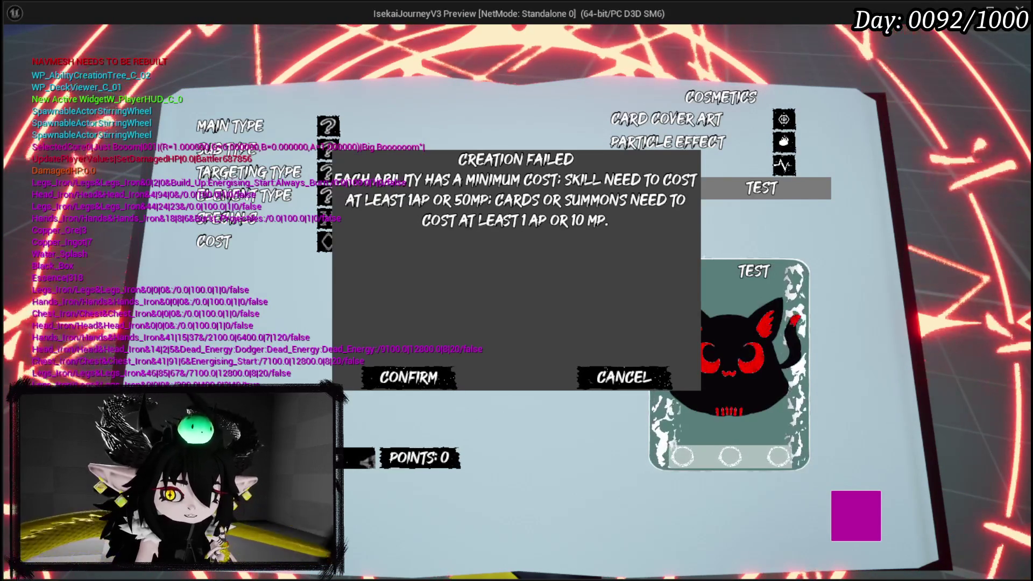
- End the play session, save all changes, and return to the WP_AbilityCreationTree blueprint
{"action": "key", "text": "Escape"}
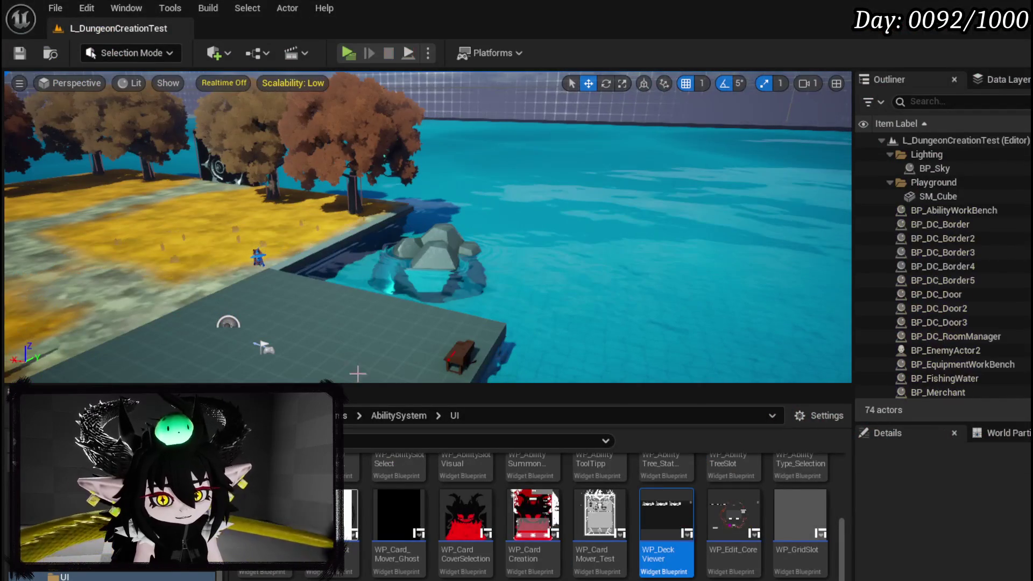
{"action": "left_click", "coordinate": [20, 53]}
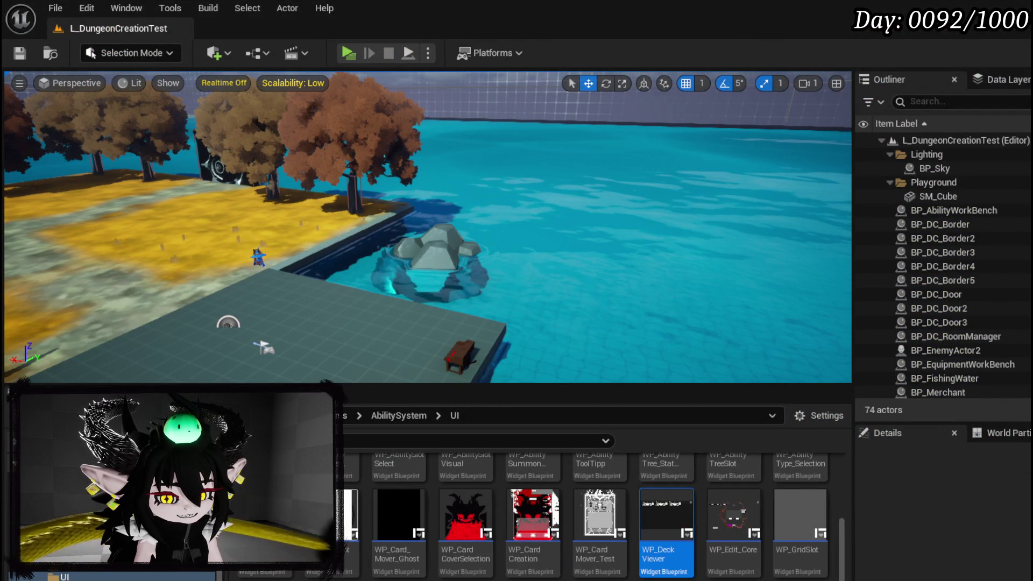
{"action": "key", "text": "alt+Tab"}
{"action": "left_click_drag", "start_coordinate": [615, 350], "coordinate": [563, 306]}
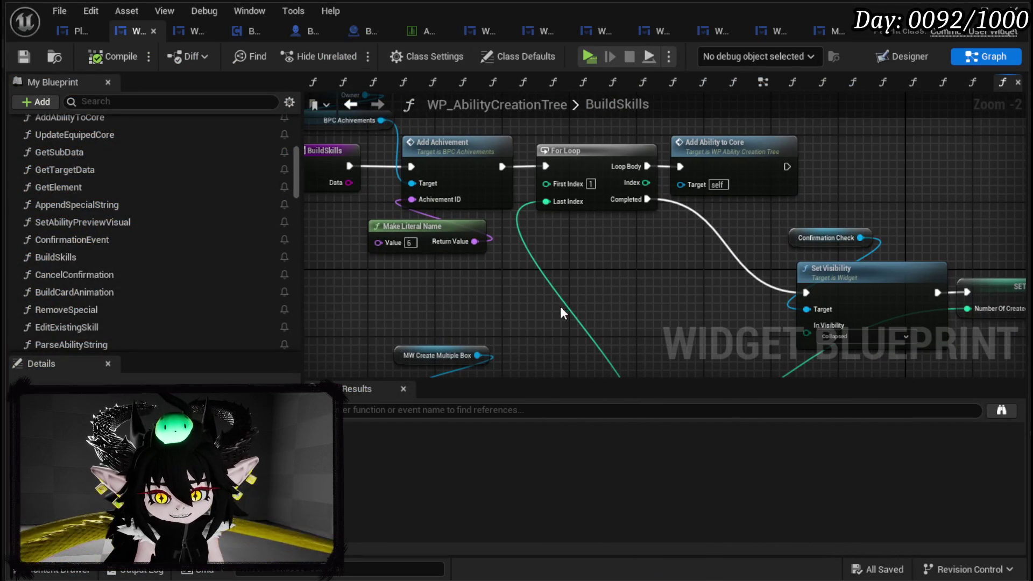
- Open the ConfirmationEvent graph and rearrange its entry node and Set Data nodes for editing
{"action": "scroll", "coordinate": [137, 262], "scroll_direction": "down", "scroll_amount": 3}
{"action": "scroll", "coordinate": [137, 262], "scroll_direction": "up", "scroll_amount": 3}
{"action": "left_click", "coordinate": [92, 209]}
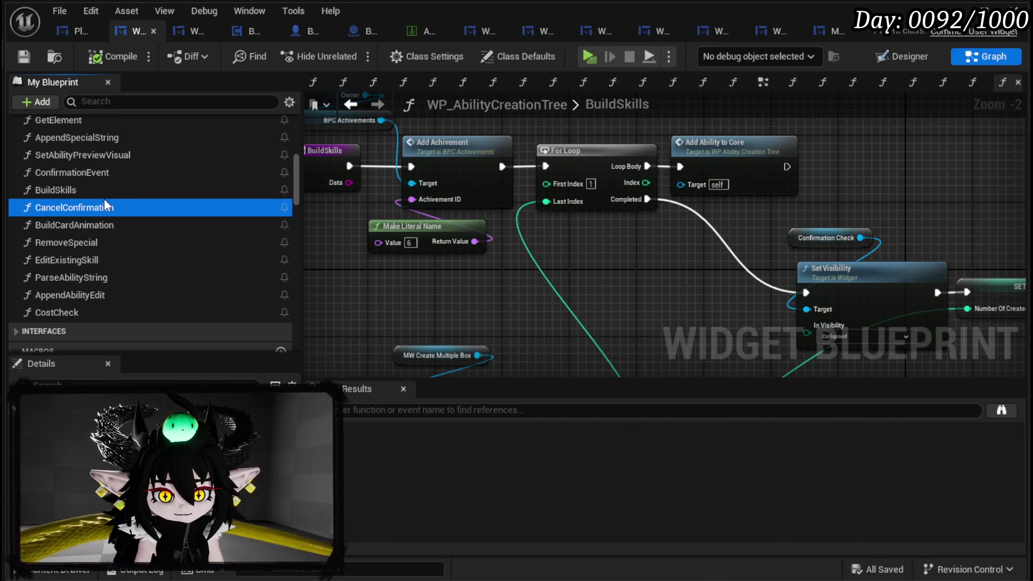
{"action": "double_click", "coordinate": [95, 172]}
{"action": "mouse_move", "coordinate": [800, 293]}
{"action": "left_mouse_down"}
{"action": "mouse_move", "coordinate": [558, 197]}
{"action": "mouse_move", "coordinate": [773, 272]}
{"action": "mouse_move", "coordinate": [841, 246]}
{"action": "left_mouse_up"}
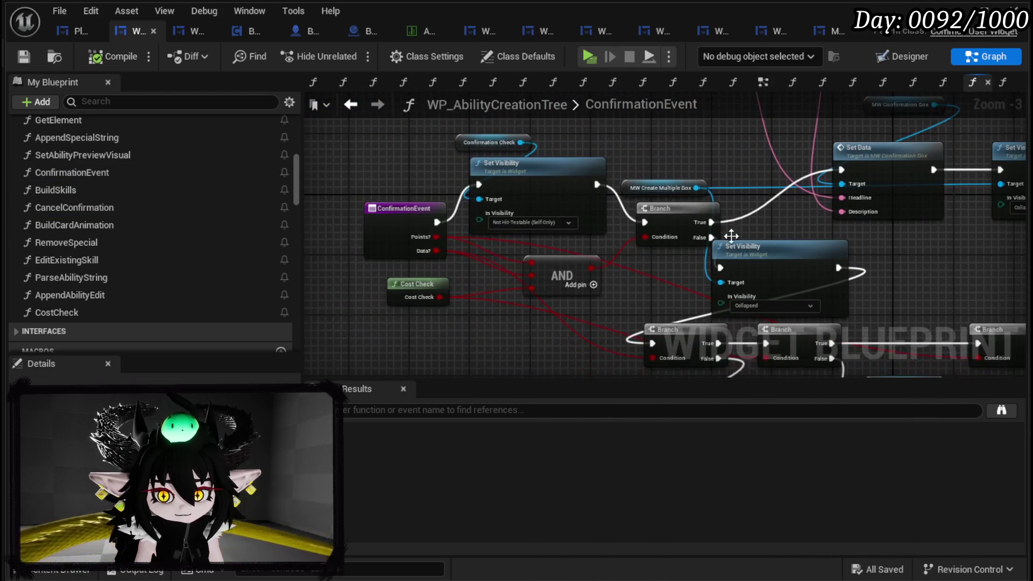
{"action": "left_click_drag", "start_coordinate": [408, 217], "coordinate": [373, 177]}
{"action": "mouse_move", "coordinate": [399, 217]}
{"action": "left_mouse_down"}
{"action": "mouse_move", "coordinate": [390, 194]}
{"action": "mouse_move", "coordinate": [569, 204]}
{"action": "mouse_move", "coordinate": [493, 156]}
{"action": "mouse_move", "coordinate": [464, 232]}
{"action": "mouse_move", "coordinate": [327, 159]}
{"action": "mouse_move", "coordinate": [734, 200]}
{"action": "mouse_move", "coordinate": [706, 160]}
{"action": "left_mouse_up"}
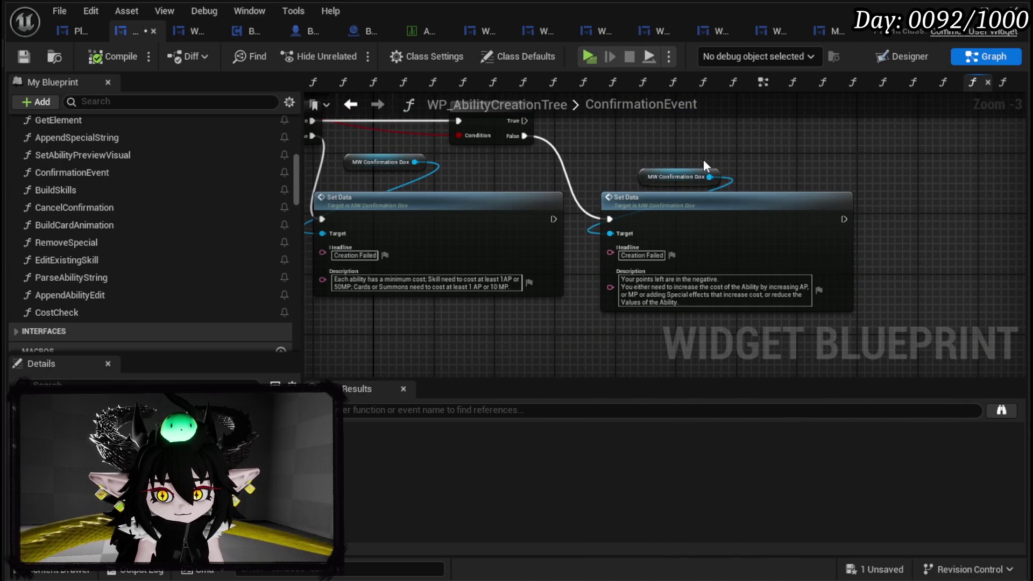
{"action": "mouse_move", "coordinate": [641, 159]}
{"action": "left_mouse_down"}
{"action": "mouse_move", "coordinate": [708, 226]}
{"action": "mouse_move", "coordinate": [755, 222]}
{"action": "mouse_move", "coordinate": [679, 197]}
{"action": "left_mouse_up"}
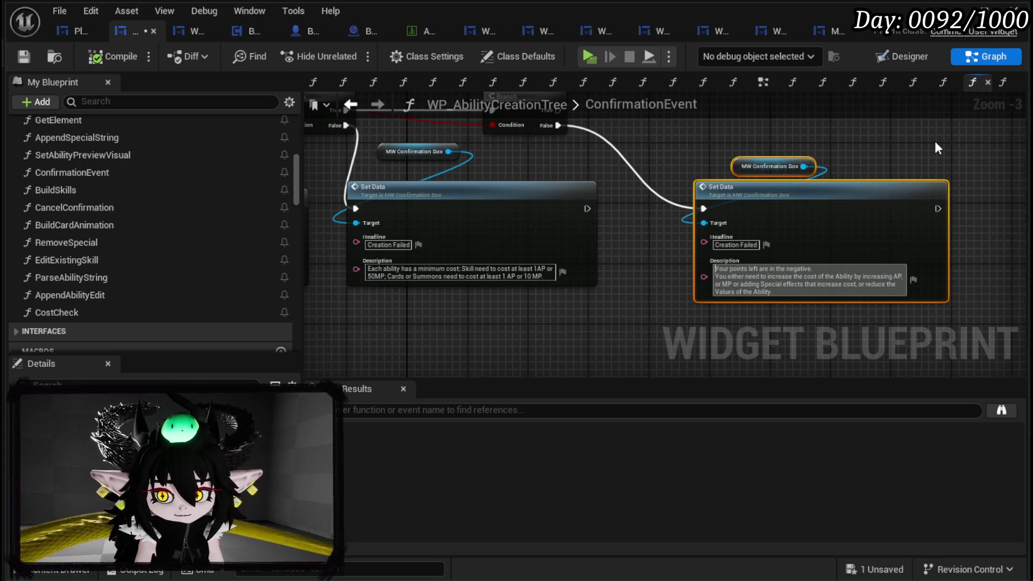
- Push each of the three Set Data description texts down with leading blank lines, then compile and save
{"action": "key", "text": "shift+Return"}
{"action": "key", "text": "shift+Return"}
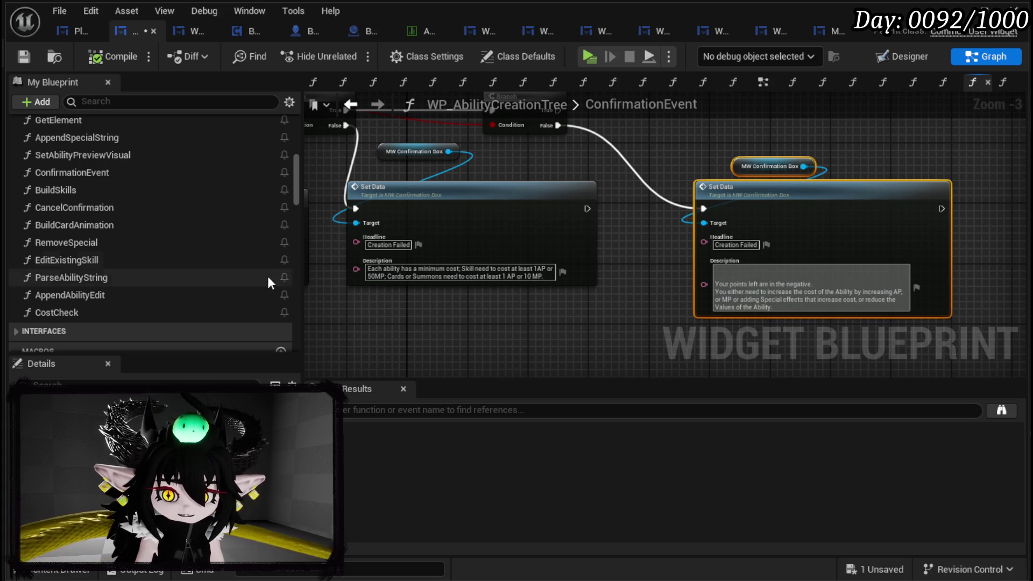
{"action": "left_click", "coordinate": [414, 270]}
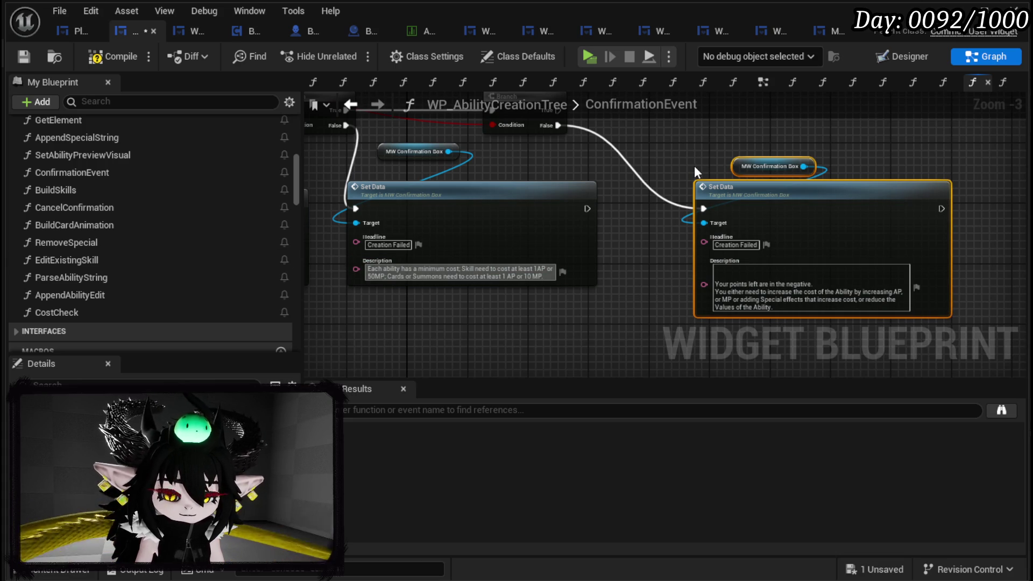
{"action": "key", "text": "shift+Return"}
{"action": "key", "text": "shift+Return"}
{"action": "left_click_drag", "start_coordinate": [310, 244], "coordinate": [560, 272]}
{"action": "left_click", "coordinate": [505, 304]}
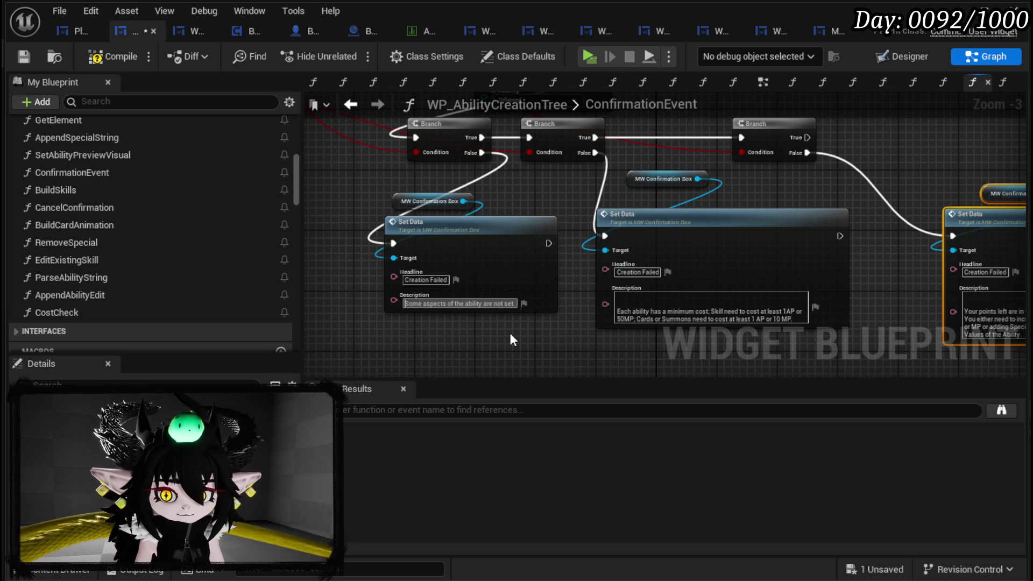
{"action": "key", "text": "shift+Return"}
{"action": "key", "text": "shift+Return"}
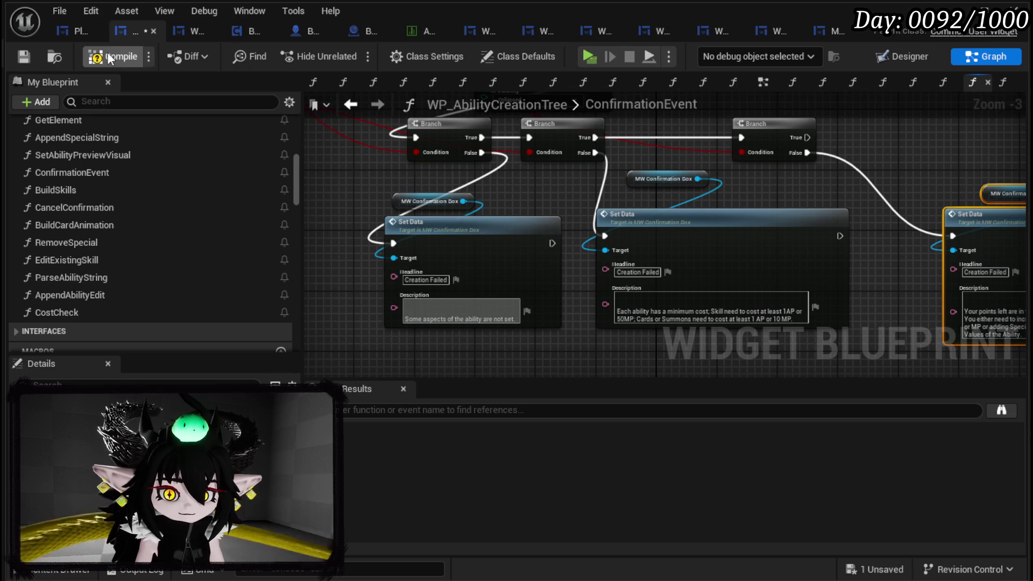
{"action": "left_click", "coordinate": [116, 57]}
{"action": "left_click", "coordinate": [14, 57]}
- Shift the Set Data node group right and move the Cost Check node closer to the AND node
{"action": "mouse_move", "coordinate": [355, 170]}
{"action": "left_mouse_down"}
{"action": "mouse_move", "coordinate": [503, 273]}
{"action": "mouse_move", "coordinate": [777, 208]}
{"action": "mouse_move", "coordinate": [637, 208]}
{"action": "left_mouse_up"}
{"action": "scroll", "coordinate": [505, 288], "scroll_direction": "down", "scroll_amount": 1}
{"action": "mouse_move", "coordinate": [532, 256]}
{"action": "left_mouse_down"}
{"action": "mouse_move", "coordinate": [359, 307]}
{"action": "mouse_move", "coordinate": [966, 153]}
{"action": "left_mouse_up"}
{"action": "left_click", "coordinate": [930, 161]}
{"action": "mouse_move", "coordinate": [502, 143]}
{"action": "left_mouse_down"}
{"action": "mouse_move", "coordinate": [701, 175]}
{"action": "mouse_move", "coordinate": [709, 137]}
{"action": "left_mouse_up"}
{"action": "left_click_drag", "start_coordinate": [519, 263], "coordinate": [696, 190]}
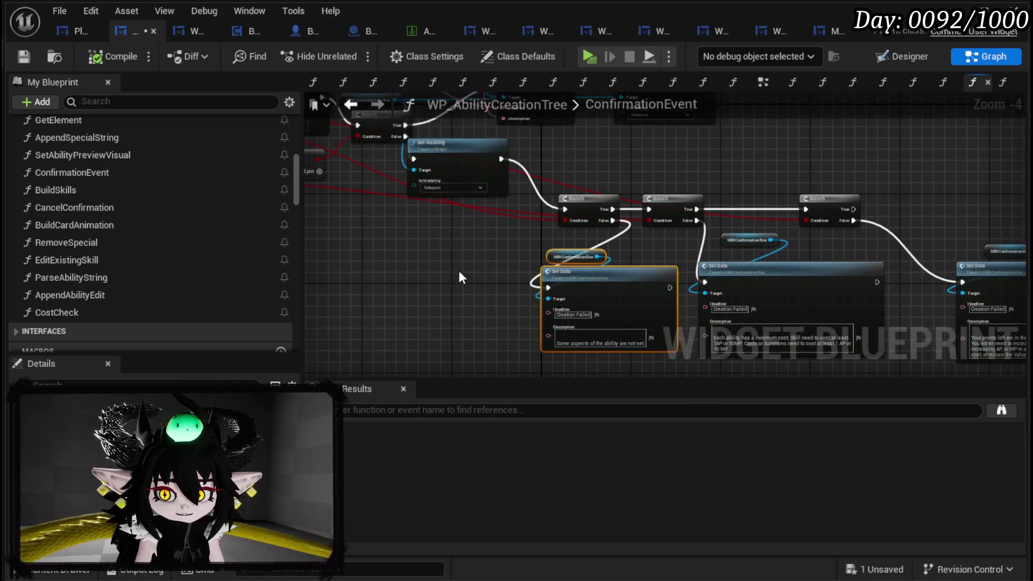
{"action": "left_click", "coordinate": [458, 261]}
{"action": "mouse_move", "coordinate": [603, 218]}
{"action": "left_mouse_down"}
{"action": "mouse_move", "coordinate": [680, 262]}
{"action": "mouse_move", "coordinate": [726, 262]}
{"action": "left_mouse_up"}
{"action": "mouse_move", "coordinate": [440, 248]}
{"action": "left_mouse_down"}
{"action": "mouse_move", "coordinate": [451, 231]}
{"action": "mouse_move", "coordinate": [764, 196]}
{"action": "mouse_move", "coordinate": [309, 263]}
{"action": "mouse_move", "coordinate": [395, 221]}
{"action": "left_mouse_up"}
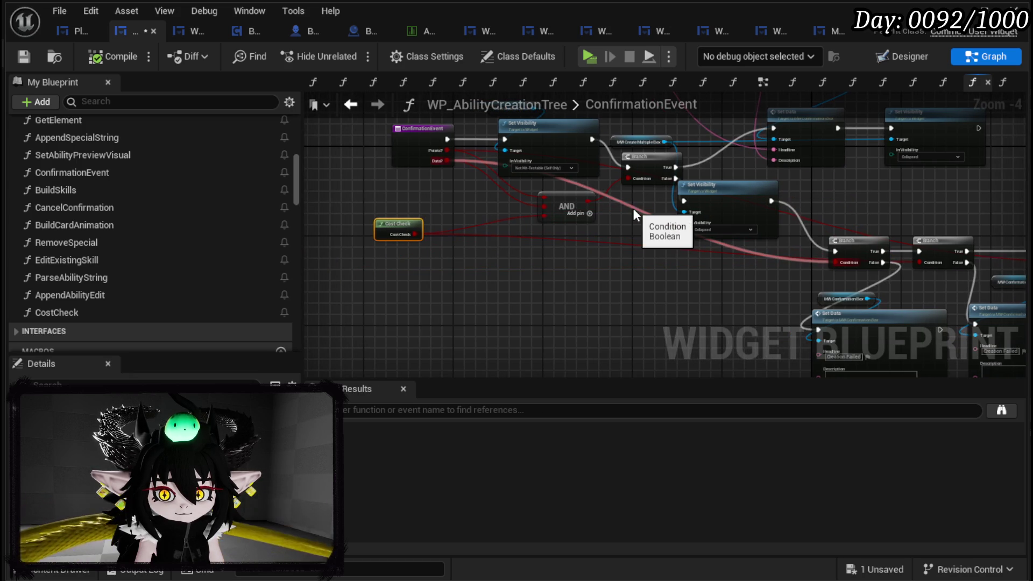
- Add a breakpoint on the ConfirmationEvent node and switch to the level editor
{"action": "scroll", "coordinate": [634, 213], "scroll_direction": "up", "scroll_amount": 1}
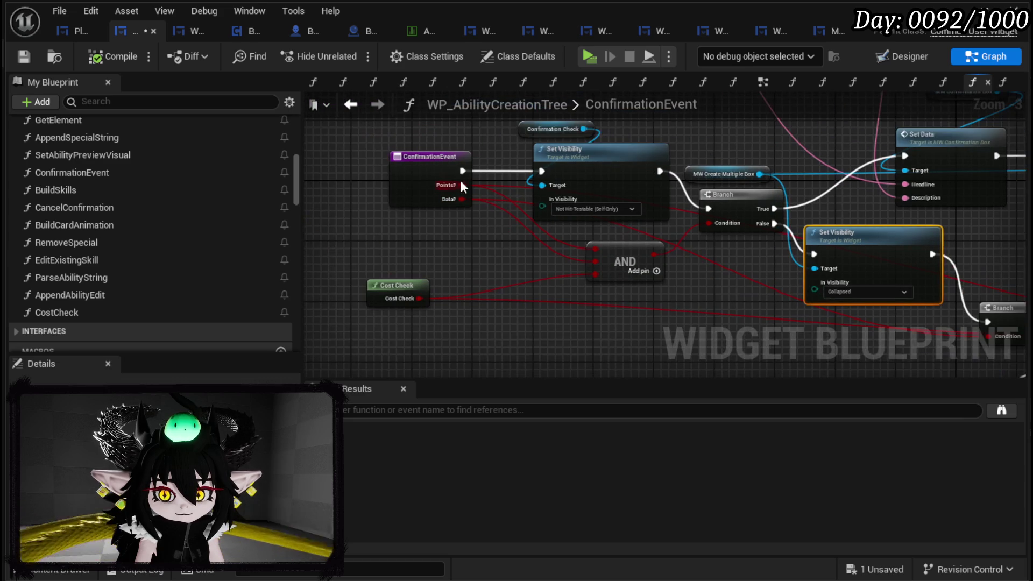
{"action": "right_click", "coordinate": [442, 168]}
{"action": "left_click", "coordinate": [499, 461]}
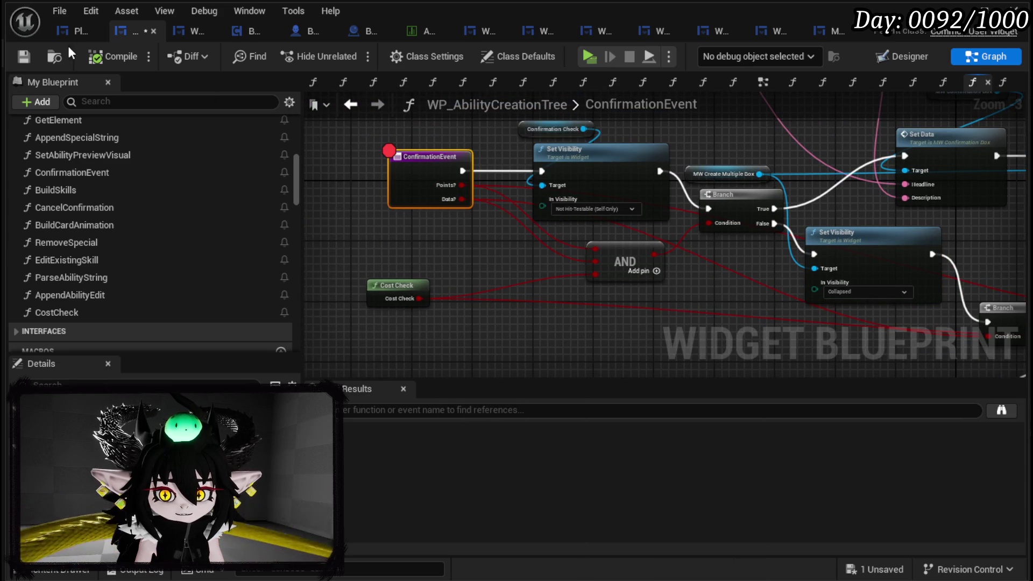
{"action": "key", "text": "alt+Tab"}
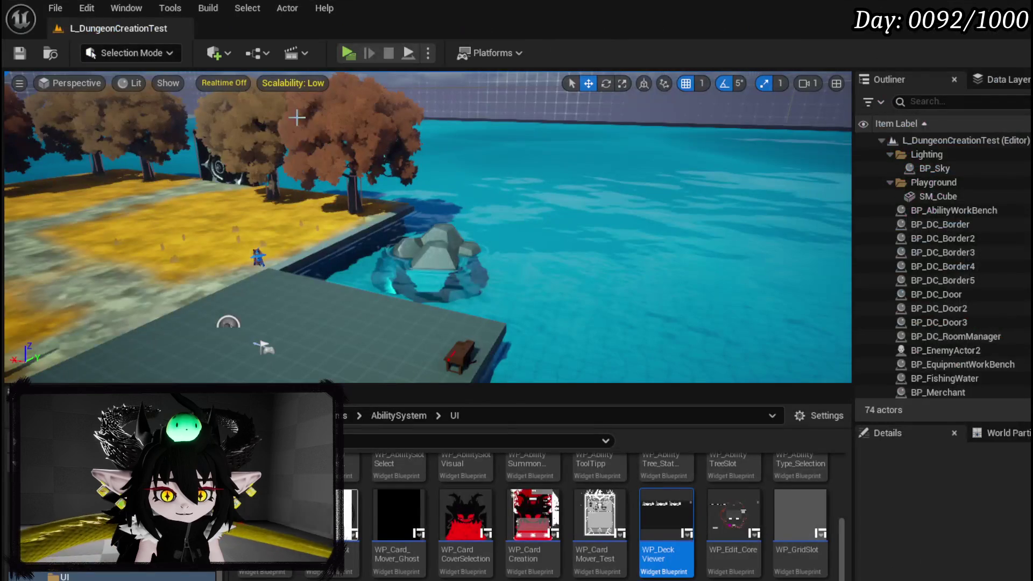
- Start a play session and open the ability creation book to hit the ConfirmationEvent breakpoint
{"action": "left_click", "coordinate": [344, 53]}
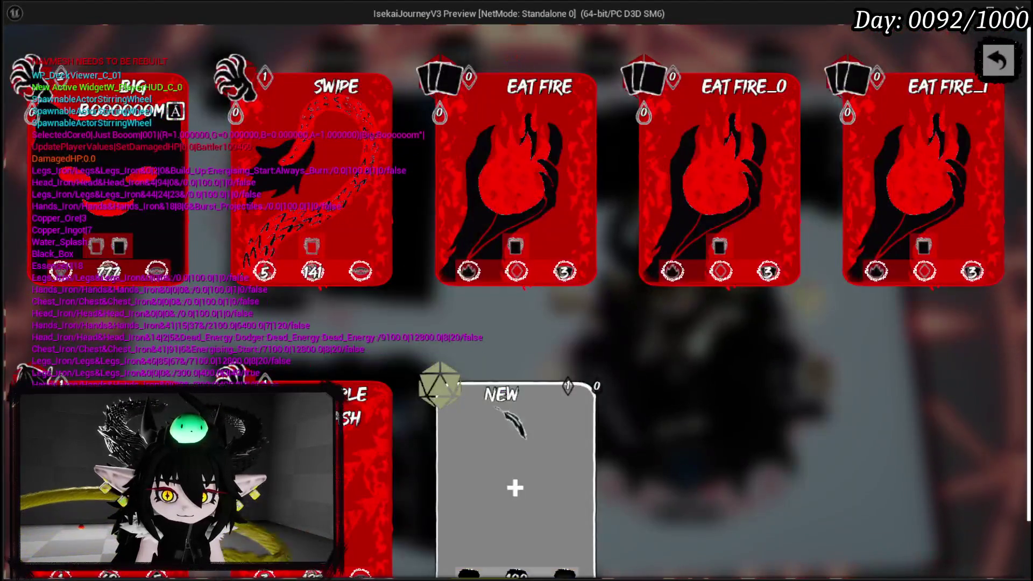
{"action": "left_click", "coordinate": [525, 435]}
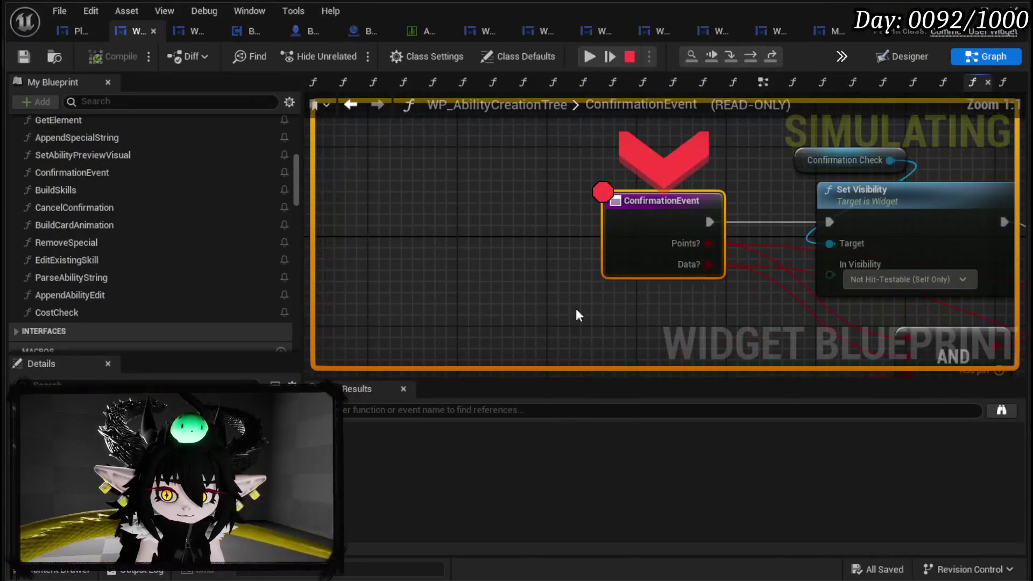
- Step through Set Visibility, the Branch and Collapsed visibility nodes, inspecting the Condition pin values
{"action": "left_click", "coordinate": [753, 60]}
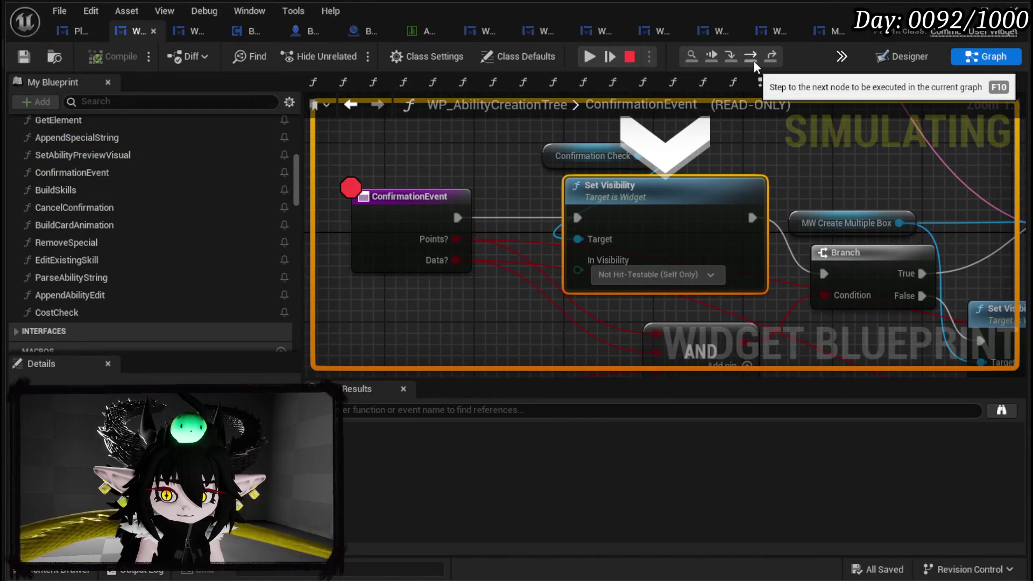
{"action": "left_click", "coordinate": [753, 60]}
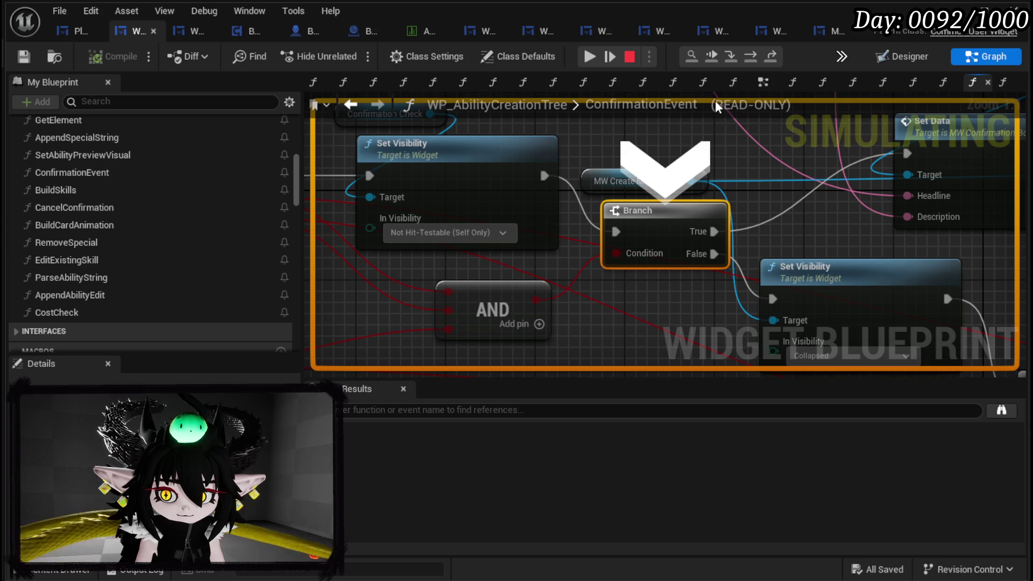
{"action": "left_click", "coordinate": [749, 61]}
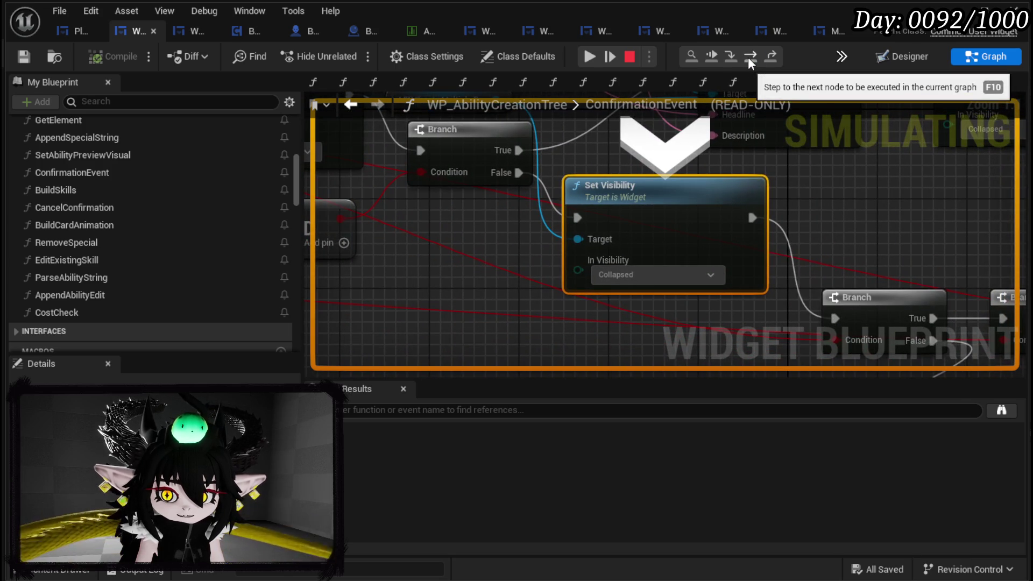
{"action": "left_click", "coordinate": [748, 57]}
{"action": "mouse_move", "coordinate": [621, 249]}
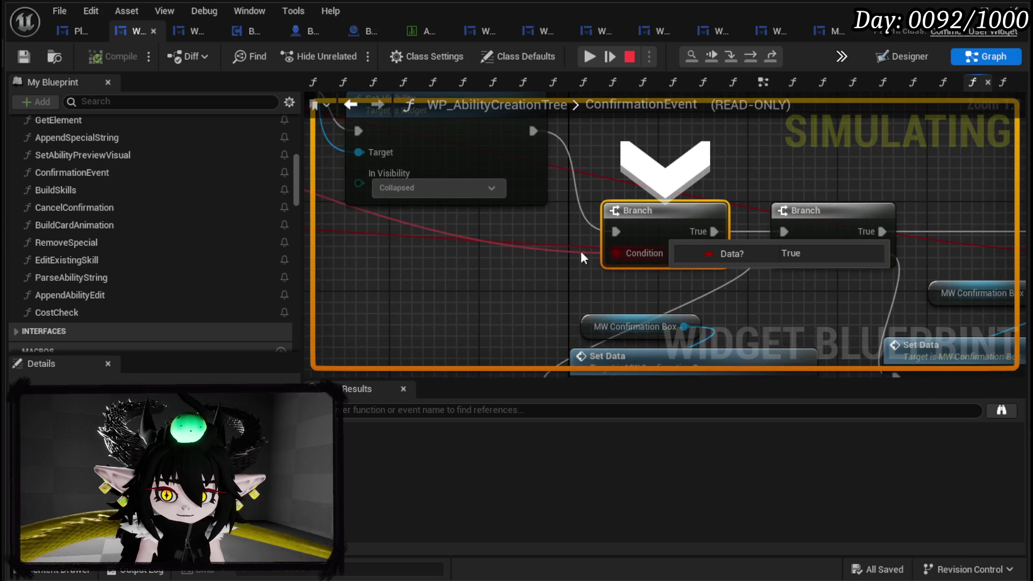
{"action": "scroll", "coordinate": [505, 263], "scroll_direction": "down", "scroll_amount": 3}
{"action": "mouse_move", "coordinate": [504, 263]}
{"action": "left_mouse_down"}
{"action": "mouse_move", "coordinate": [964, 306]}
{"action": "mouse_move", "coordinate": [897, 311]}
{"action": "left_mouse_up"}
{"action": "mouse_move", "coordinate": [452, 169]}
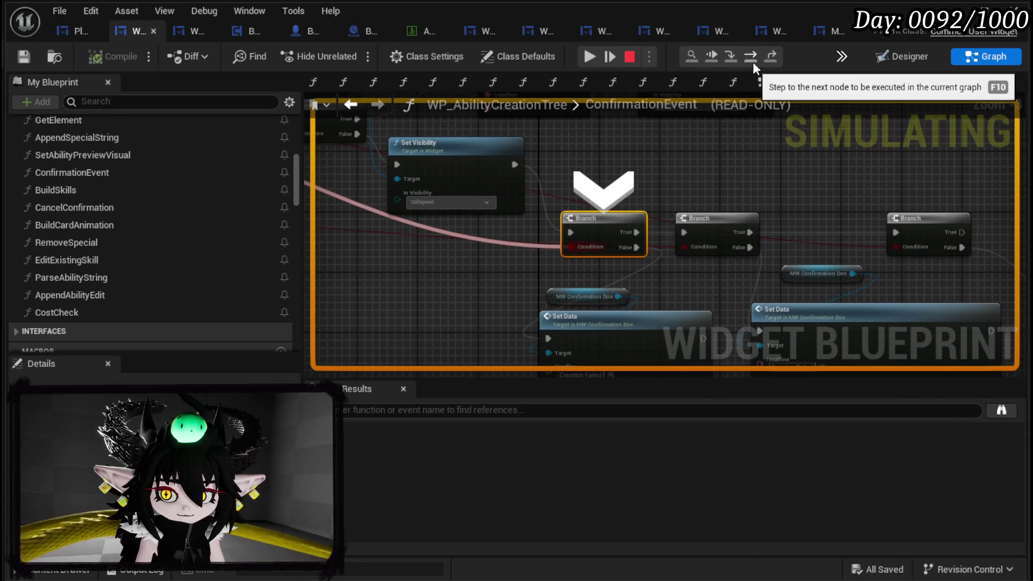
- Step to the Cost Check Branch, confirm it is False, resume to show Creation Failed, then stop playing
{"action": "left_click", "coordinate": [753, 63]}
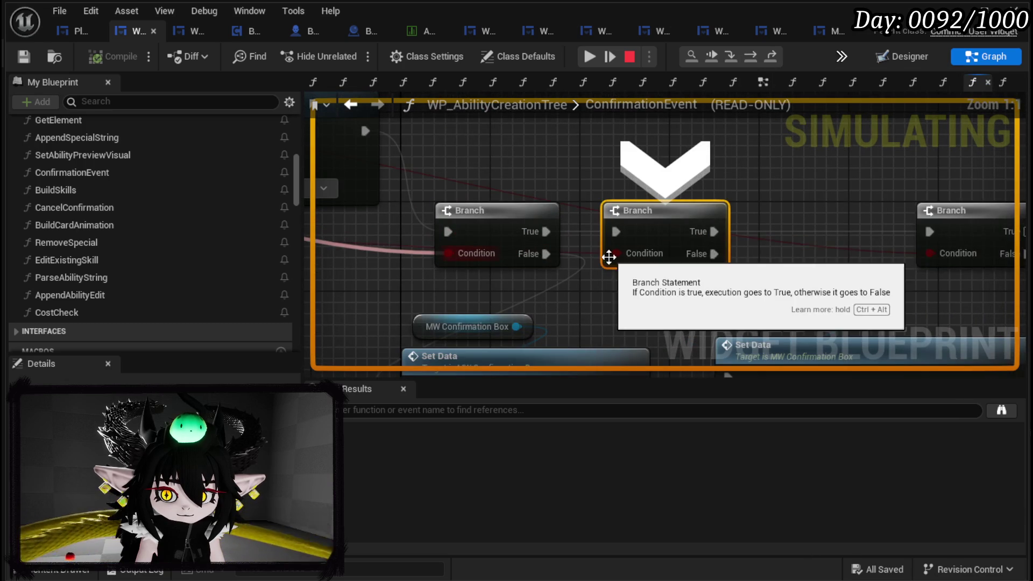
{"action": "mouse_move", "coordinate": [609, 251]}
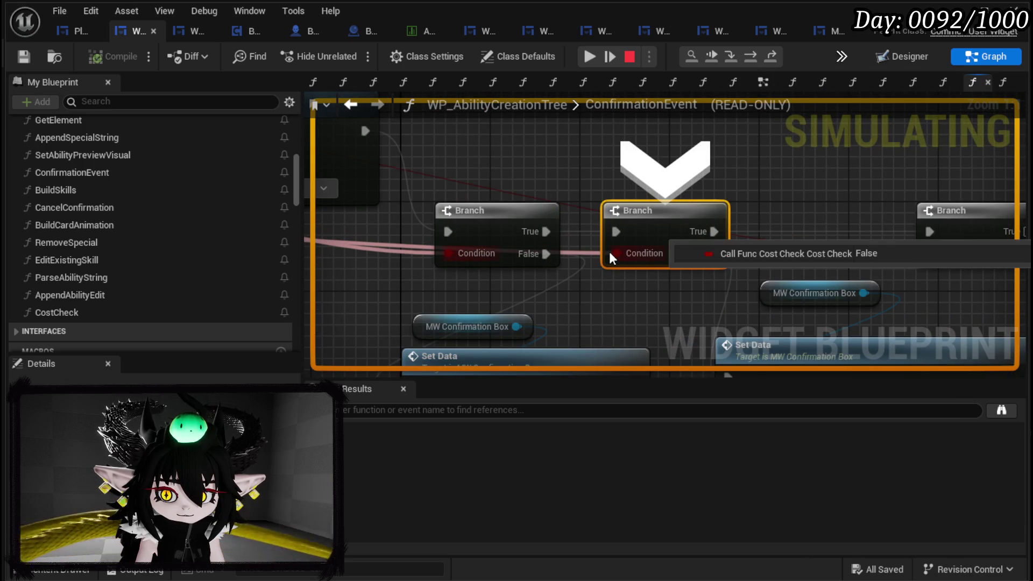
{"action": "mouse_move", "coordinate": [609, 251]}
{"action": "left_mouse_down"}
{"action": "mouse_move", "coordinate": [550, 147]}
{"action": "mouse_move", "coordinate": [555, 192]}
{"action": "left_mouse_up"}
{"action": "mouse_move", "coordinate": [555, 192]}
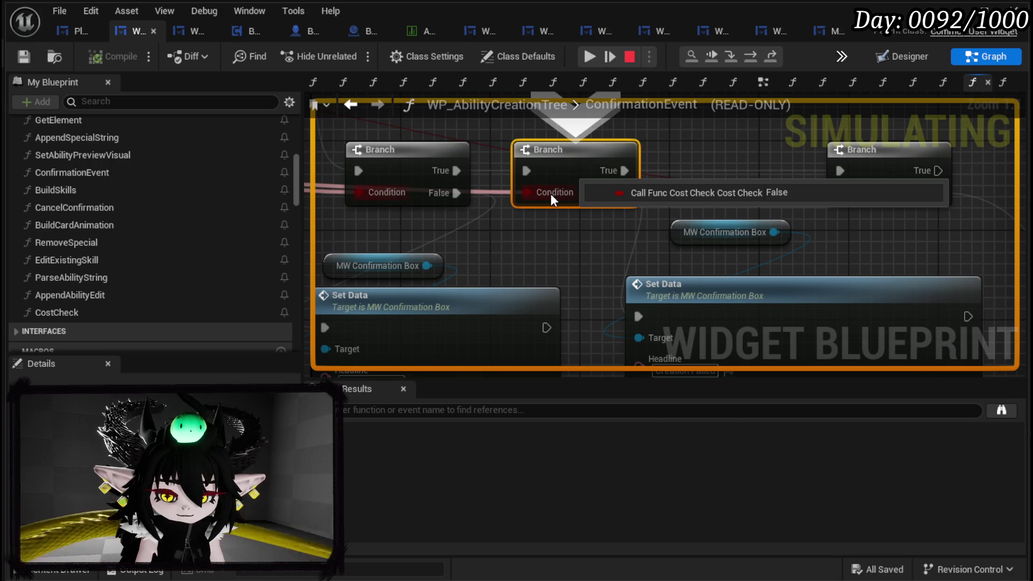
{"action": "left_click", "coordinate": [609, 56]}
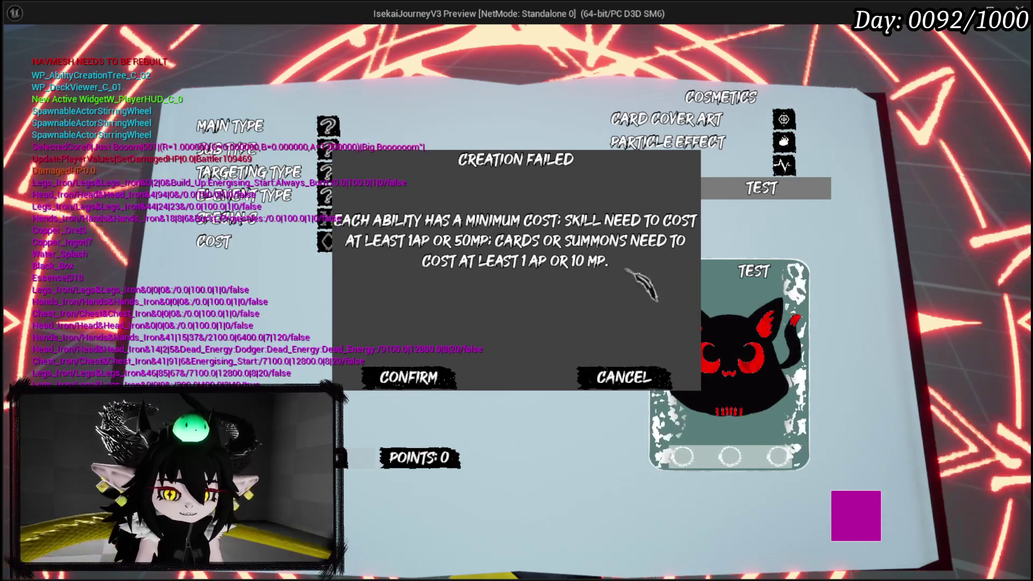
{"action": "key", "text": "Escape"}
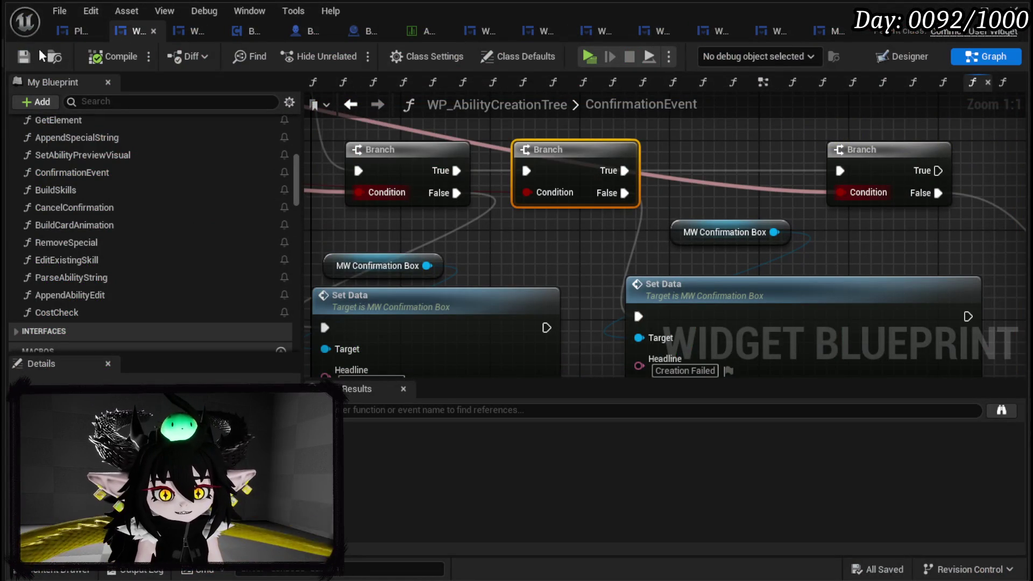
- Open the ConfirmationCheck function in the WP_SkillTree_Ability blueprint
{"action": "scroll", "coordinate": [479, 191], "scroll_direction": "down", "scroll_amount": 3}
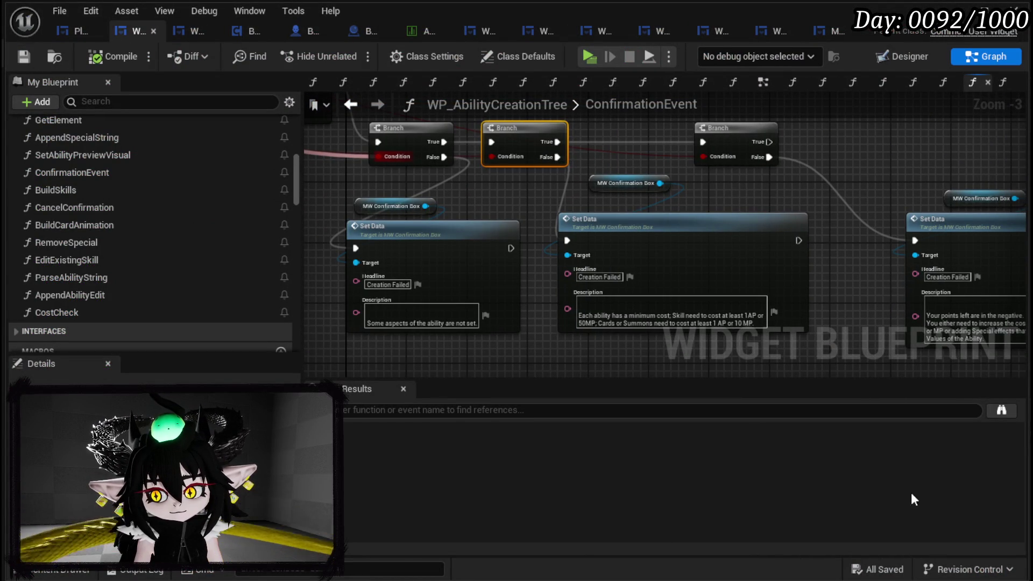
{"action": "mouse_move", "coordinate": [396, 250]}
{"action": "left_mouse_down"}
{"action": "mouse_move", "coordinate": [395, 192]}
{"action": "mouse_move", "coordinate": [550, 278]}
{"action": "mouse_move", "coordinate": [564, 239]}
{"action": "mouse_move", "coordinate": [597, 240]}
{"action": "left_mouse_up"}
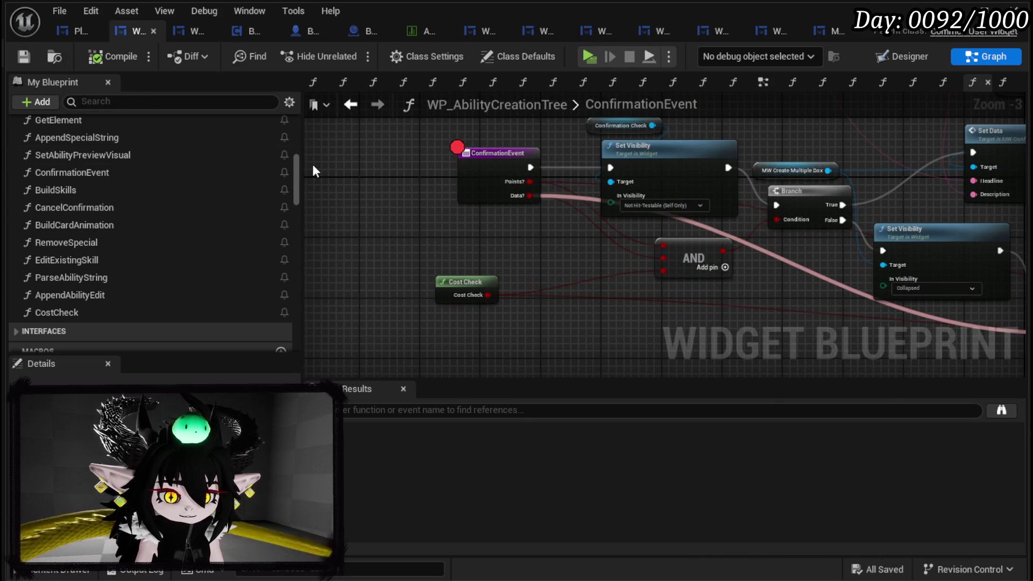
{"action": "left_click", "coordinate": [195, 34]}
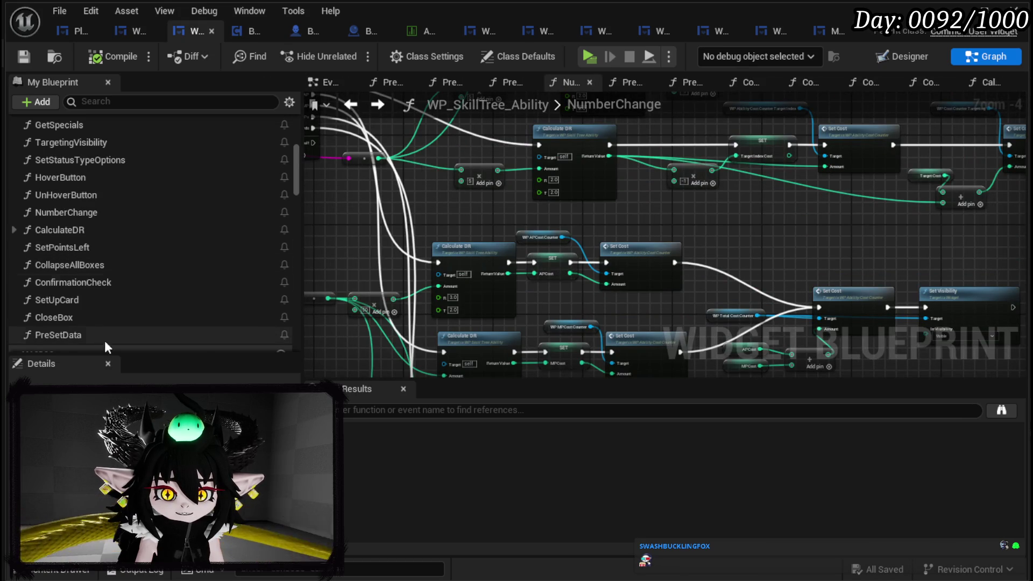
{"action": "double_click", "coordinate": [74, 284]}
- Wire the AND result to Data Missing? and the >= result to Enough Points Left?
{"action": "scroll", "coordinate": [681, 254], "scroll_direction": "down", "scroll_amount": 2}
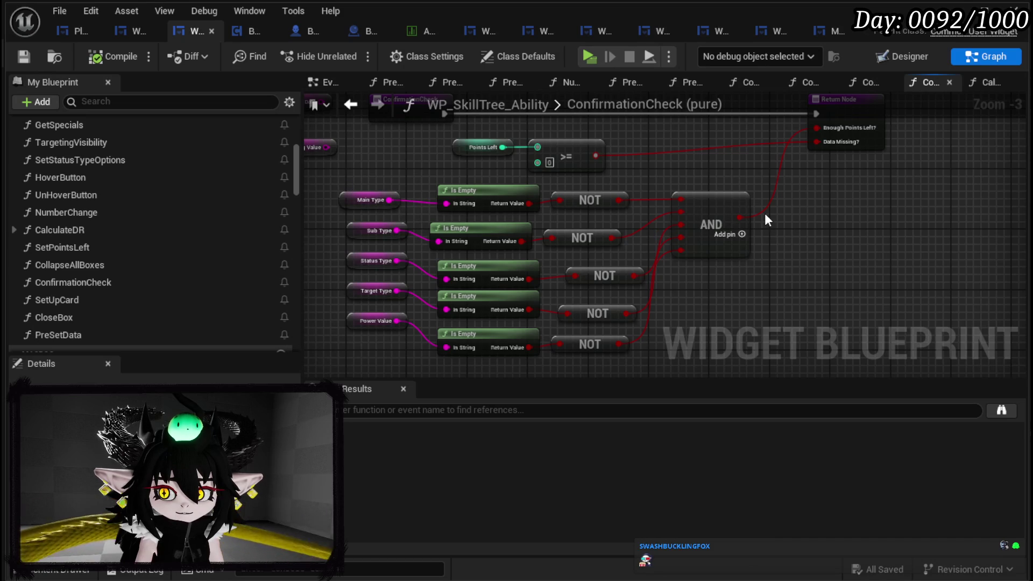
{"action": "scroll", "coordinate": [767, 219], "scroll_direction": "up", "scroll_amount": 2}
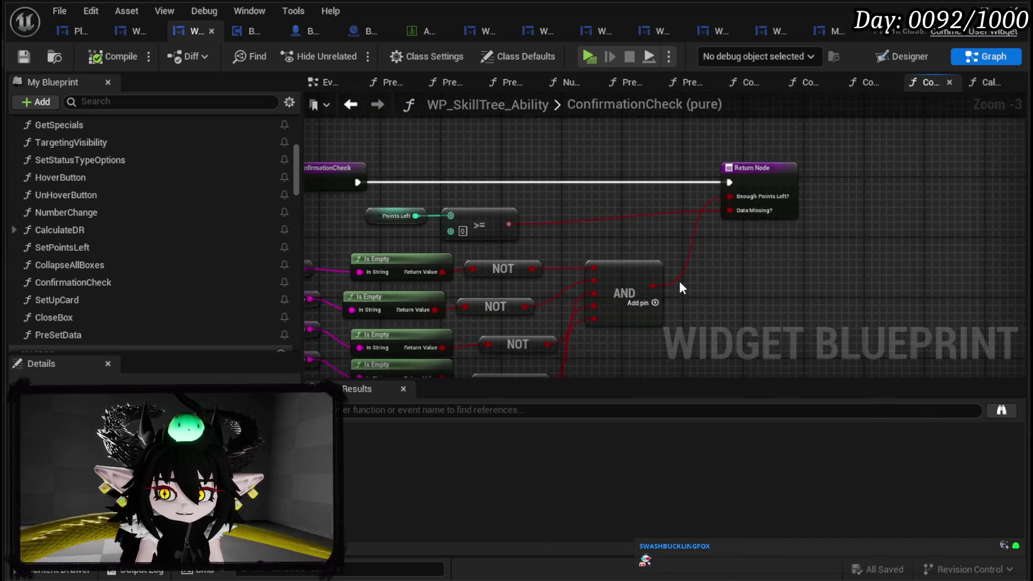
{"action": "left_click_drag", "start_coordinate": [713, 223], "coordinate": [749, 192]}
{"action": "left_click_drag", "start_coordinate": [645, 287], "coordinate": [746, 190]}
{"action": "mouse_move", "coordinate": [745, 171]}
{"action": "left_mouse_down"}
{"action": "mouse_move", "coordinate": [466, 208]}
{"action": "mouse_move", "coordinate": [773, 174]}
{"action": "left_mouse_up"}
{"action": "scroll", "coordinate": [595, 168], "scroll_direction": "down", "scroll_amount": 2}
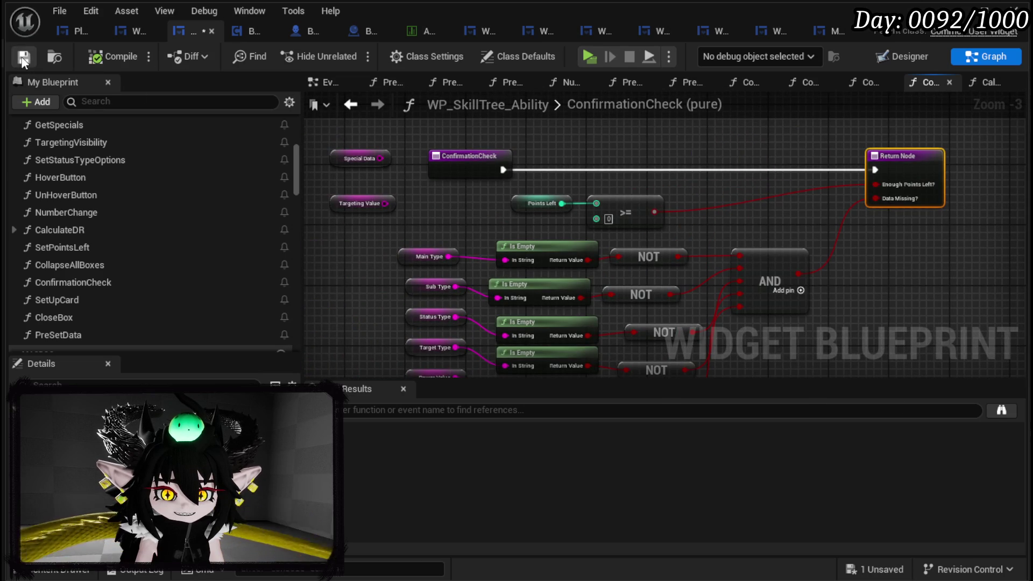
- Save the WP_AbilityCreationTree blueprint and bring up the MW_ConfirmationBox widget
{"action": "left_click", "coordinate": [128, 33]}
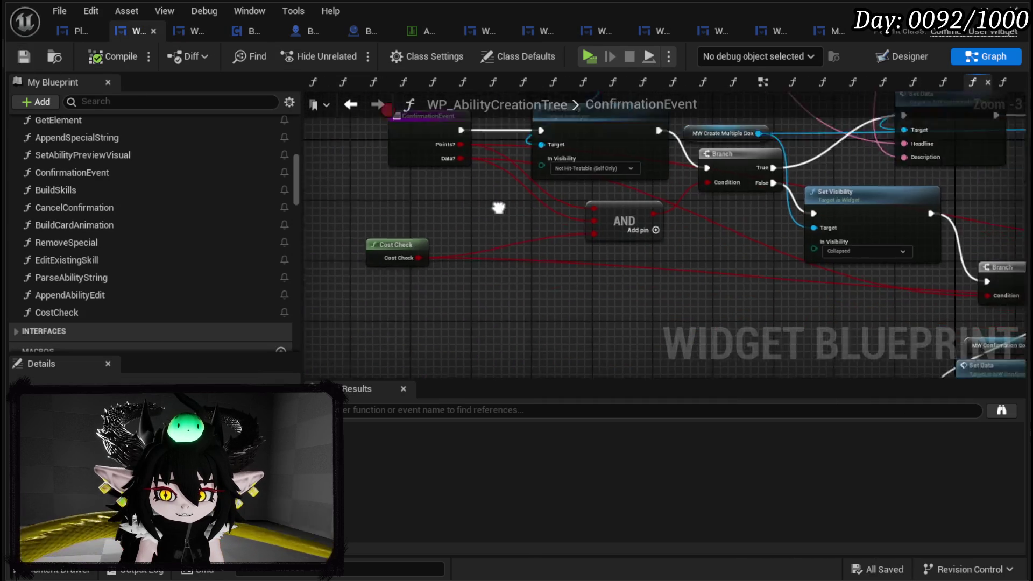
{"action": "scroll", "coordinate": [606, 245], "scroll_direction": "down", "scroll_amount": 2}
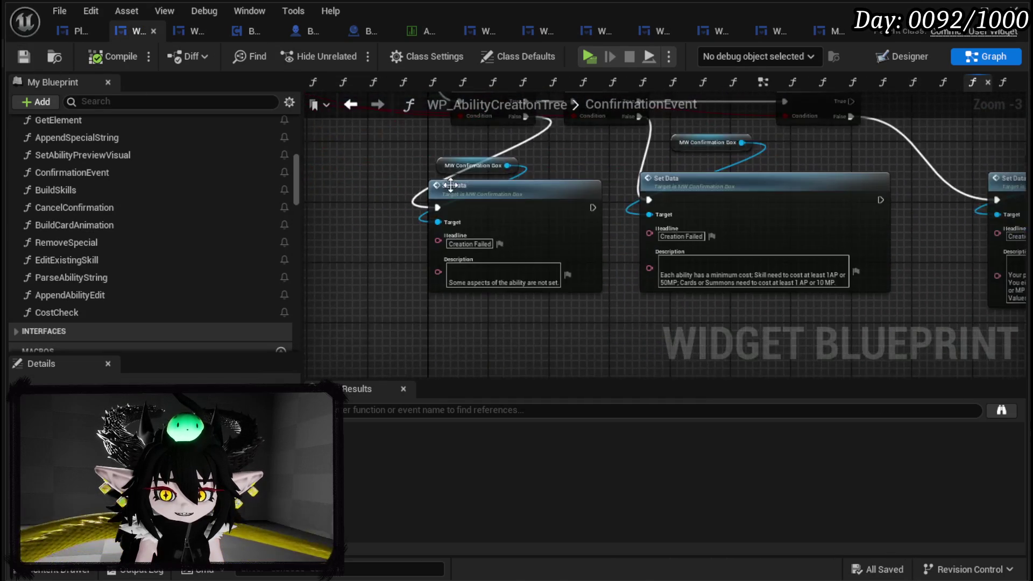
{"action": "mouse_move", "coordinate": [436, 291]}
{"action": "left_mouse_down"}
{"action": "mouse_move", "coordinate": [883, 191]}
{"action": "mouse_move", "coordinate": [892, 154]}
{"action": "left_mouse_up"}
{"action": "left_click", "coordinate": [892, 153]}
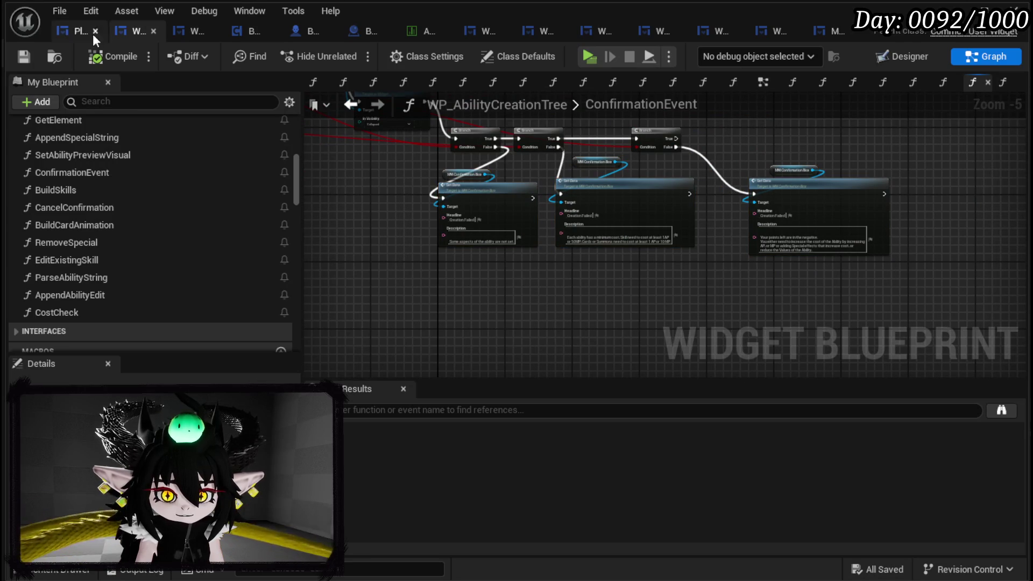
{"action": "left_click", "coordinate": [23, 57]}
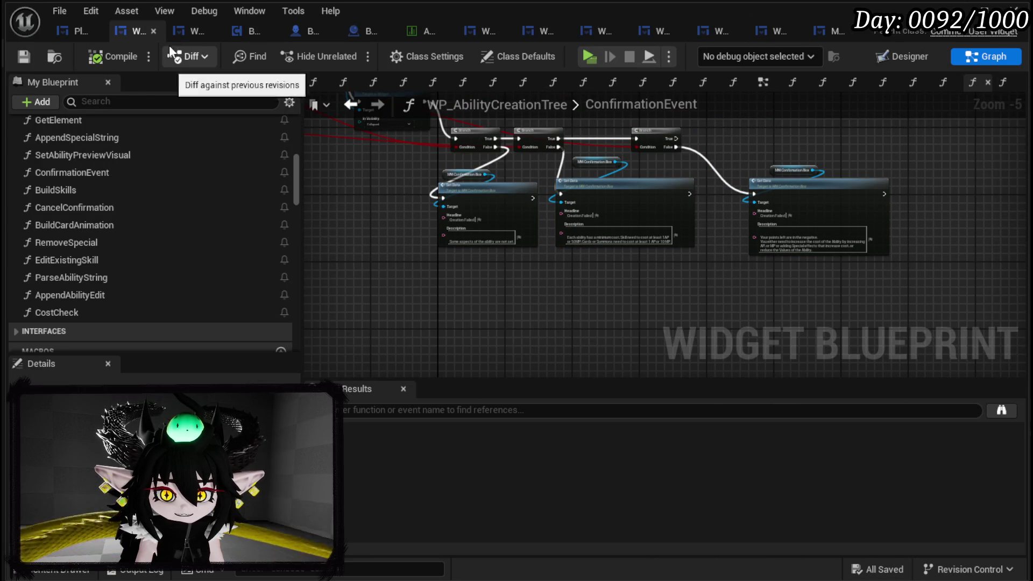
{"action": "left_click", "coordinate": [817, 34]}
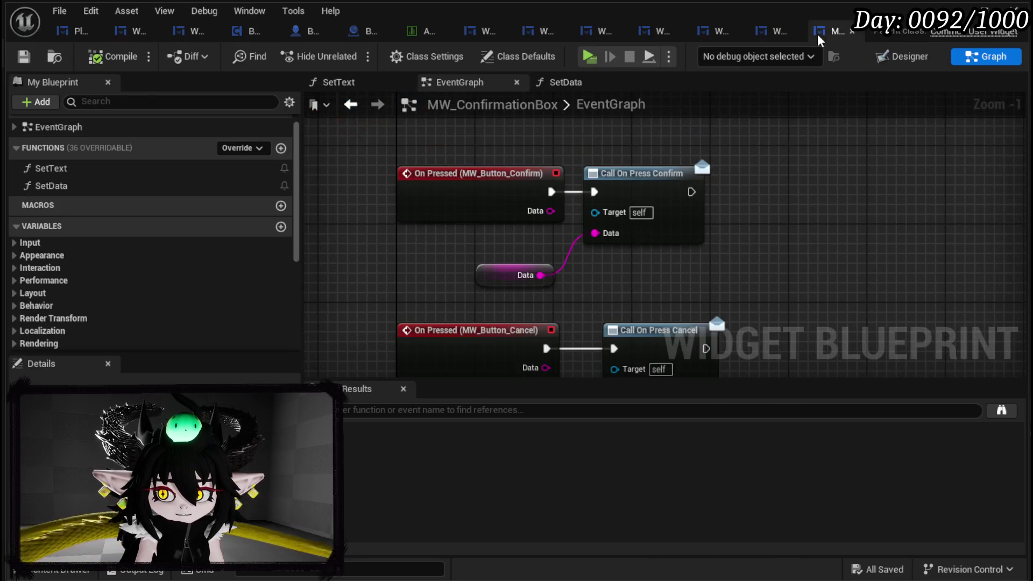
- Duplicate the CONFIRM button in the Designer to create the MW_Button_GotIt button
{"action": "left_click", "coordinate": [897, 56]}
{"action": "scroll", "coordinate": [466, 157], "scroll_direction": "down", "scroll_amount": 5}
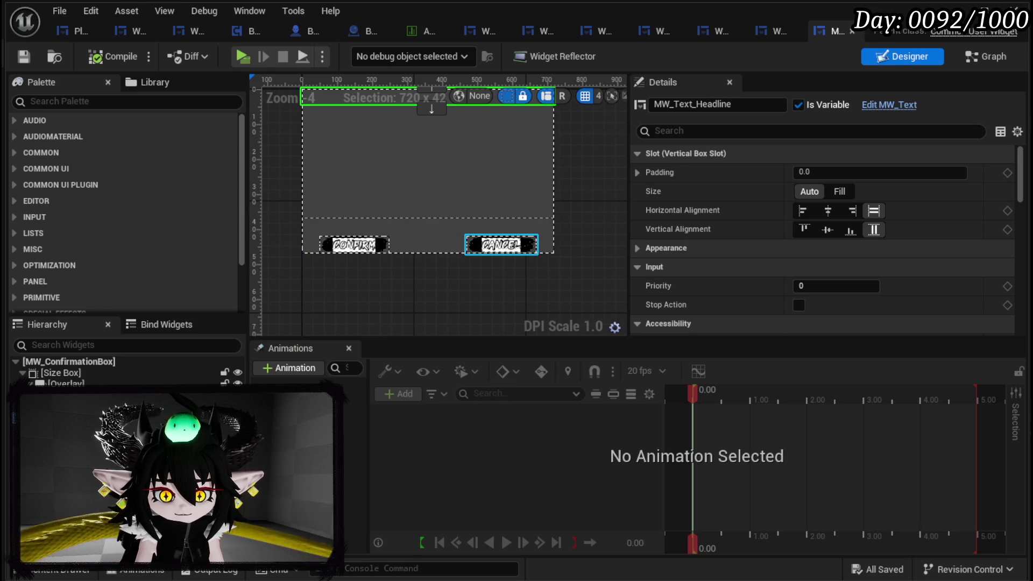
{"action": "left_click", "coordinate": [354, 245]}
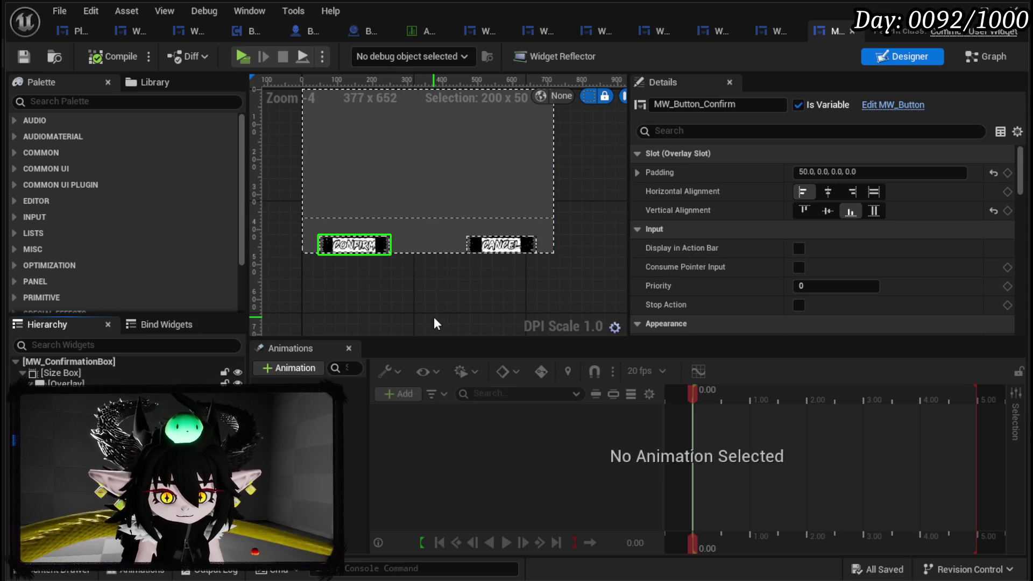
{"action": "key", "text": "ctrl+d"}
{"action": "type", "text": "GotIt"}
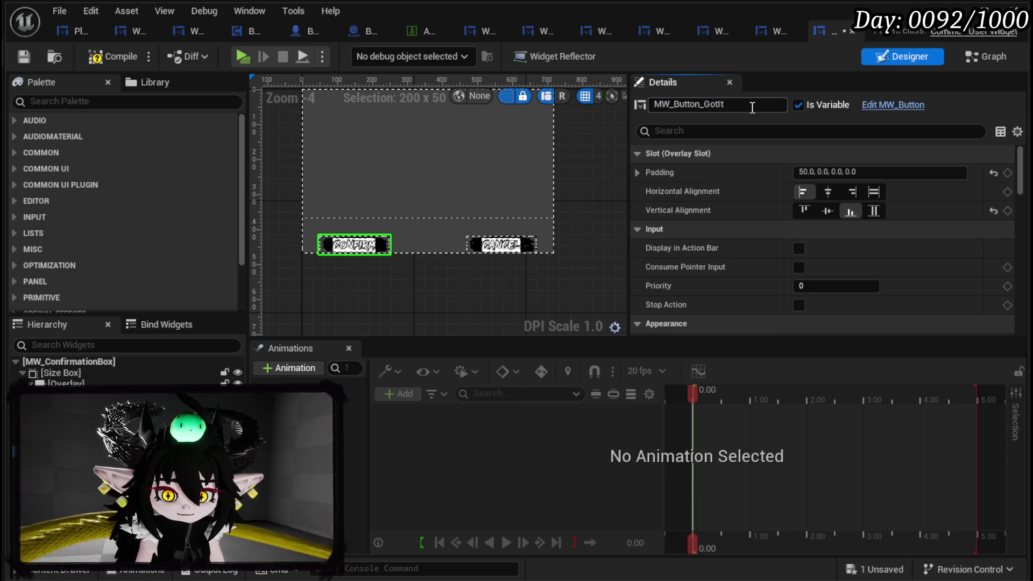
- Centre the new button horizontally with left padding 0, then compile and save the widget
{"action": "left_click", "coordinate": [829, 192]}
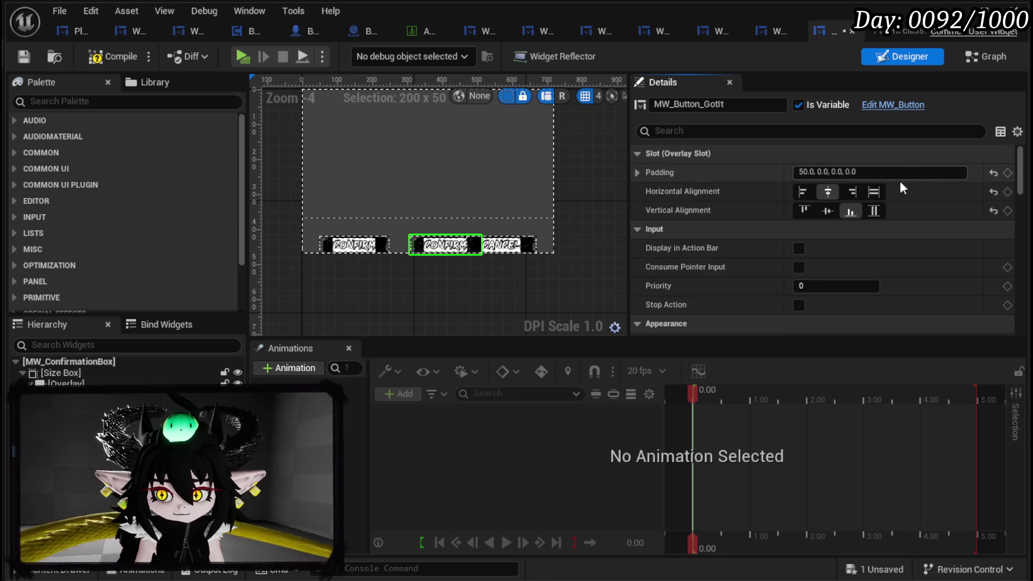
{"action": "left_click", "coordinate": [637, 172]}
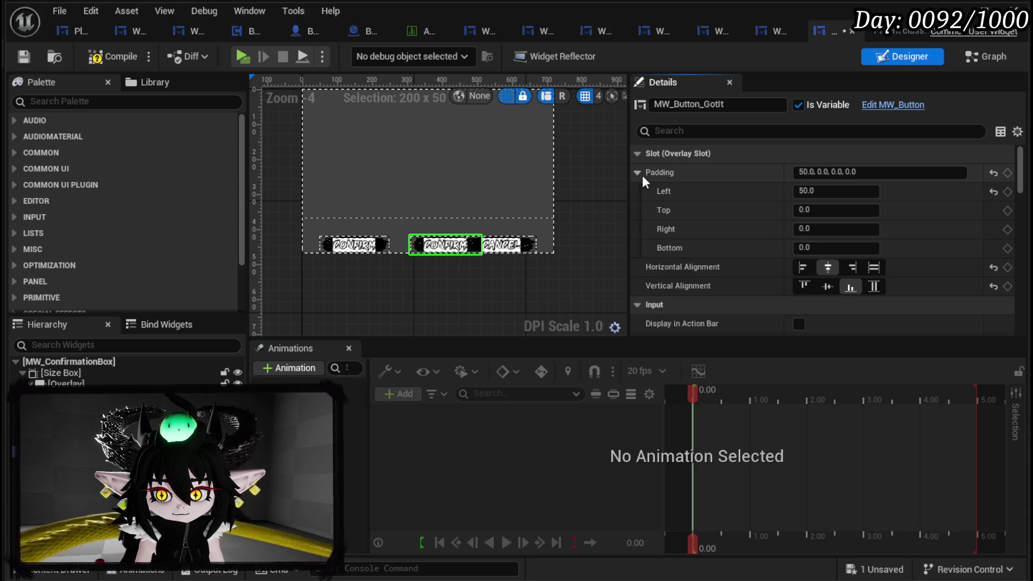
{"action": "left_click", "coordinate": [845, 191]}
{"action": "type", "text": "0"}
{"action": "key", "text": "Return"}
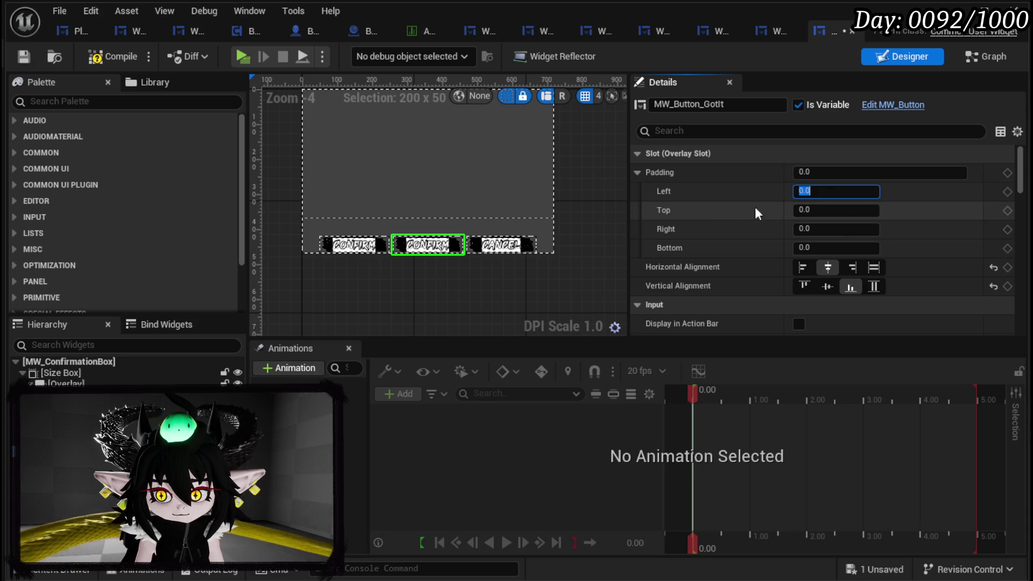
{"action": "scroll", "coordinate": [838, 260], "scroll_direction": "down", "scroll_amount": 2}
{"action": "scroll", "coordinate": [831, 250], "scroll_direction": "up", "scroll_amount": 2}
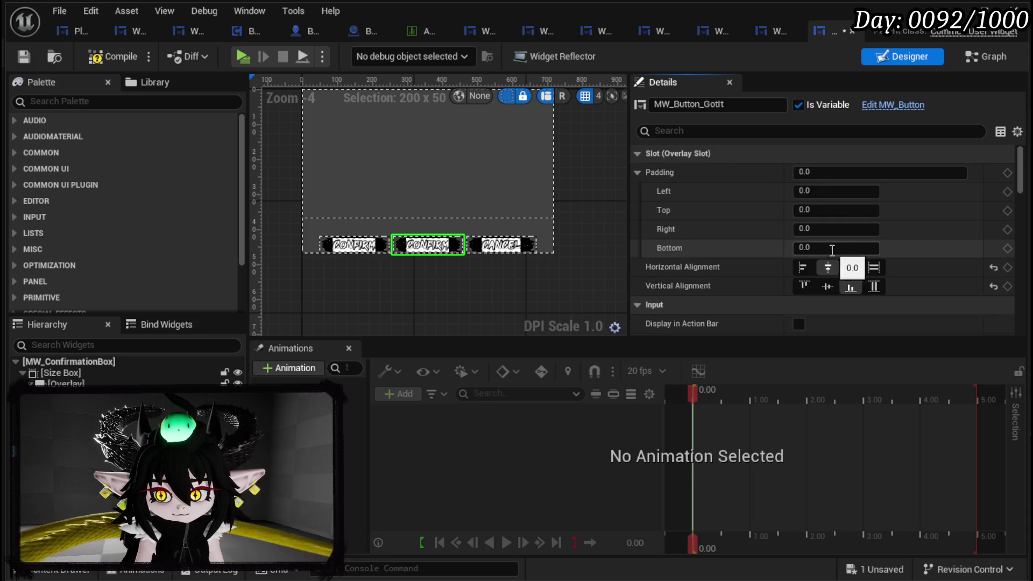
{"action": "scroll", "coordinate": [743, 224], "scroll_direction": "down", "scroll_amount": 10}
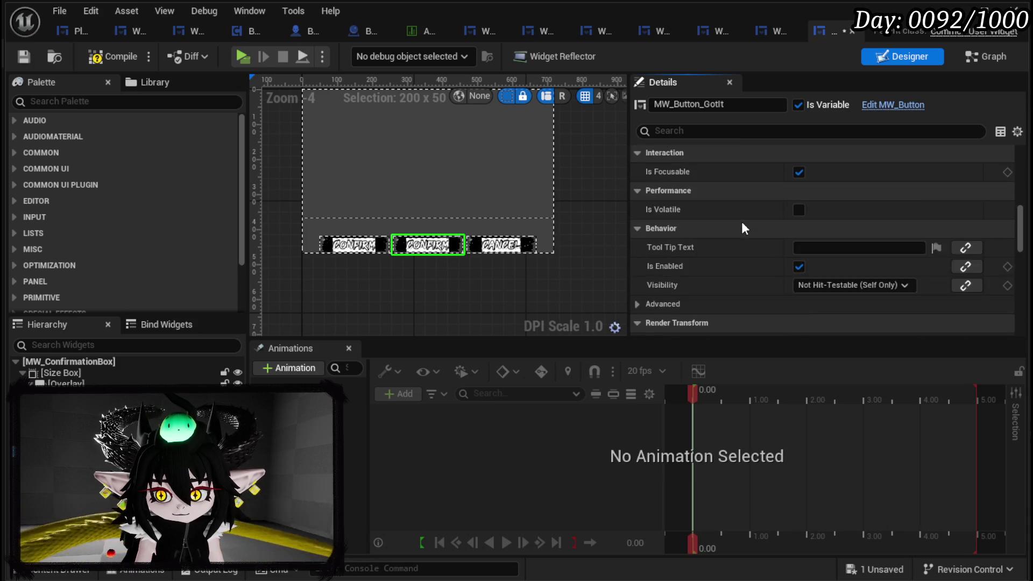
{"action": "scroll", "coordinate": [741, 228], "scroll_direction": "down", "scroll_amount": 4}
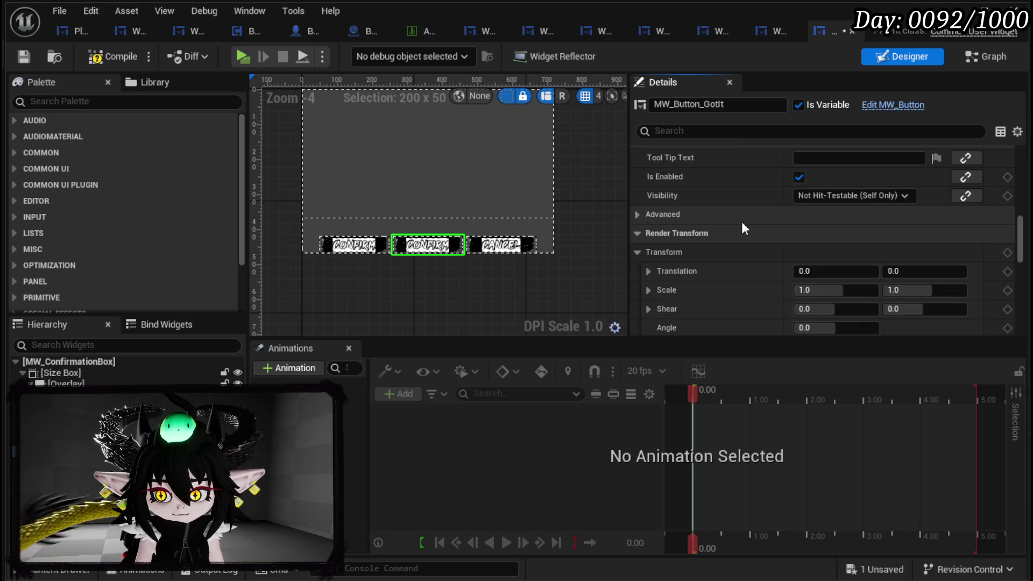
{"action": "left_click", "coordinate": [31, 54]}
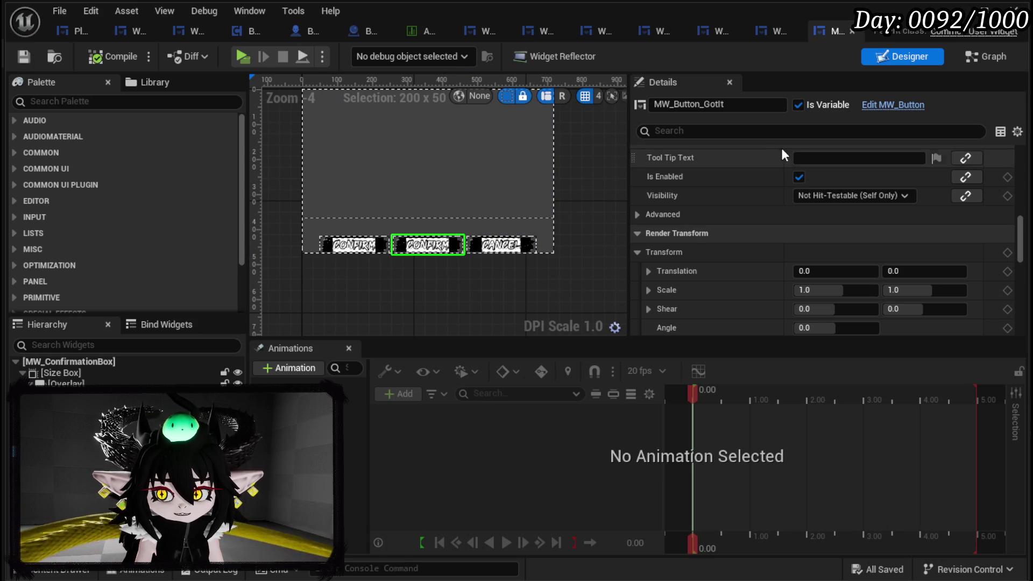
{"action": "left_click", "coordinate": [986, 58]}
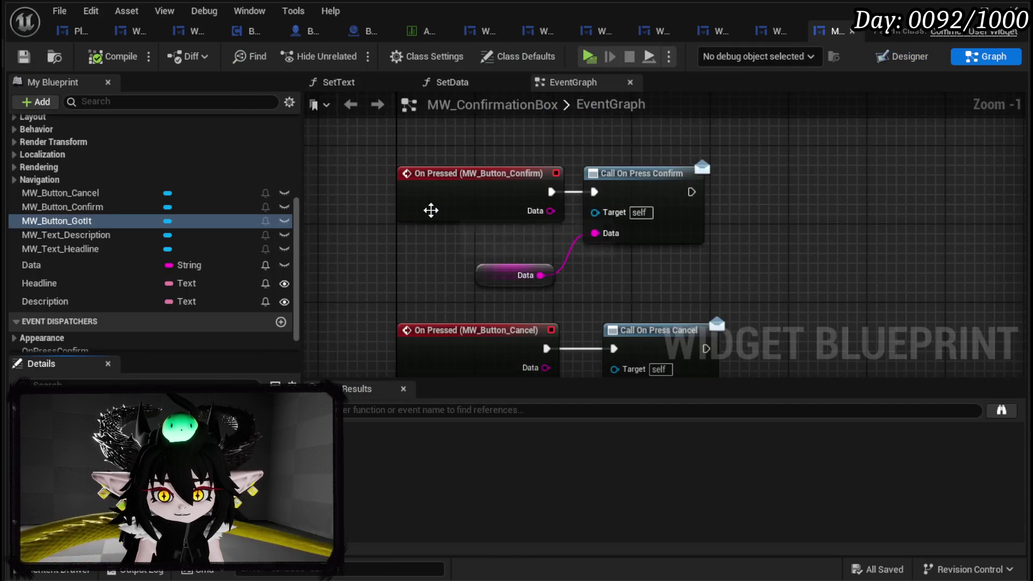
- Create a new MW_ConfirmationBox function named Success, compile and save, then go back to Designer
{"action": "scroll", "coordinate": [99, 201], "scroll_direction": "up", "scroll_amount": 5}
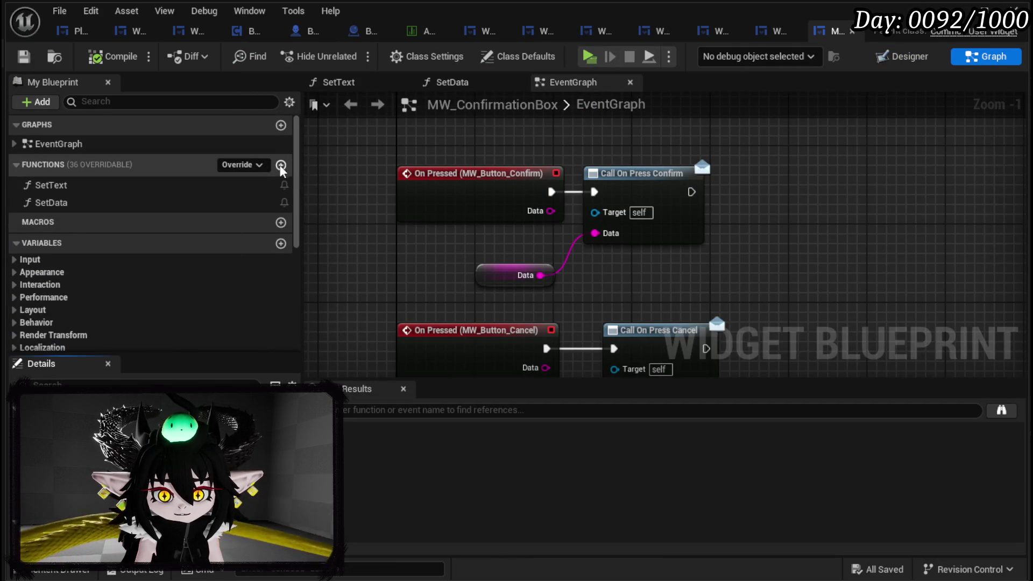
{"action": "left_click", "coordinate": [281, 164]}
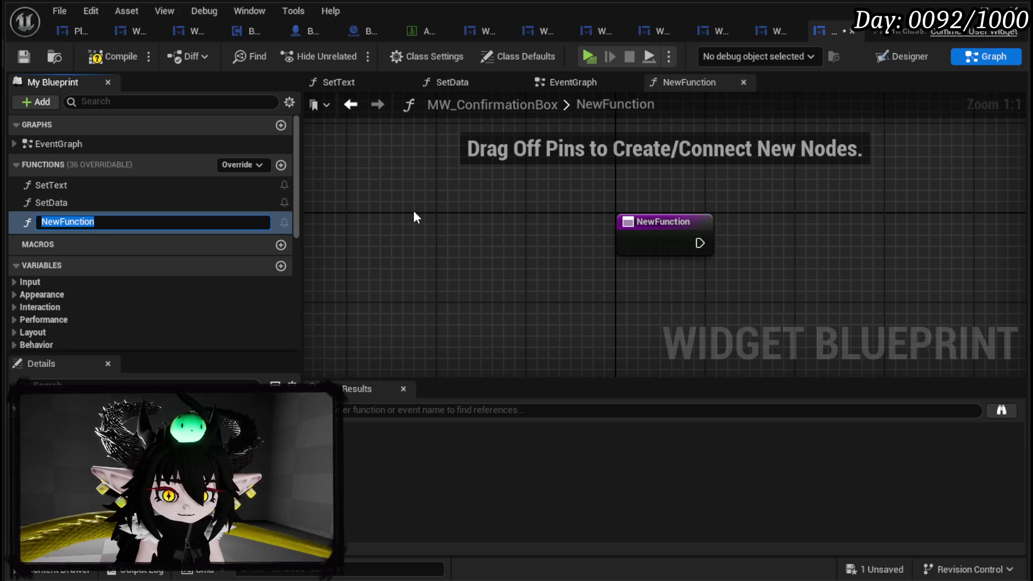
{"action": "type", "text": "Suc"}
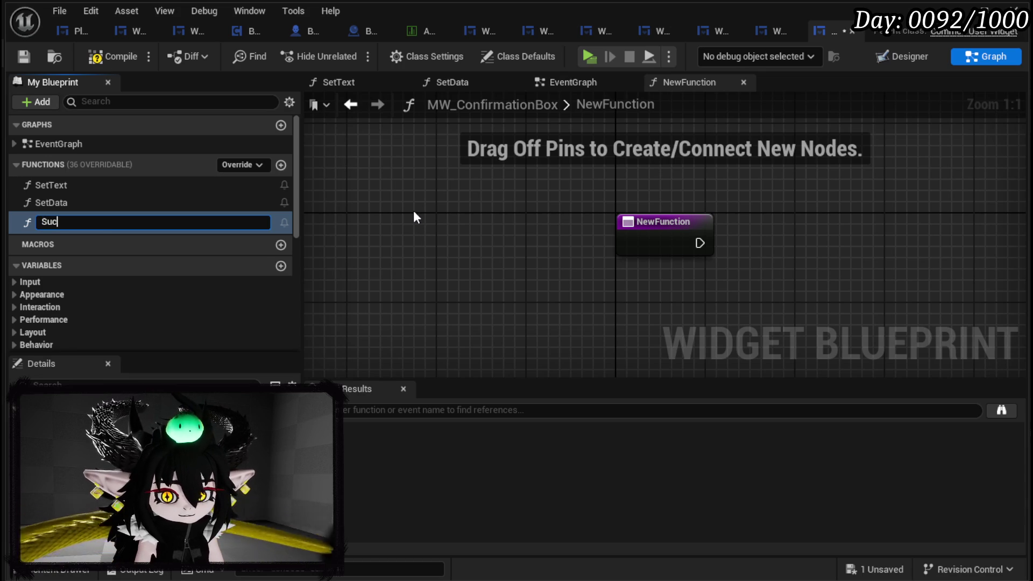
{"action": "type", "text": "cess"}
{"action": "key", "text": "Return"}
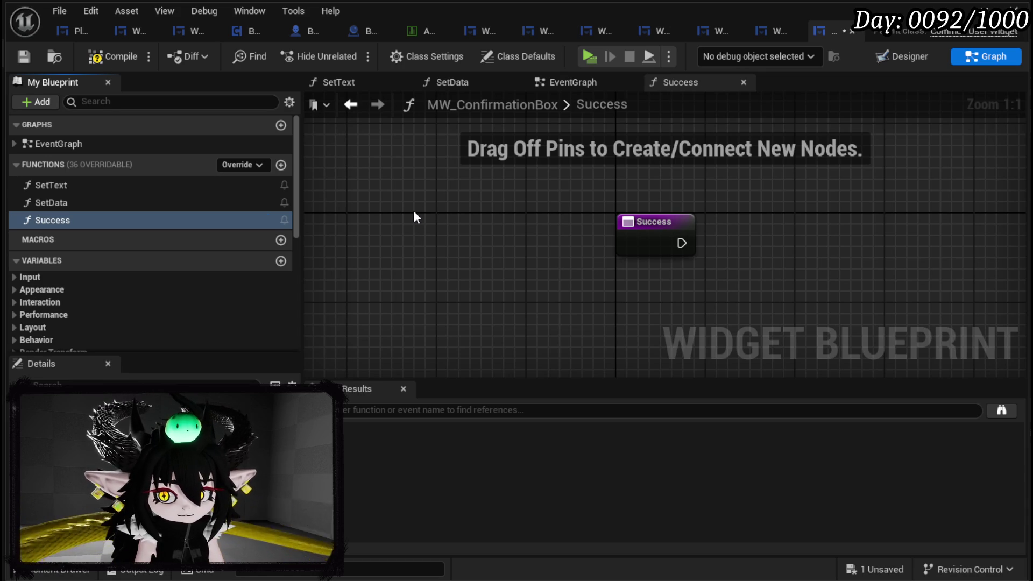
{"action": "left_click", "coordinate": [88, 58]}
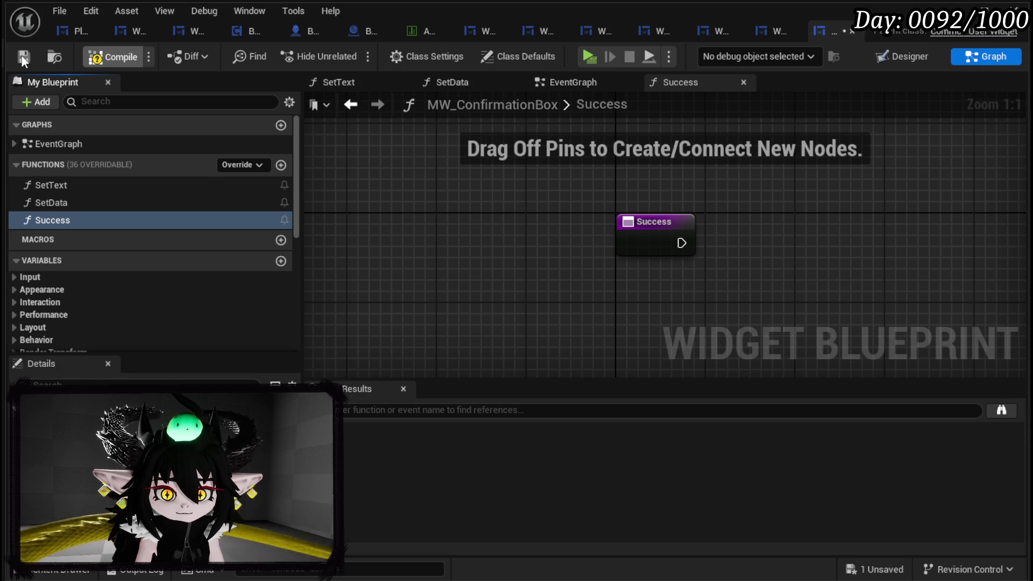
{"action": "left_click", "coordinate": [23, 56]}
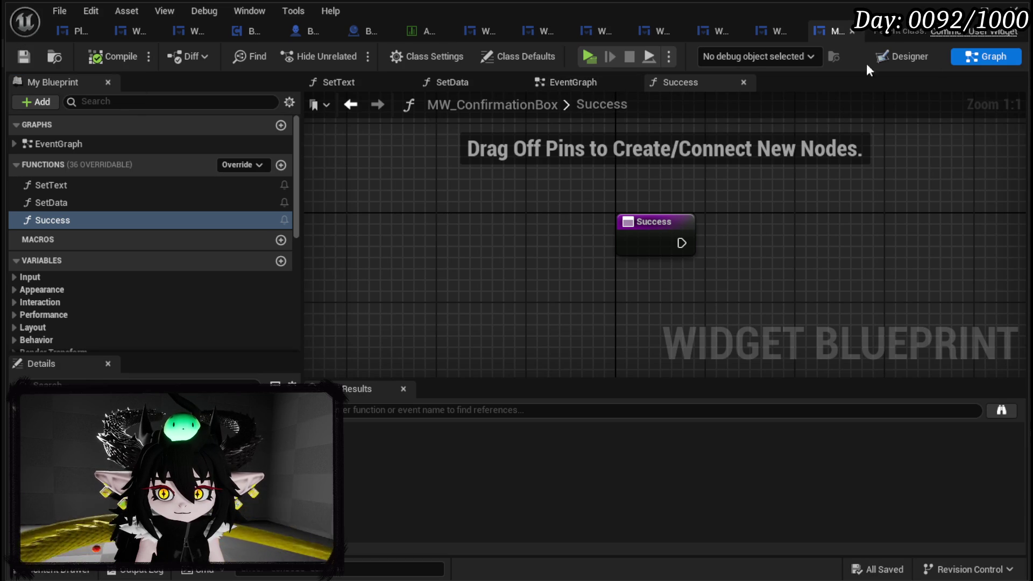
{"action": "left_click", "coordinate": [906, 56]}
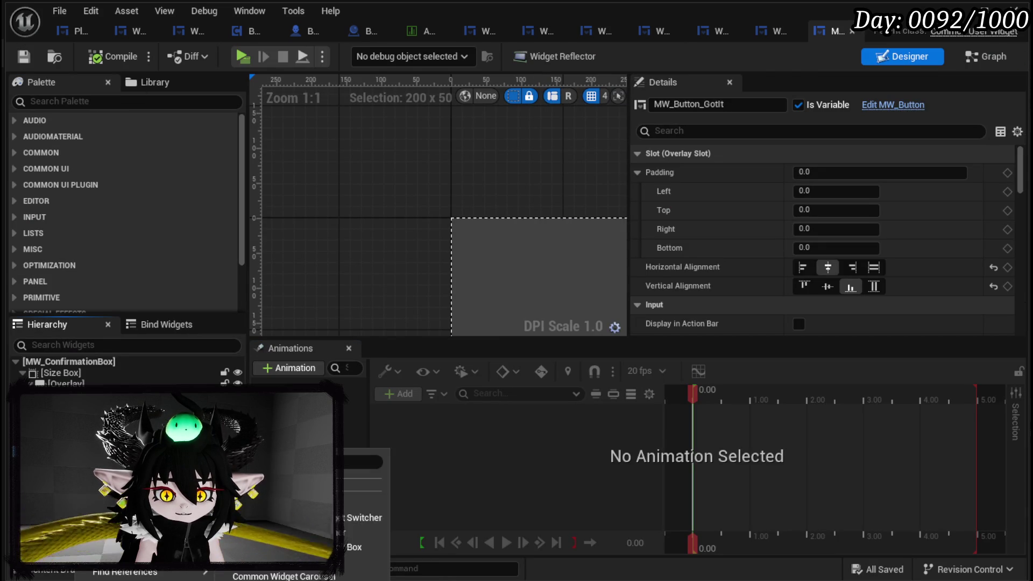
- Wrap the Got It button in a widget switcher and the Confirm button in a Horizontal Box
{"action": "mouse_move", "coordinate": [162, 430]}
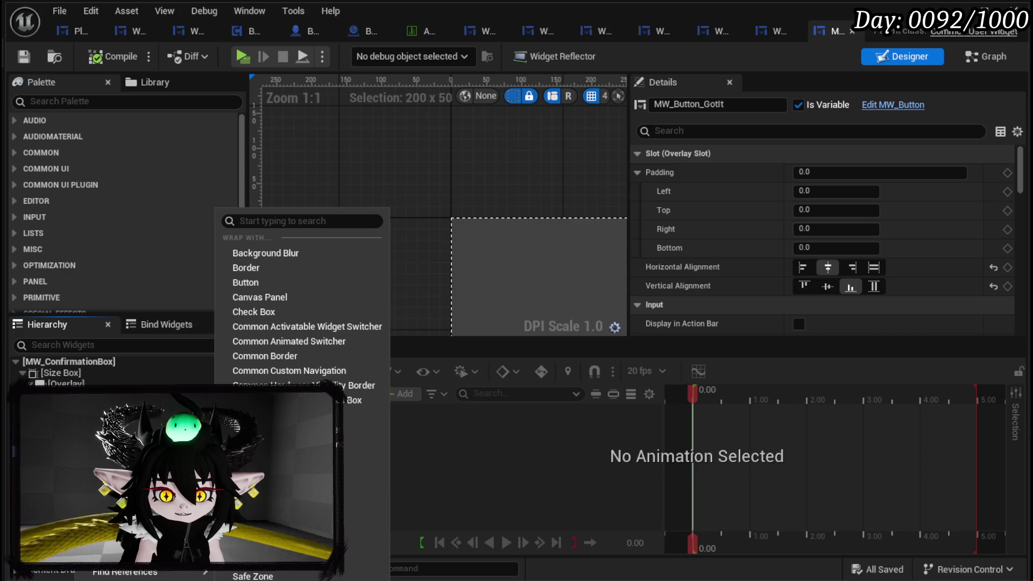
{"action": "left_click", "coordinate": [259, 473]}
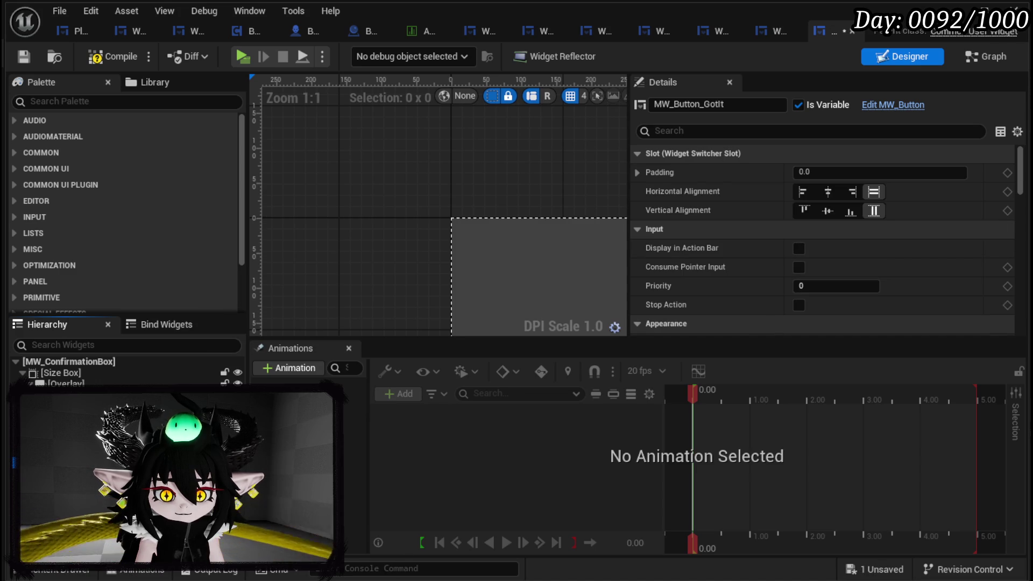
{"action": "left_click", "coordinate": [64, 409]}
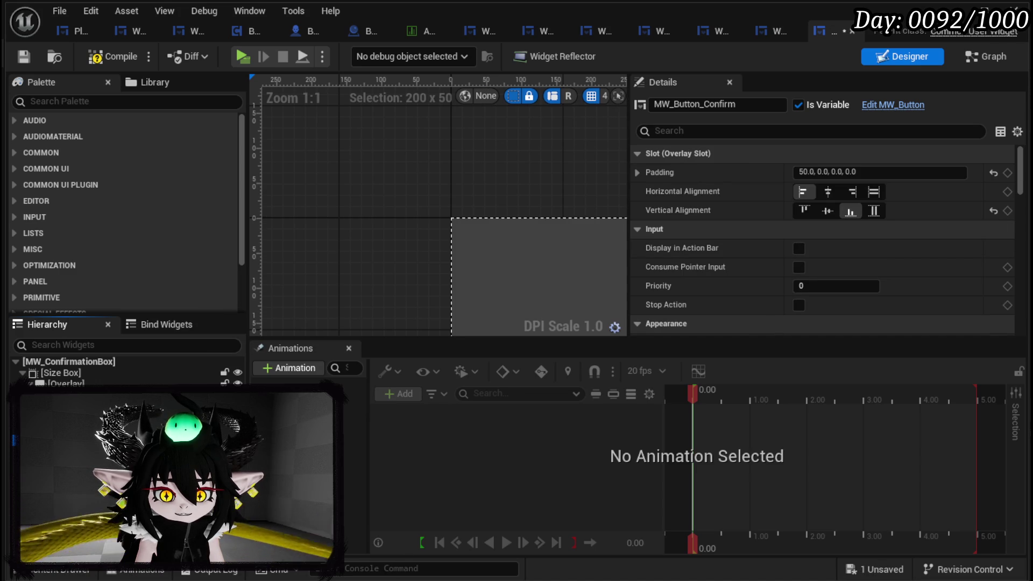
{"action": "left_click", "coordinate": [70, 398]}
{"action": "left_click", "coordinate": [64, 409]}
{"action": "right_click", "coordinate": [65, 409]}
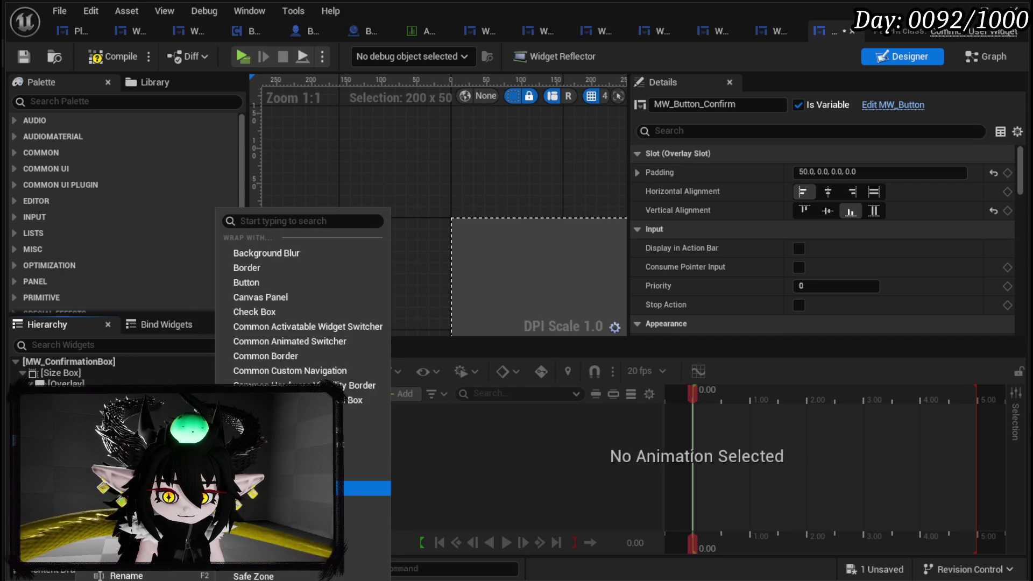
{"action": "left_click", "coordinate": [366, 488]}
- Search the Palette for Spacer and drop one between the Confirm and Cancel buttons
{"action": "scroll", "coordinate": [383, 184], "scroll_direction": "down", "scroll_amount": 3}
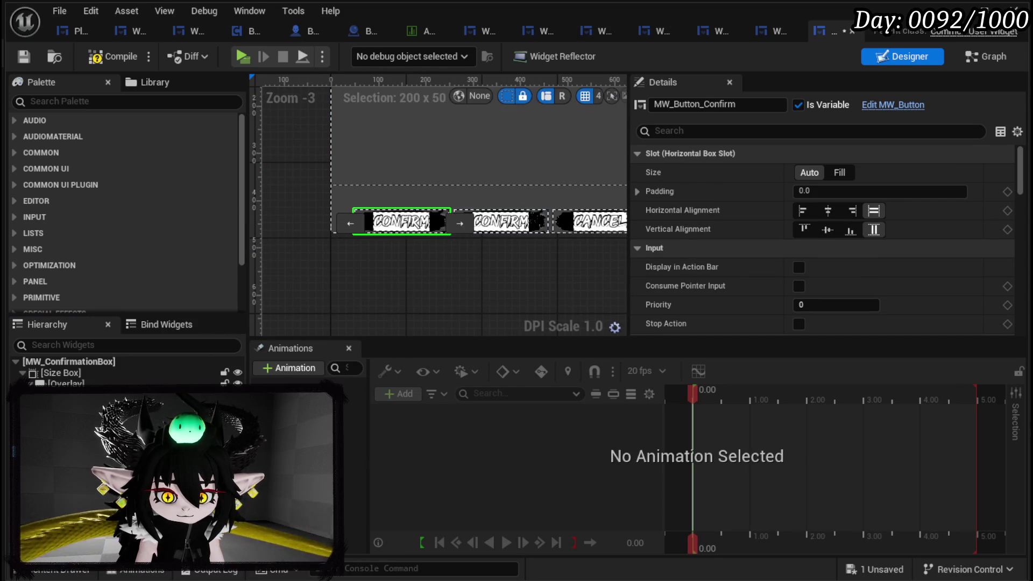
{"action": "left_click", "coordinate": [598, 221]}
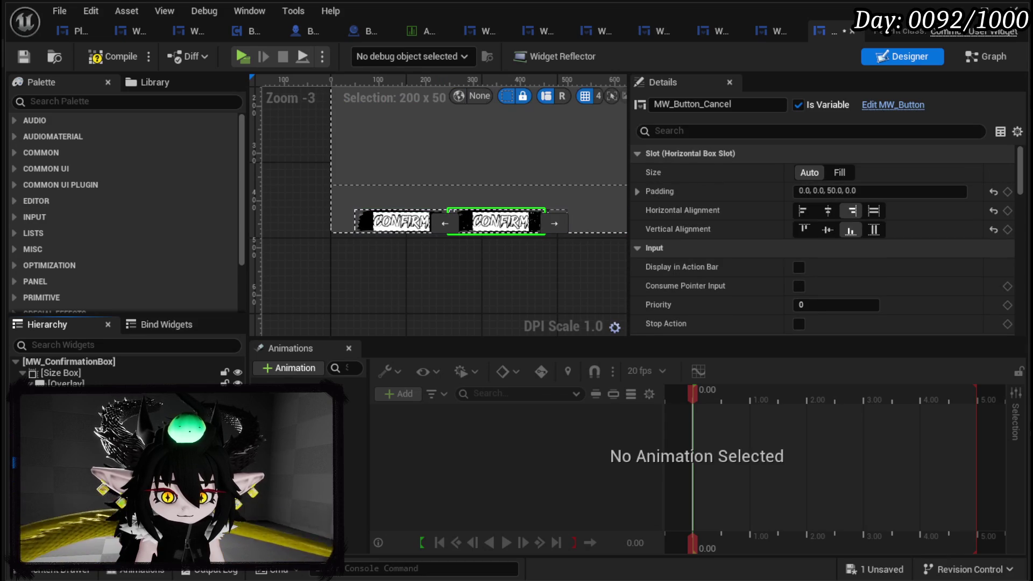
{"action": "left_click", "coordinate": [76, 102]}
{"action": "type", "text": "Spacer"}
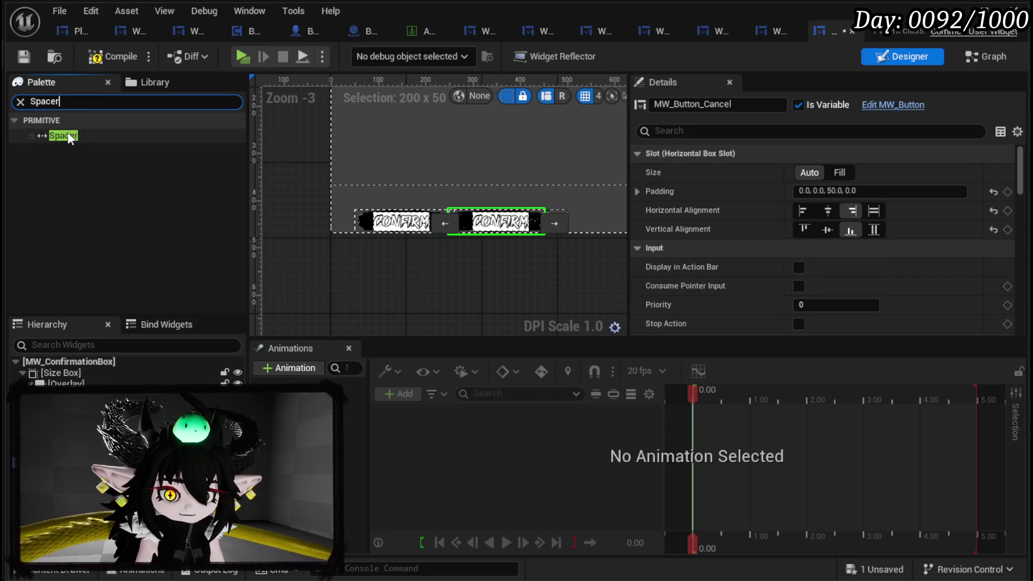
{"action": "left_click_drag", "start_coordinate": [68, 135], "coordinate": [104, 381]}
{"action": "mouse_move", "coordinate": [501, 220]}
{"action": "left_mouse_down"}
{"action": "mouse_move", "coordinate": [409, 220]}
{"action": "mouse_move", "coordinate": [484, 221]}
{"action": "mouse_move", "coordinate": [463, 220]}
{"action": "left_mouse_up"}
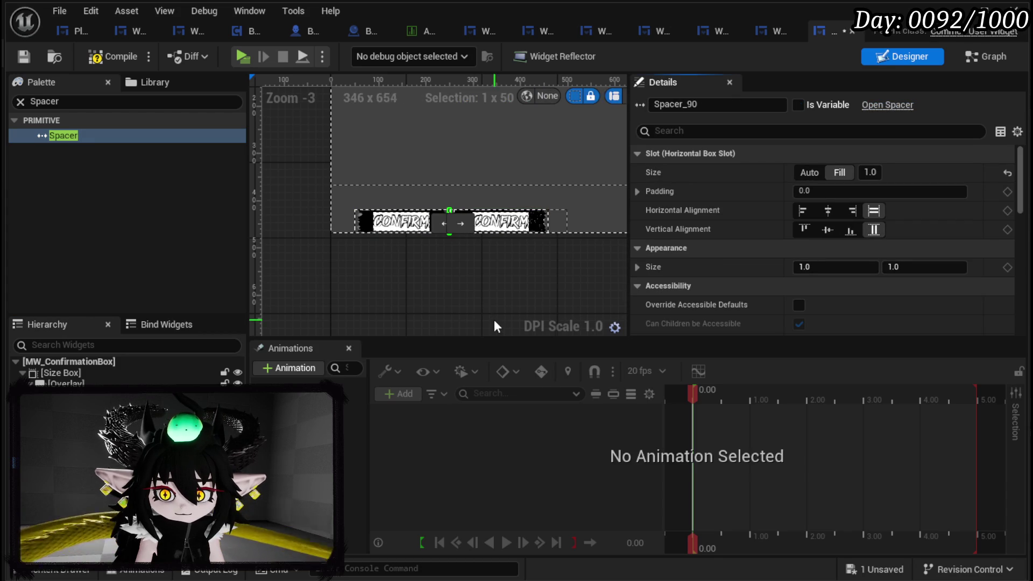
{"action": "left_click_drag", "start_coordinate": [495, 320], "coordinate": [378, 323]}
{"action": "left_click", "coordinate": [441, 218]}
{"action": "left_click_drag", "start_coordinate": [425, 253], "coordinate": [520, 293]}
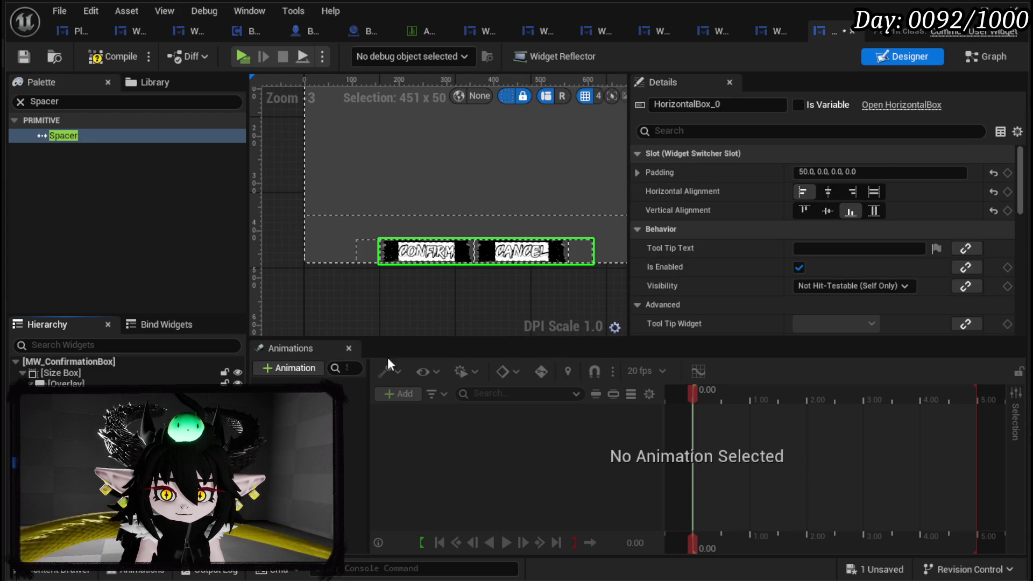
- Place the Spacer between Confirm and Cancel with Size set to Fill, keeping Confirm at fill alignment
{"action": "right_click", "coordinate": [348, 297]}
{"action": "scroll", "coordinate": [344, 288], "scroll_direction": "down", "scroll_amount": 9}
{"action": "left_click", "coordinate": [334, 301]}
{"action": "scroll", "coordinate": [357, 296], "scroll_direction": "up", "scroll_amount": 3}
{"action": "mouse_move", "coordinate": [408, 245]}
{"action": "left_mouse_down"}
{"action": "mouse_move", "coordinate": [376, 239]}
{"action": "mouse_move", "coordinate": [462, 240]}
{"action": "left_mouse_up"}
{"action": "left_click", "coordinate": [840, 173]}
{"action": "left_click", "coordinate": [414, 237]}
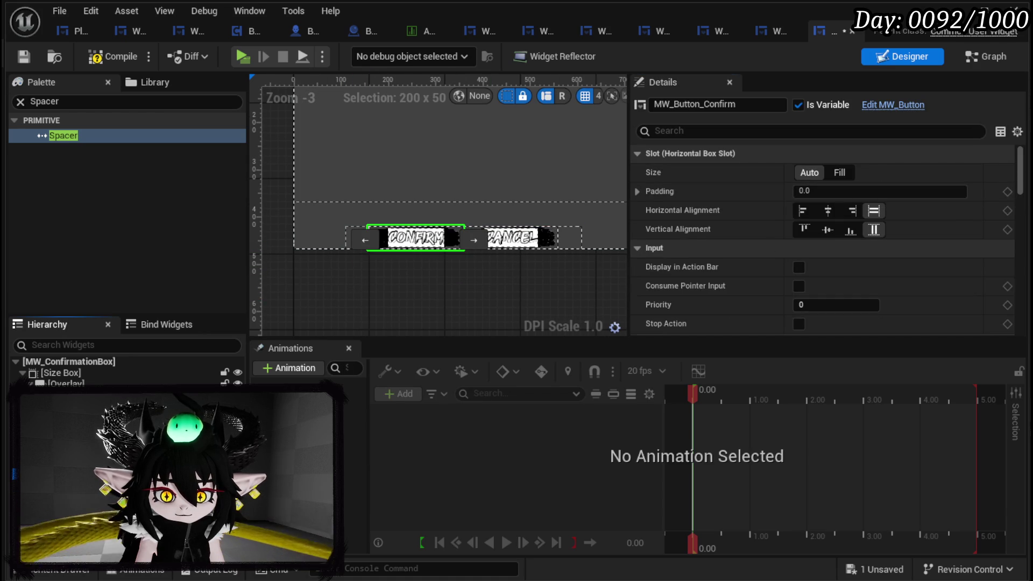
{"action": "left_click", "coordinate": [806, 211]}
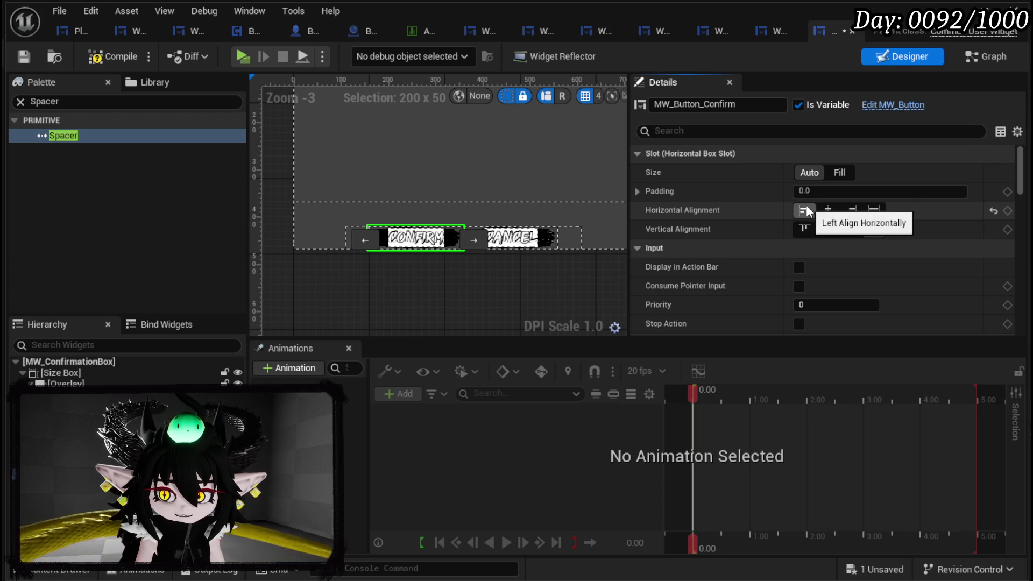
{"action": "left_click", "coordinate": [874, 211]}
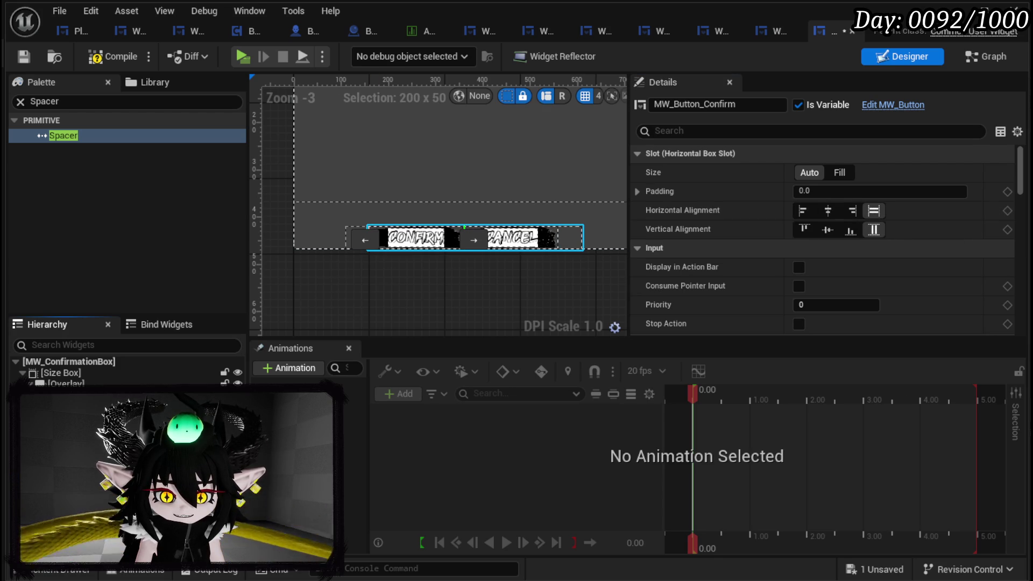
- Rename the Confirm/Cancel row from HorizontalBox_0 to 'Confirm?', then compile and save
{"action": "left_click", "coordinate": [70, 425]}
{"action": "key", "text": "Down"}
{"action": "key", "text": "Up"}
{"action": "key", "text": "Down"}
{"action": "key", "text": "Up"}
{"action": "key", "text": "Down"}
{"action": "left_click", "coordinate": [753, 106]}
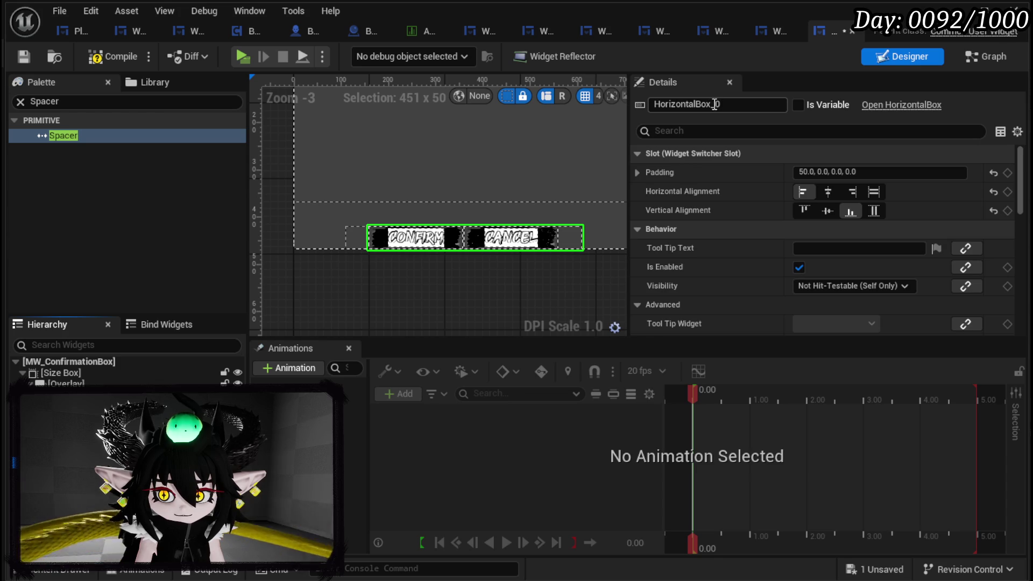
{"action": "left_click_drag", "start_coordinate": [718, 103], "coordinate": [631, 93]}
{"action": "type", "text": "Confirm"}
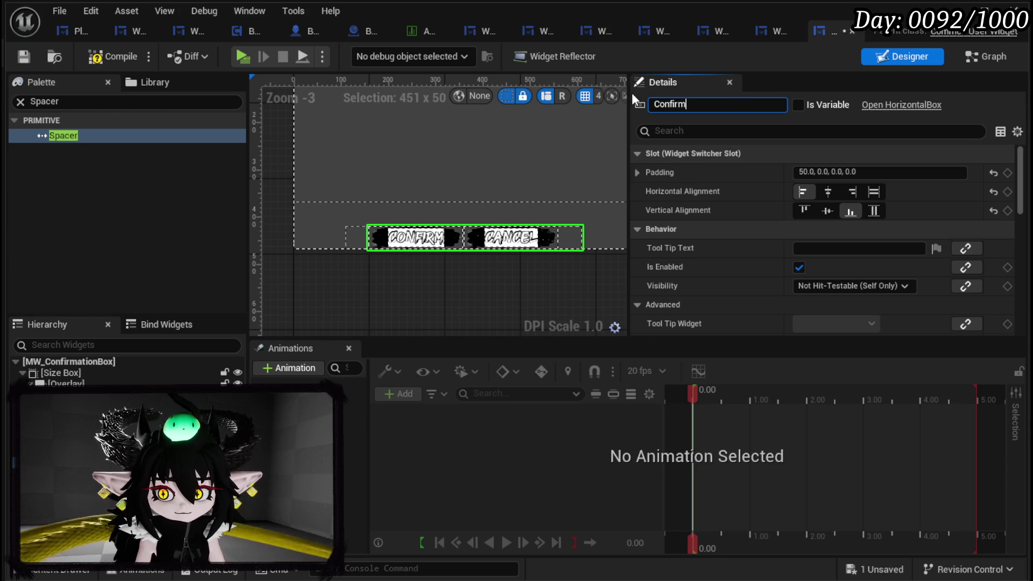
{"action": "type", "text": "?"}
{"action": "key", "text": "Return"}
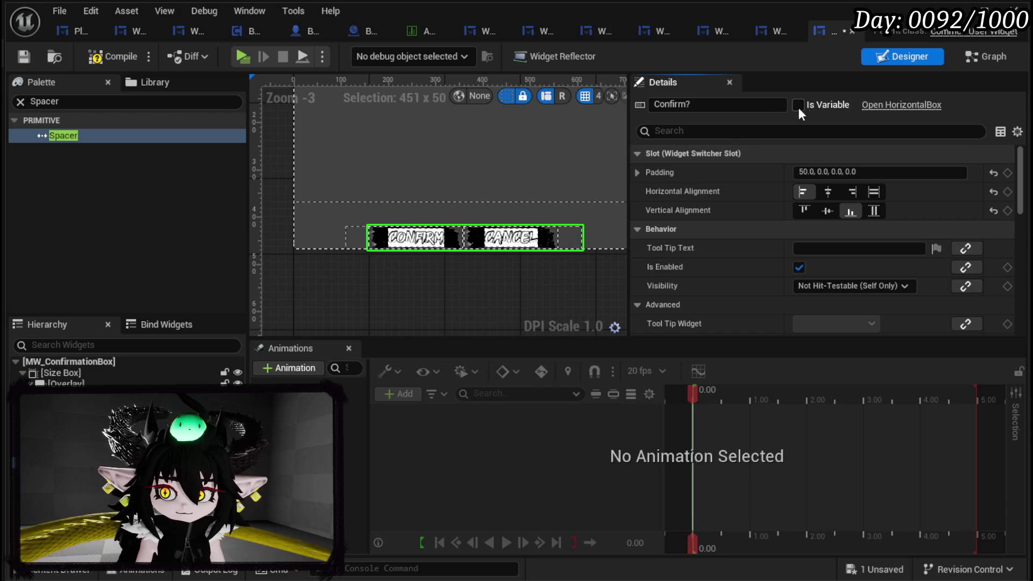
{"action": "key", "text": "F7"}
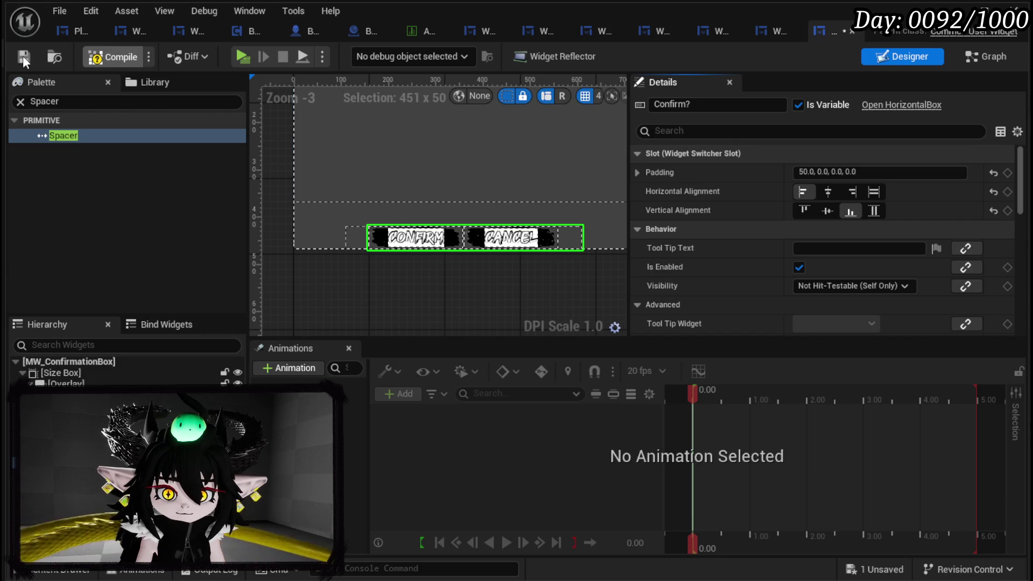
{"action": "left_click", "coordinate": [23, 56]}
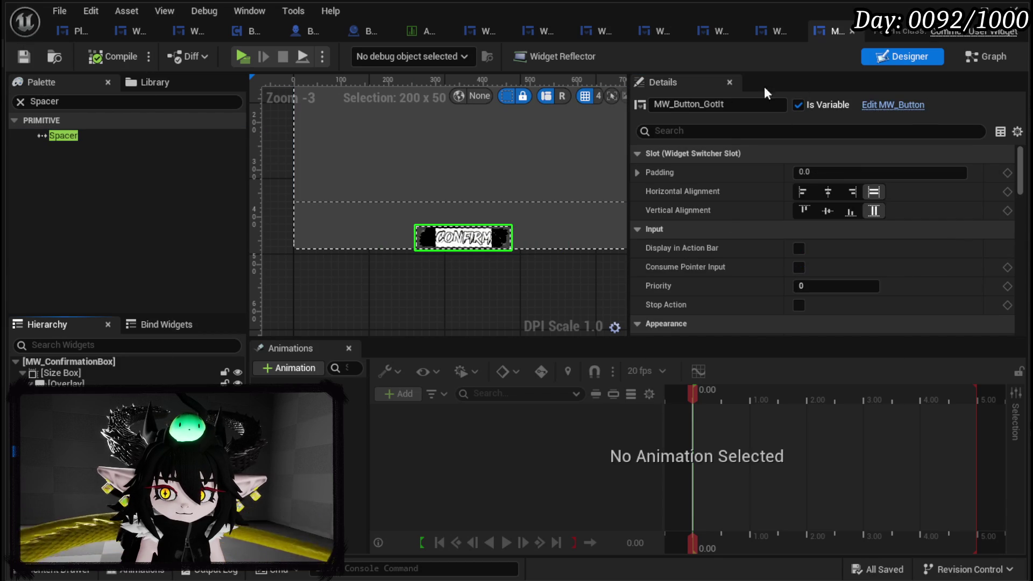
- Change MW_Button_GotIt's name in the Details panel to 'Retry?', then compile and save
{"action": "left_click", "coordinate": [715, 104]}
{"action": "type", "text": "G"}
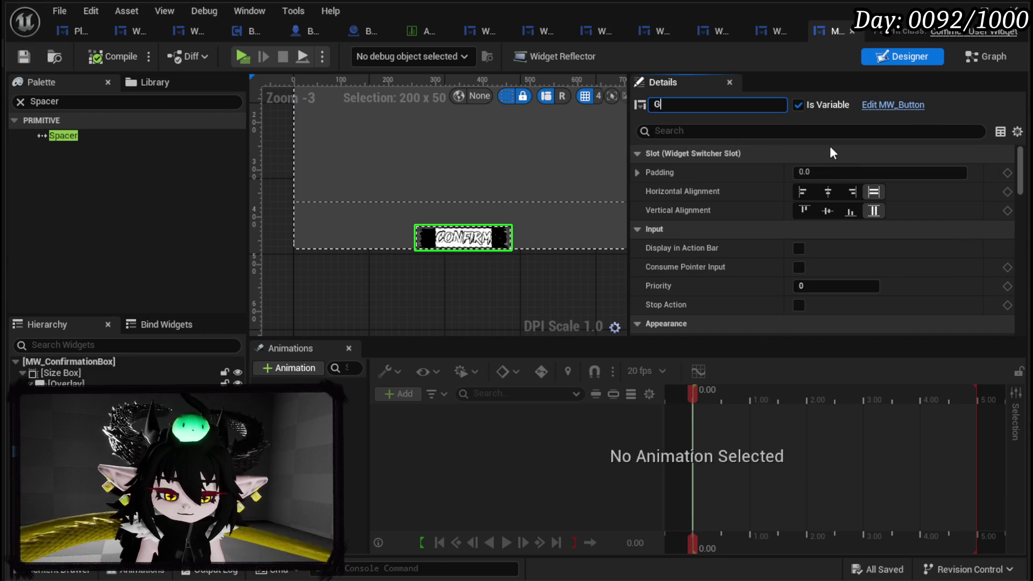
{"action": "type", "text": "ottiT"}
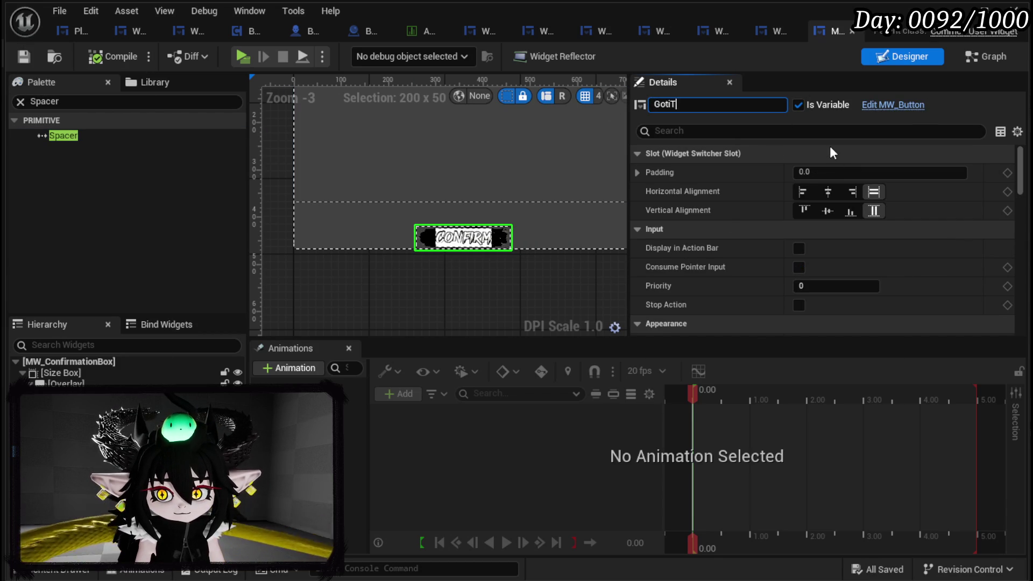
{"action": "key", "text": "BackSpace"}
{"action": "key", "text": "BackSpace"}
{"action": "key", "text": "BackSpace"}
{"action": "key", "text": "BackSpace"}
{"action": "key", "text": "BackSpace"}
{"action": "type", "text": "Retra"}
{"action": "key", "text": "BackSpace"}
{"action": "key", "text": "BackSpace"}
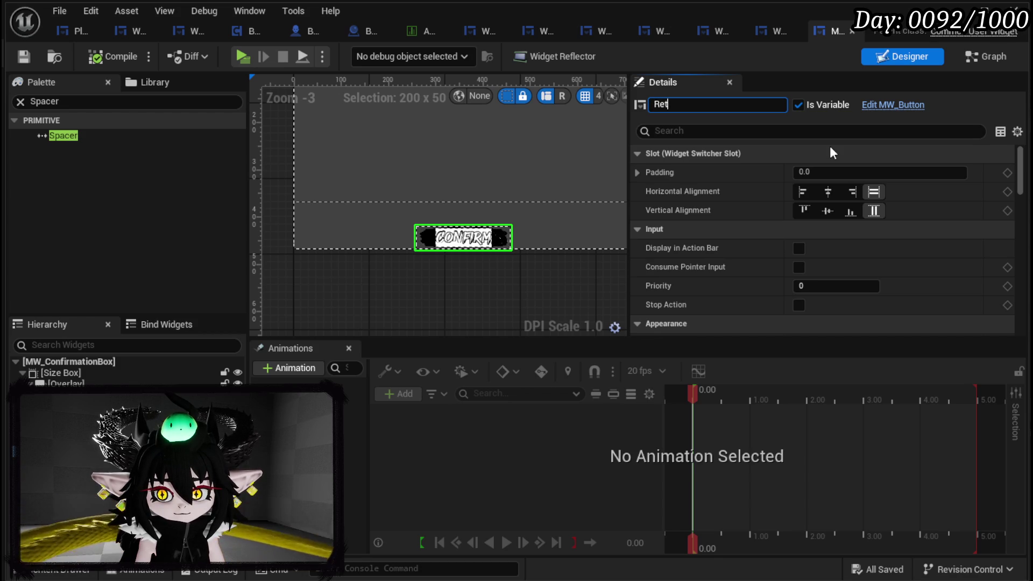
{"action": "type", "text": "re"}
{"action": "key", "text": "BackSpace"}
{"action": "key", "text": "BackSpace"}
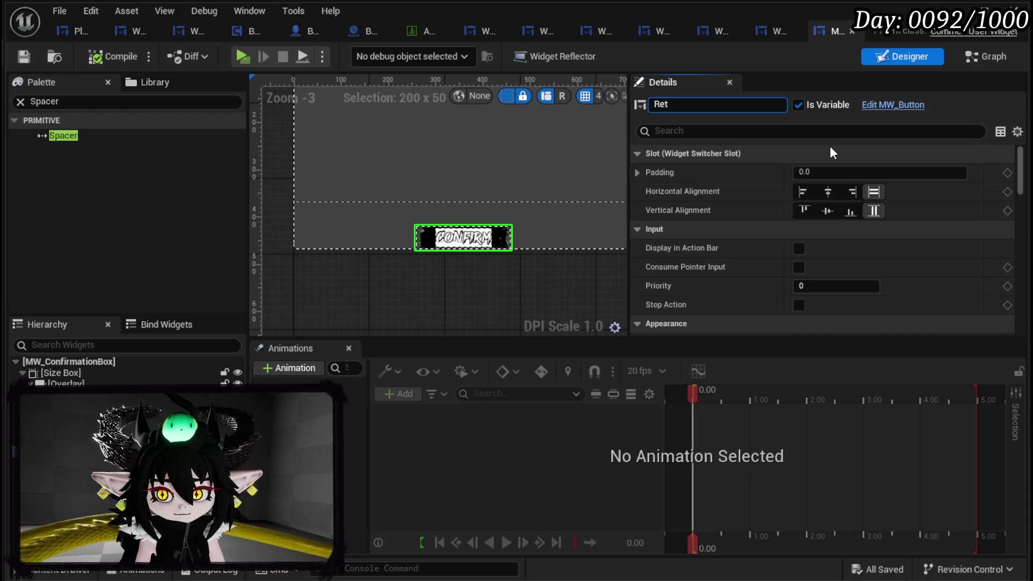
{"action": "type", "text": "ry"}
{"action": "key", "text": "Return"}
{"action": "left_click", "coordinate": [686, 105]}
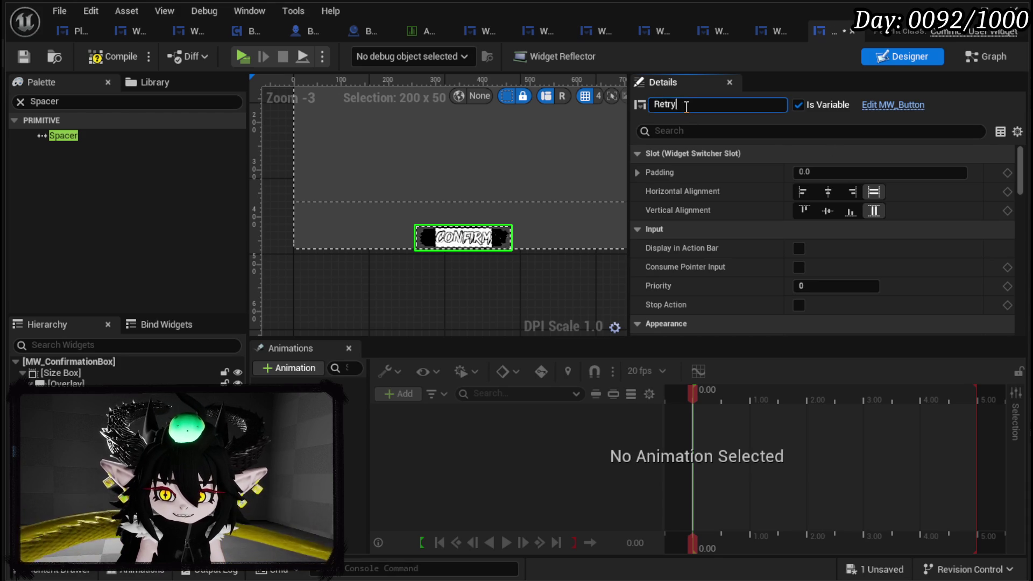
{"action": "left_click", "coordinate": [689, 106]}
{"action": "type", "text": "?"}
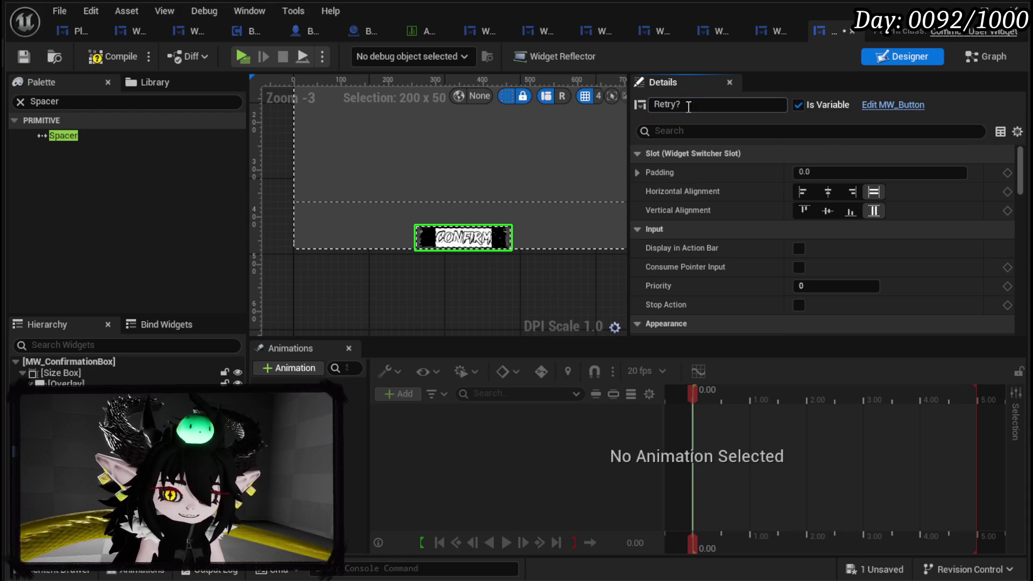
{"action": "key", "text": "Return"}
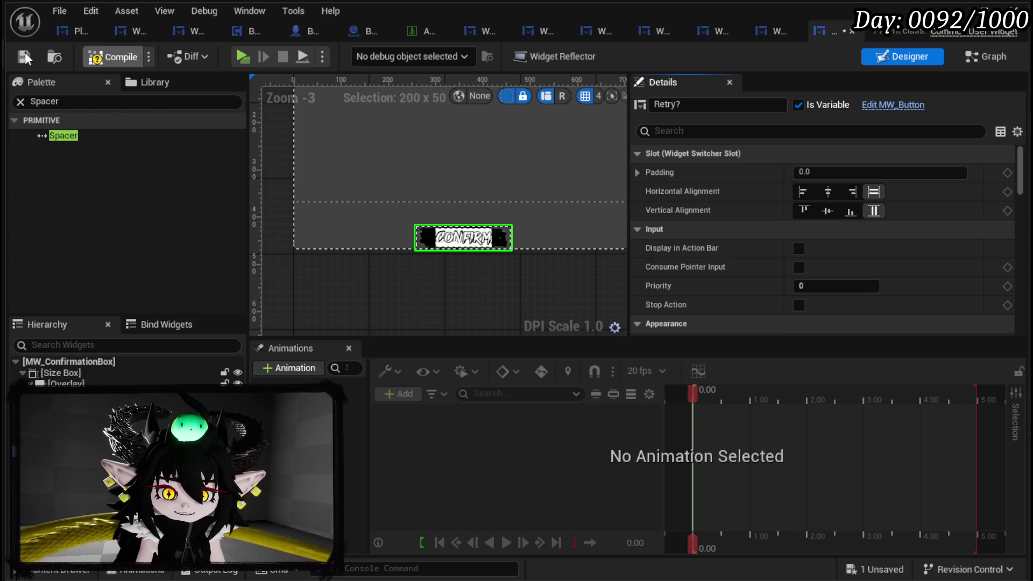
{"action": "left_click", "coordinate": [25, 54]}
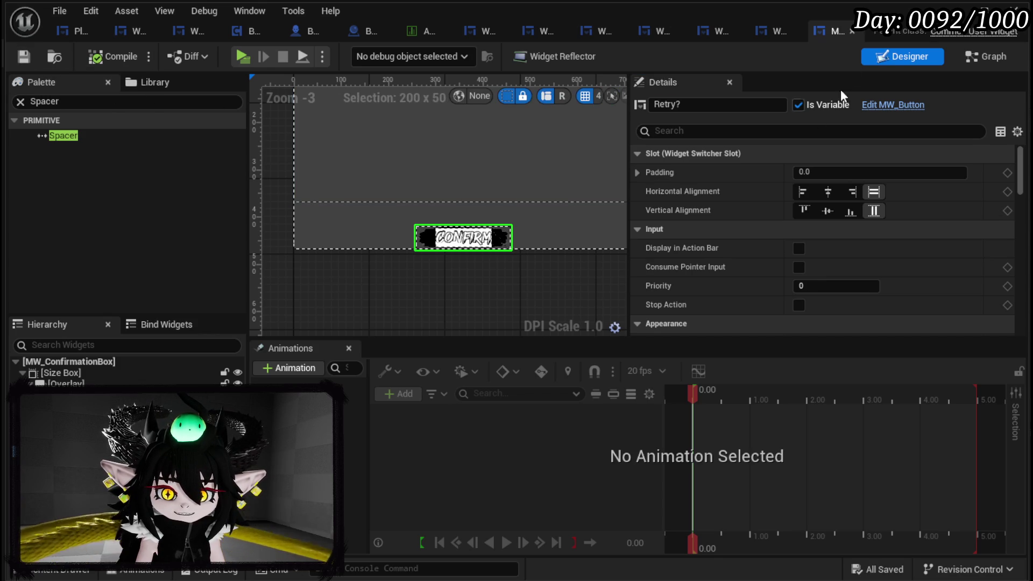
- Add getters for Retry?, WidgetSwitcher_0 and Confirm? to the Success function graph
{"action": "left_click", "coordinate": [986, 56]}
{"action": "left_click_drag", "start_coordinate": [34, 220], "coordinate": [585, 173]}
{"action": "left_click", "coordinate": [602, 201]}
{"action": "mouse_move", "coordinate": [58, 234]}
{"action": "left_mouse_down"}
{"action": "mouse_move", "coordinate": [531, 162]}
{"action": "mouse_move", "coordinate": [591, 169]}
{"action": "mouse_move", "coordinate": [603, 126]}
{"action": "left_mouse_up"}
{"action": "left_click", "coordinate": [644, 182]}
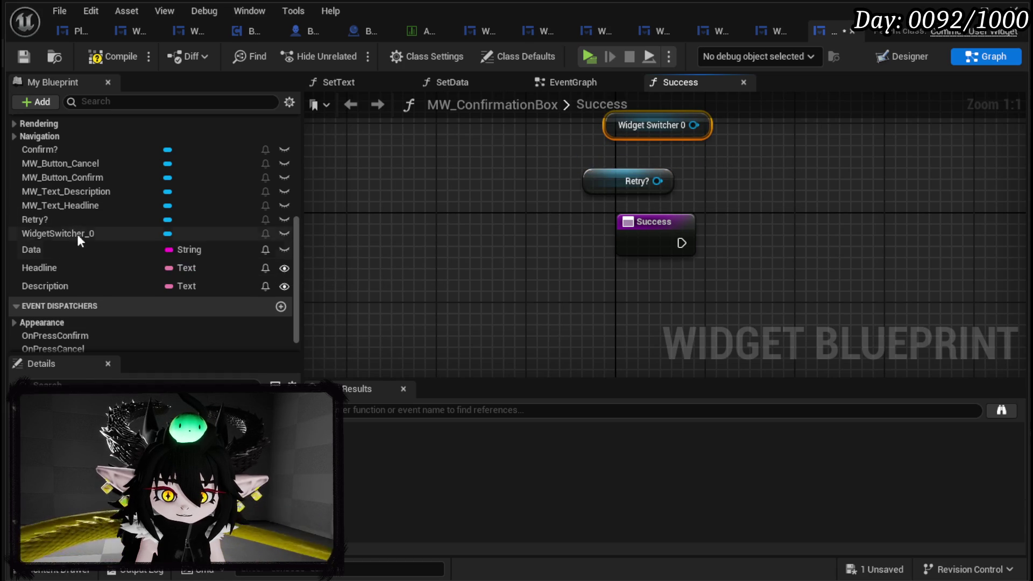
{"action": "mouse_move", "coordinate": [43, 150]}
{"action": "left_mouse_down"}
{"action": "mouse_move", "coordinate": [586, 224]}
{"action": "mouse_move", "coordinate": [559, 259]}
{"action": "mouse_move", "coordinate": [393, 331]}
{"action": "left_mouse_up"}
{"action": "left_click", "coordinate": [562, 264]}
- Create a Set Active Widget node for Confirm?, run it from a Branch on Success's Condition input
{"action": "left_click_drag", "start_coordinate": [526, 195], "coordinate": [685, 245]}
{"action": "type", "text": "Set Active"}
{"action": "key", "text": "Return"}
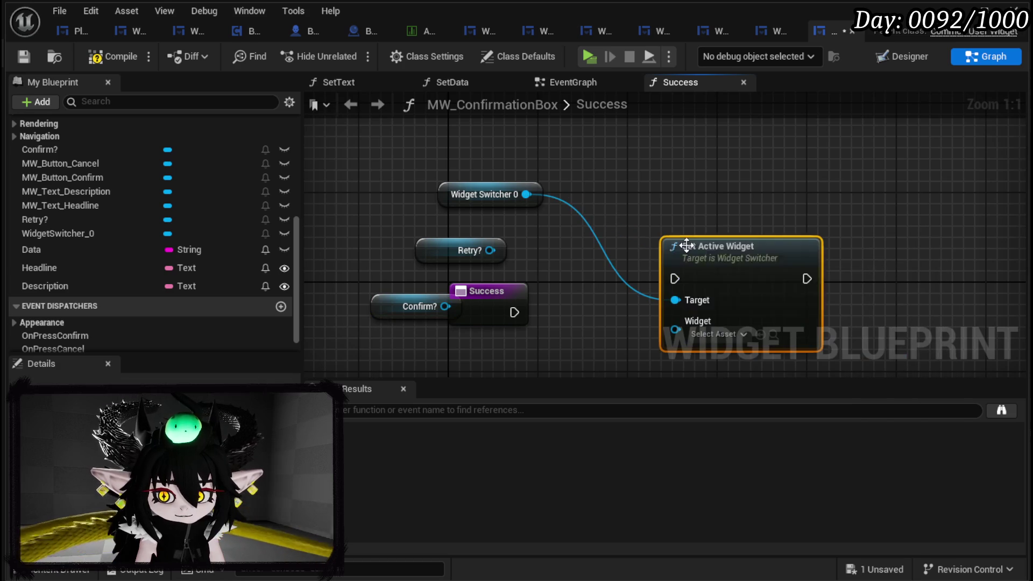
{"action": "mouse_move", "coordinate": [622, 278]}
{"action": "left_mouse_down"}
{"action": "mouse_move", "coordinate": [625, 244]}
{"action": "mouse_move", "coordinate": [676, 200]}
{"action": "left_mouse_up"}
{"action": "mouse_move", "coordinate": [500, 229]}
{"action": "left_mouse_down"}
{"action": "mouse_move", "coordinate": [740, 275]}
{"action": "mouse_move", "coordinate": [731, 243]}
{"action": "left_mouse_up"}
{"action": "left_click_drag", "start_coordinate": [457, 228], "coordinate": [614, 183]}
{"action": "mouse_move", "coordinate": [543, 213]}
{"action": "left_mouse_down"}
{"action": "mouse_move", "coordinate": [451, 247]}
{"action": "mouse_move", "coordinate": [544, 279]}
{"action": "mouse_move", "coordinate": [540, 268]}
{"action": "left_mouse_up"}
{"action": "type", "text": "branch"}
{"action": "key", "text": "Return"}
{"action": "left_click_drag", "start_coordinate": [643, 270], "coordinate": [730, 202]}
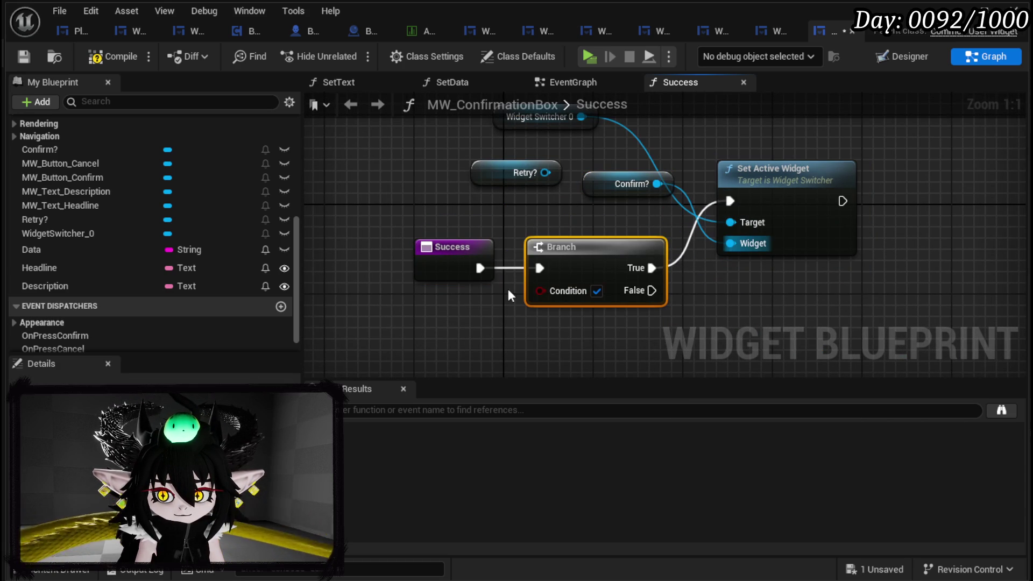
{"action": "left_click_drag", "start_coordinate": [537, 291], "coordinate": [463, 268]}
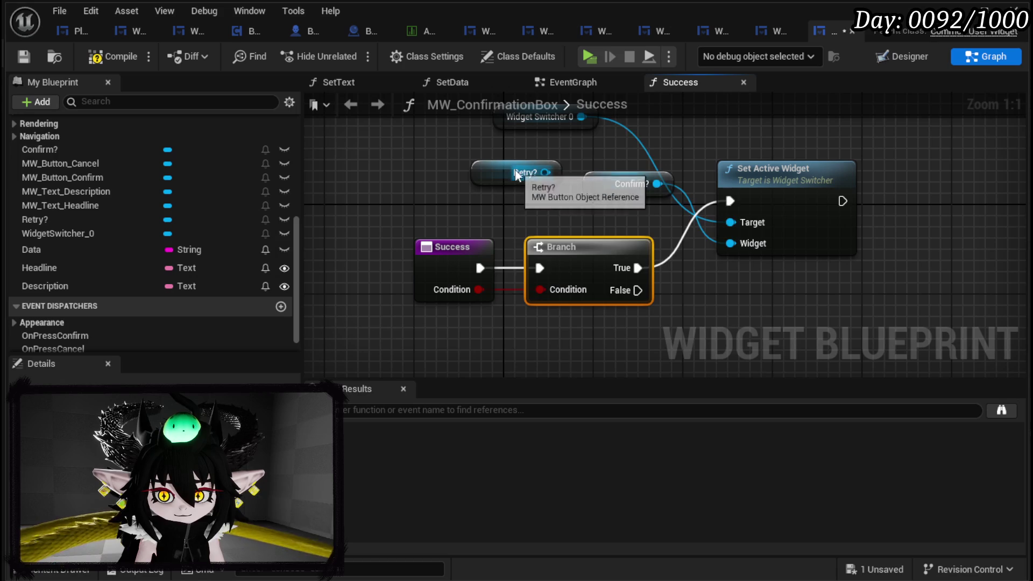
- Duplicate Set Active Widget for the Branch's false output, with Retry? as the widget
{"action": "left_click_drag", "start_coordinate": [545, 172], "coordinate": [494, 203]}
{"action": "left_click", "coordinate": [785, 172]}
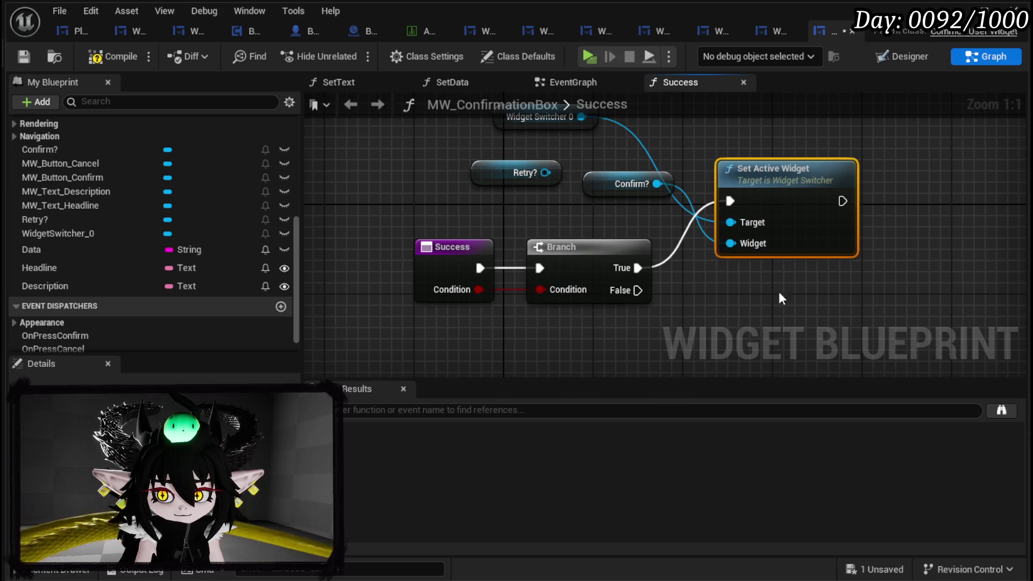
{"action": "key", "text": "ctrl+c"}
{"action": "key", "text": "ctrl+v"}
{"action": "left_click_drag", "start_coordinate": [638, 291], "coordinate": [719, 324]}
{"action": "mouse_move", "coordinate": [511, 182]}
{"action": "left_mouse_down"}
{"action": "mouse_move", "coordinate": [643, 341]}
{"action": "mouse_move", "coordinate": [720, 327]}
{"action": "left_mouse_up"}
{"action": "scroll", "coordinate": [726, 332], "scroll_direction": "down", "scroll_amount": 2}
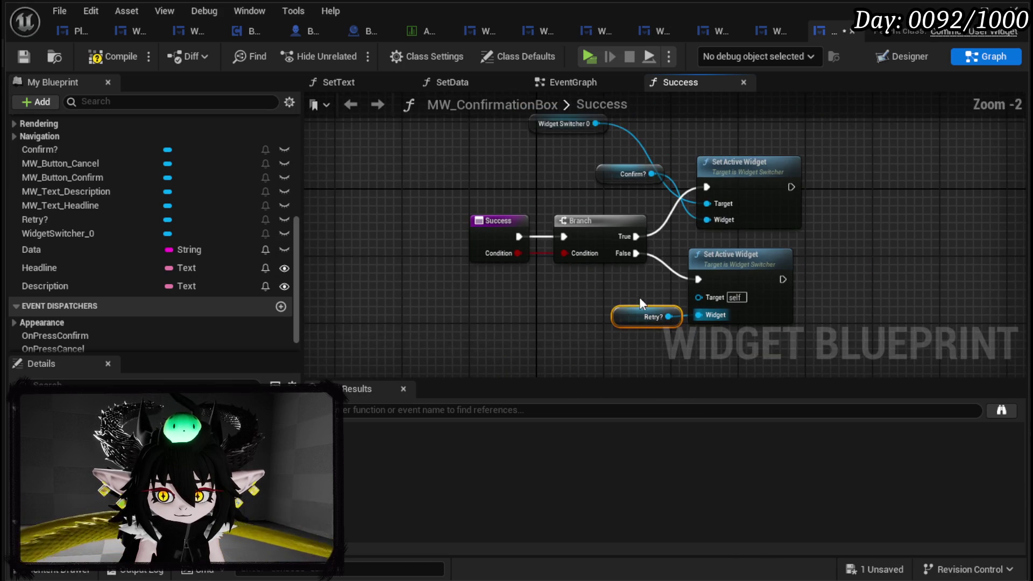
{"action": "left_click_drag", "start_coordinate": [623, 318], "coordinate": [589, 317]}
{"action": "left_click", "coordinate": [580, 292]}
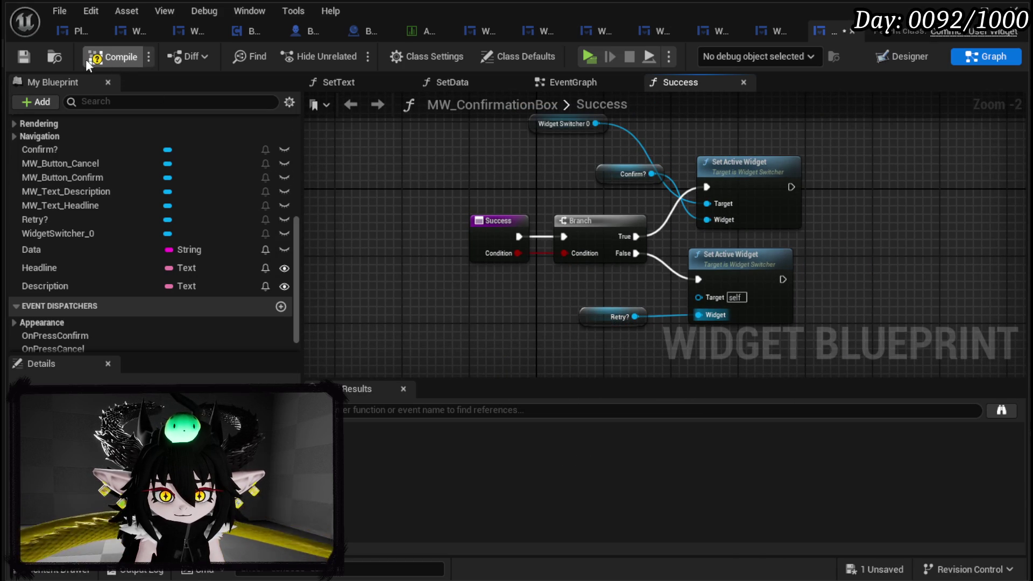
- Compile, wire Widget Switcher 0 to the second Set Active Widget's Target, and recompile error-free
{"action": "left_click", "coordinate": [25, 56]}
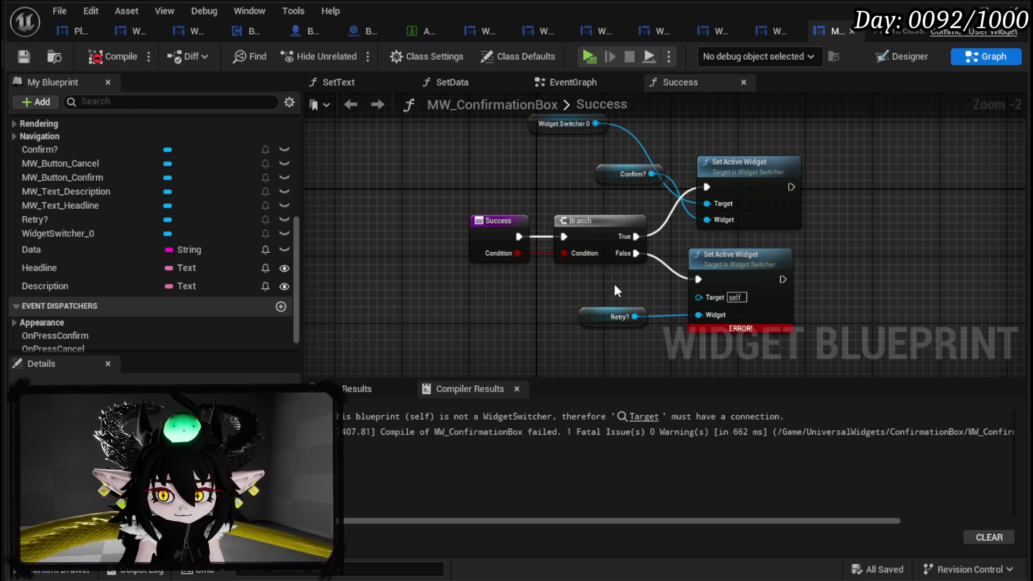
{"action": "mouse_move", "coordinate": [595, 124]}
{"action": "left_mouse_down"}
{"action": "mouse_move", "coordinate": [722, 324]}
{"action": "mouse_move", "coordinate": [713, 301]}
{"action": "left_mouse_up"}
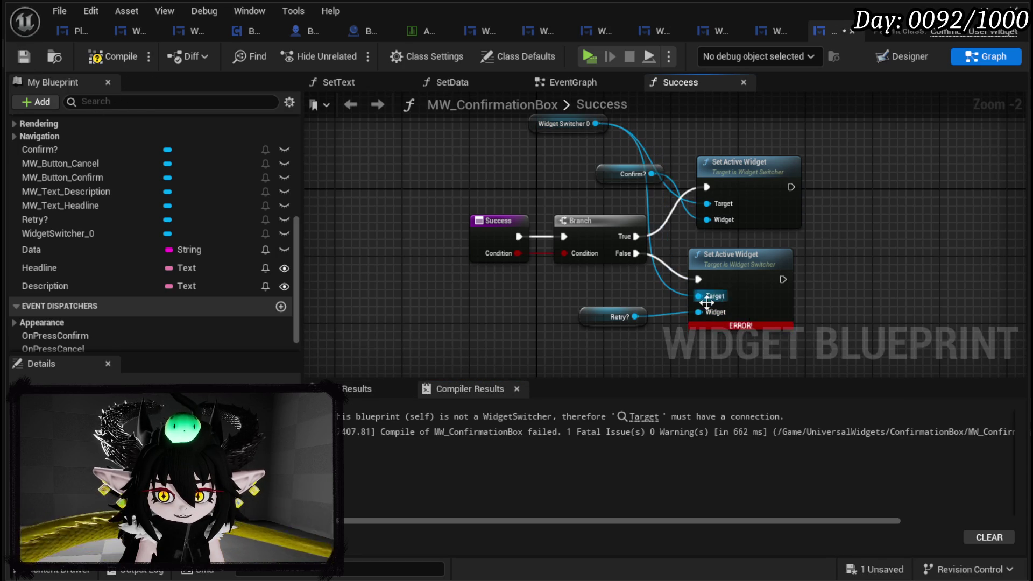
{"action": "left_click", "coordinate": [29, 55]}
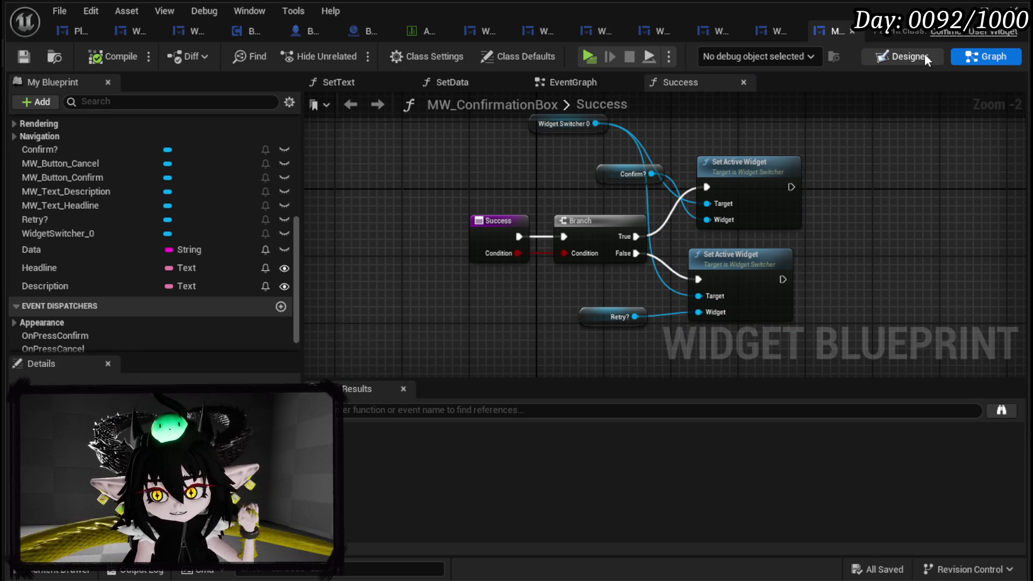
{"action": "scroll", "coordinate": [88, 237], "scroll_direction": "up", "scroll_amount": 5}
{"action": "scroll", "coordinate": [89, 234], "scroll_direction": "up", "scroll_amount": 1}
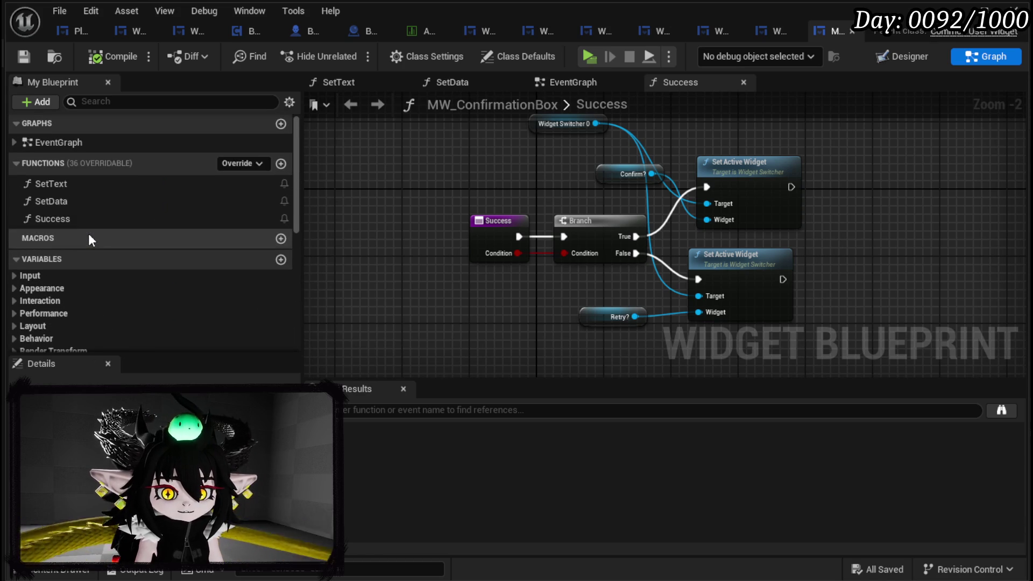
- In the Designer, add an On Pressed event for the Retry? button
{"action": "double_click", "coordinate": [587, 318]}
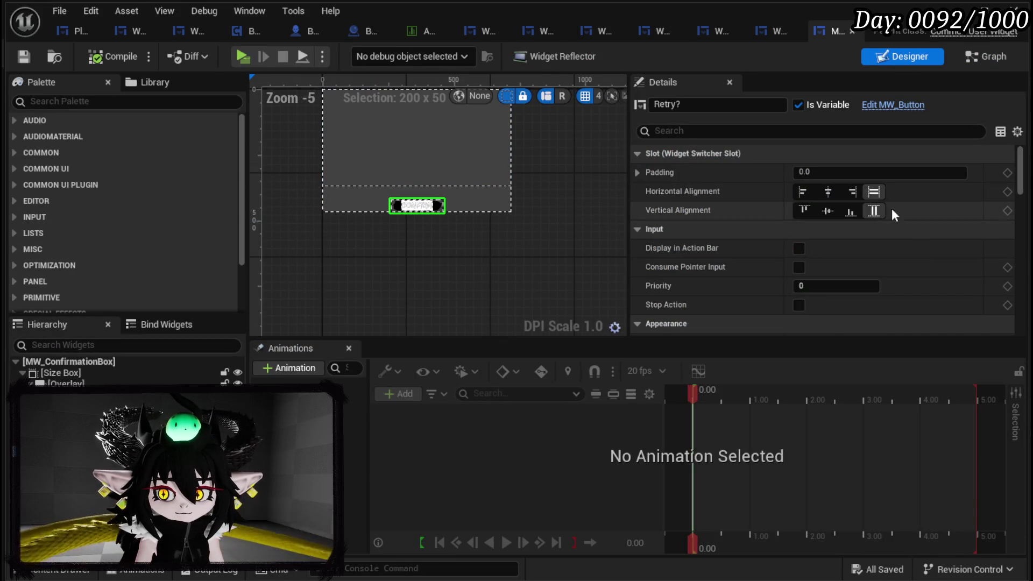
{"action": "scroll", "coordinate": [945, 249], "scroll_direction": "down", "scroll_amount": 20}
{"action": "scroll", "coordinate": [839, 265], "scroll_direction": "down", "scroll_amount": 10}
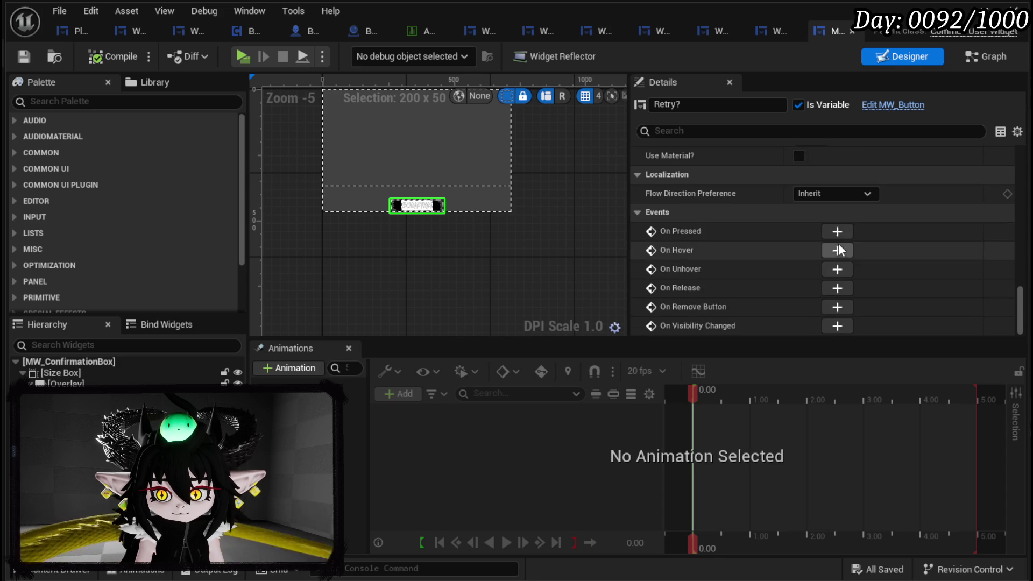
{"action": "left_click", "coordinate": [838, 232]}
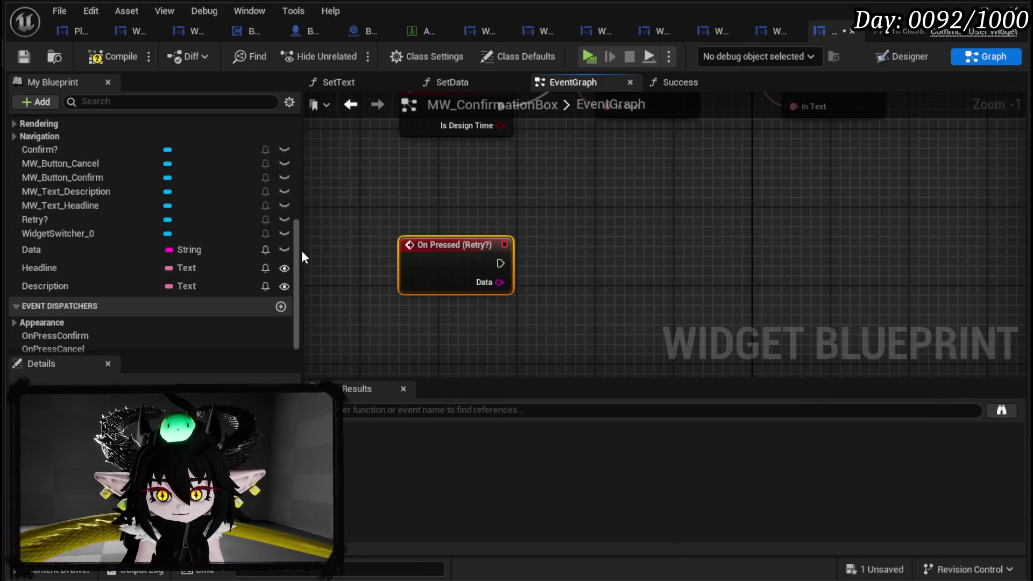
- Wire On Pressed (Retry?) to a Set Visibility node set to Collapsed, and save the blueprint
{"action": "right_click", "coordinate": [583, 259]}
{"action": "type", "text": "Set"}
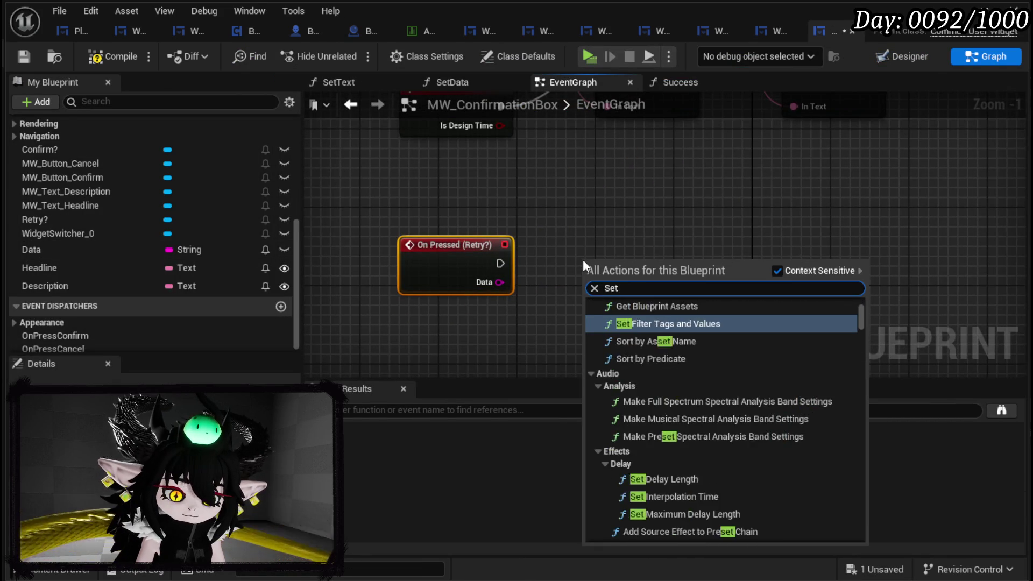
{"action": "type", "text": " Visi"}
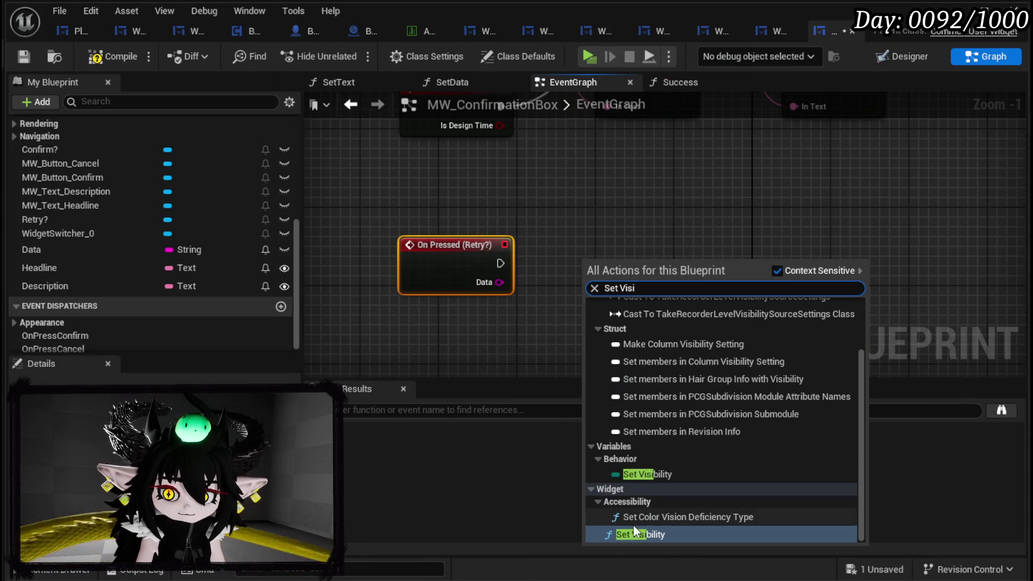
{"action": "left_click", "coordinate": [635, 533]}
{"action": "mouse_move", "coordinate": [500, 263]}
{"action": "left_mouse_down"}
{"action": "mouse_move", "coordinate": [599, 301]}
{"action": "mouse_move", "coordinate": [587, 294]}
{"action": "left_mouse_up"}
{"action": "mouse_move", "coordinate": [623, 283]}
{"action": "left_mouse_down"}
{"action": "mouse_move", "coordinate": [583, 244]}
{"action": "mouse_move", "coordinate": [574, 254]}
{"action": "left_mouse_up"}
{"action": "left_click", "coordinate": [581, 319]}
{"action": "left_click", "coordinate": [572, 340]}
{"action": "left_click", "coordinate": [476, 331]}
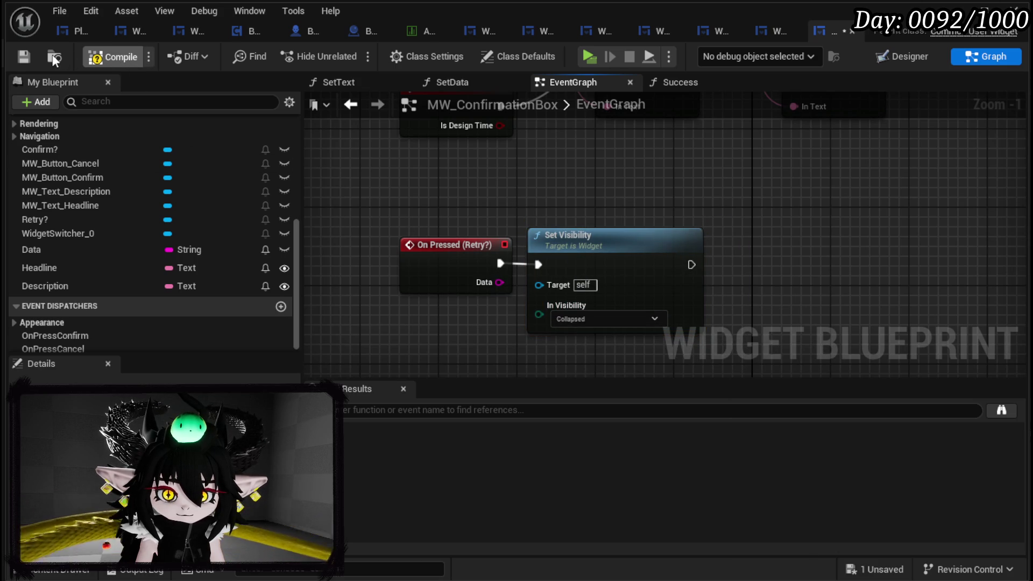
{"action": "left_click", "coordinate": [32, 53]}
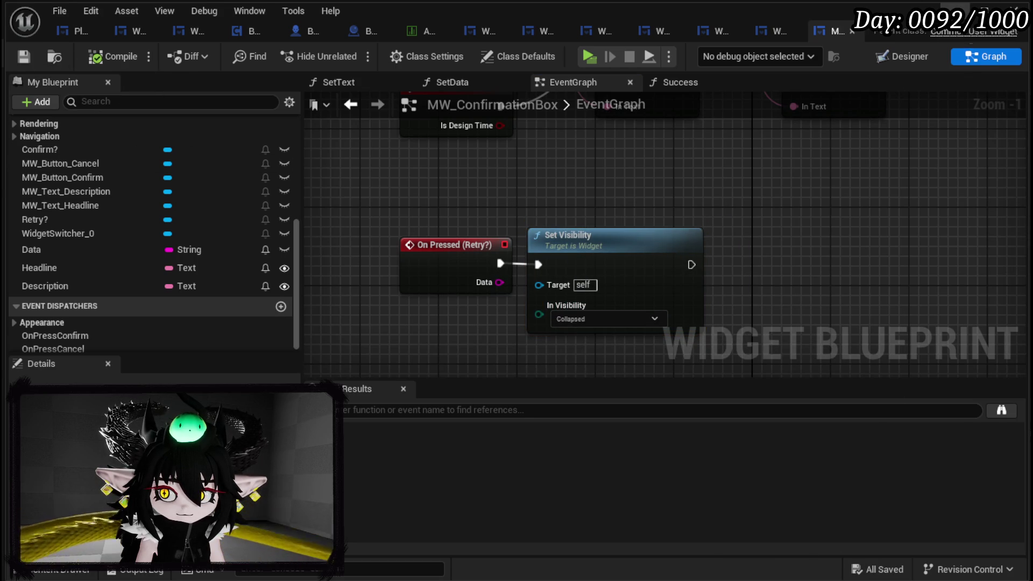
{"action": "left_click", "coordinate": [955, 9]}
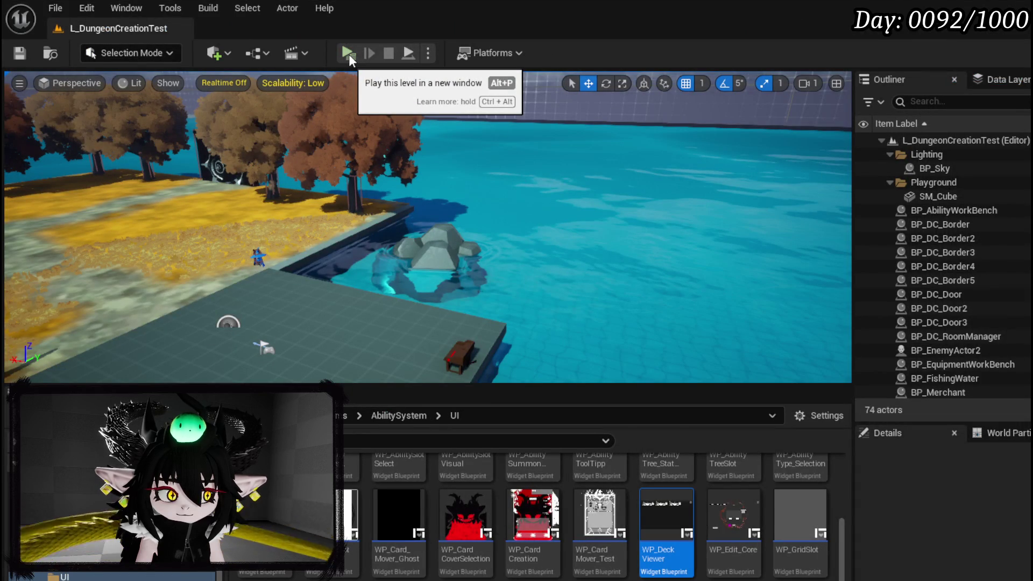
- In WP_AbilityCreationTree's ConfirmationEvent graph, add a Success call from the MW Confirmation Box reference
{"action": "left_click", "coordinate": [349, 54]}
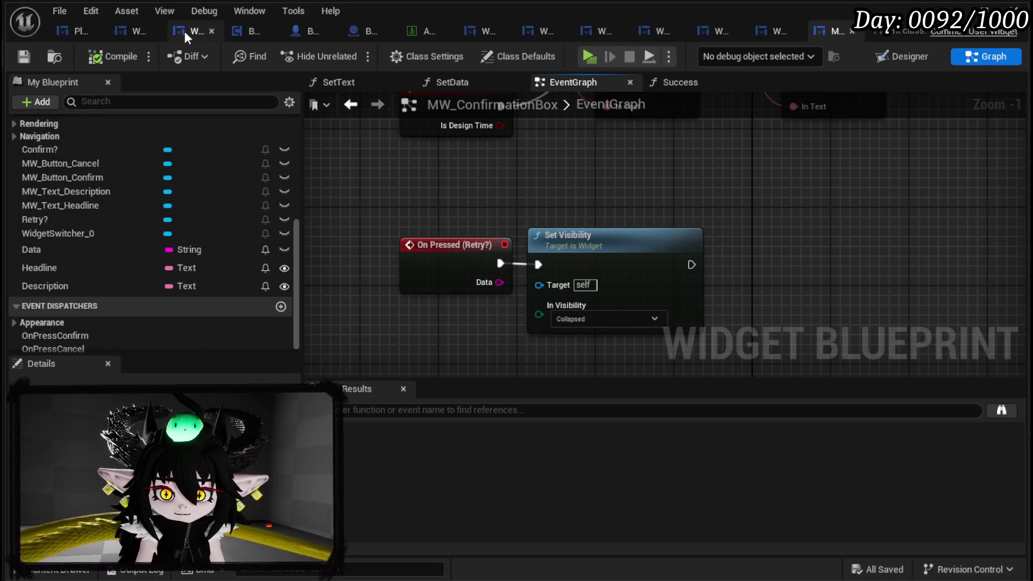
{"action": "left_click", "coordinate": [186, 34]}
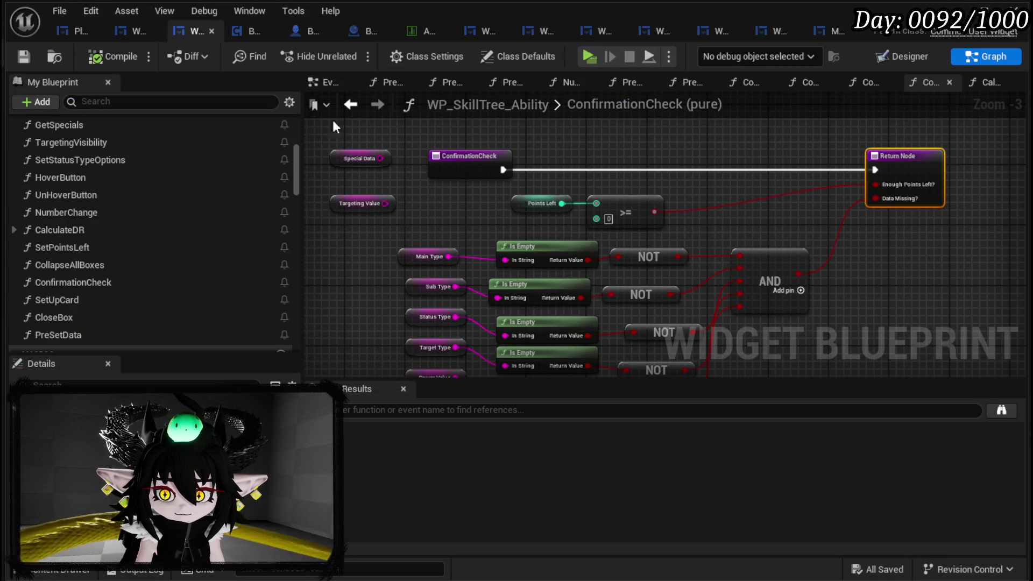
{"action": "left_click", "coordinate": [140, 32]}
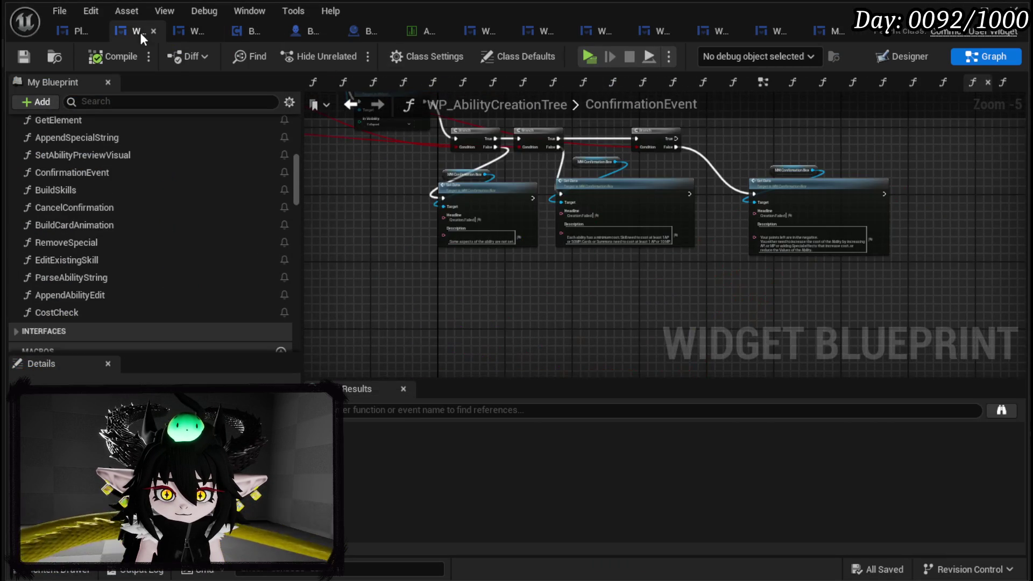
{"action": "scroll", "coordinate": [467, 206], "scroll_direction": "up", "scroll_amount": 2}
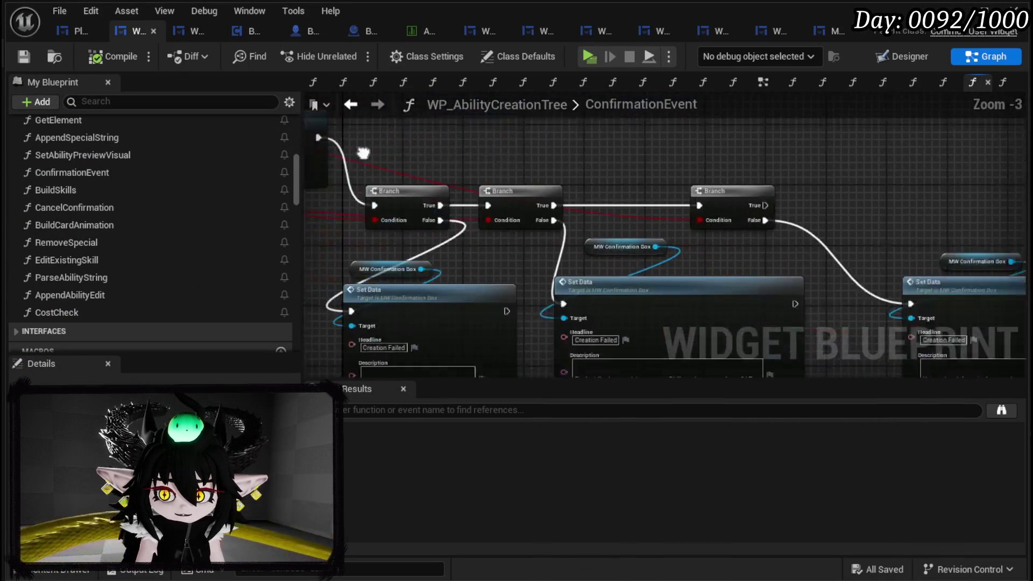
{"action": "left_click_drag", "start_coordinate": [501, 213], "coordinate": [554, 211]}
{"action": "type", "text": "S"}
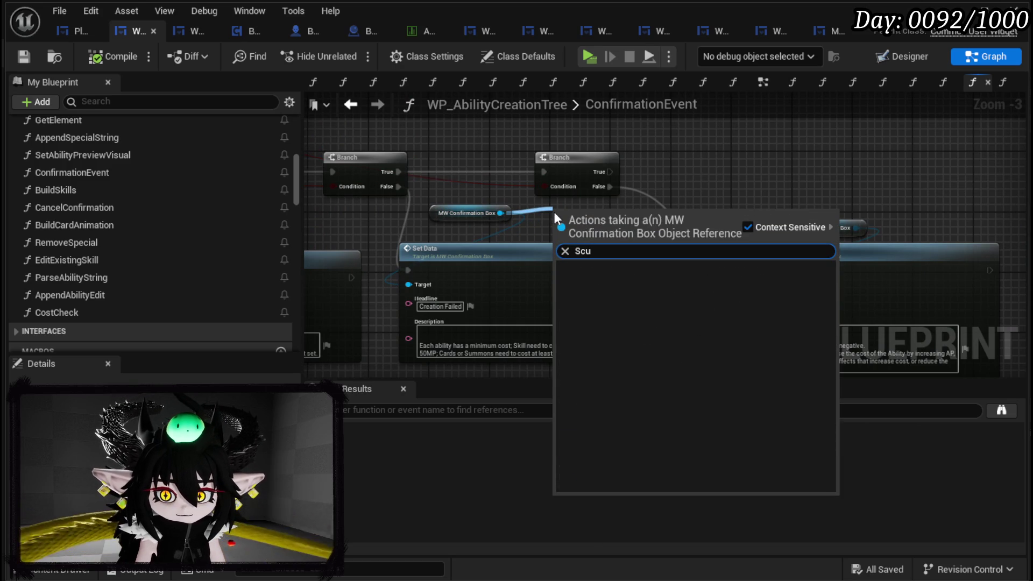
{"action": "type", "text": "u"}
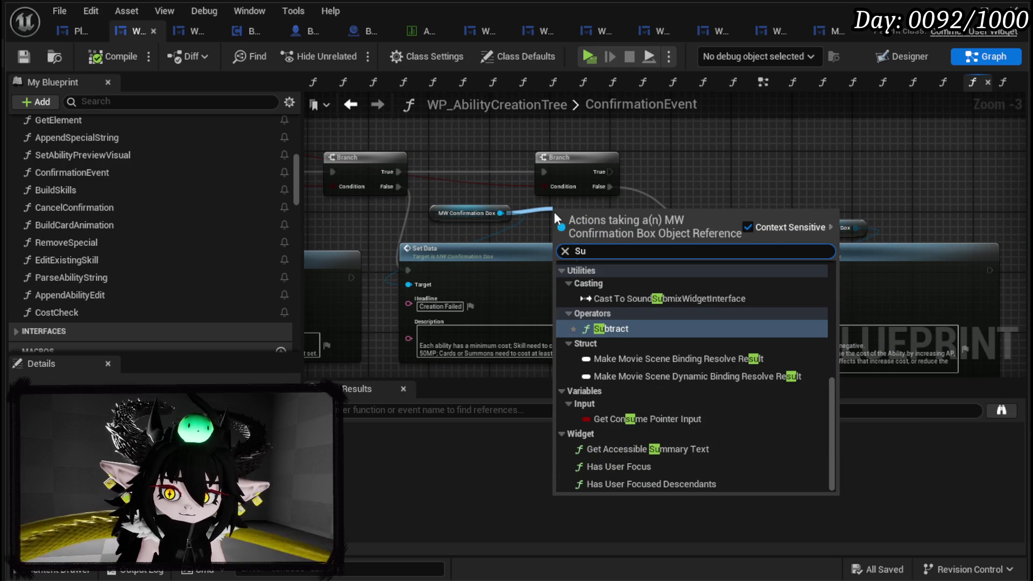
{"action": "type", "text": "c"}
{"action": "left_click", "coordinate": [602, 282]}
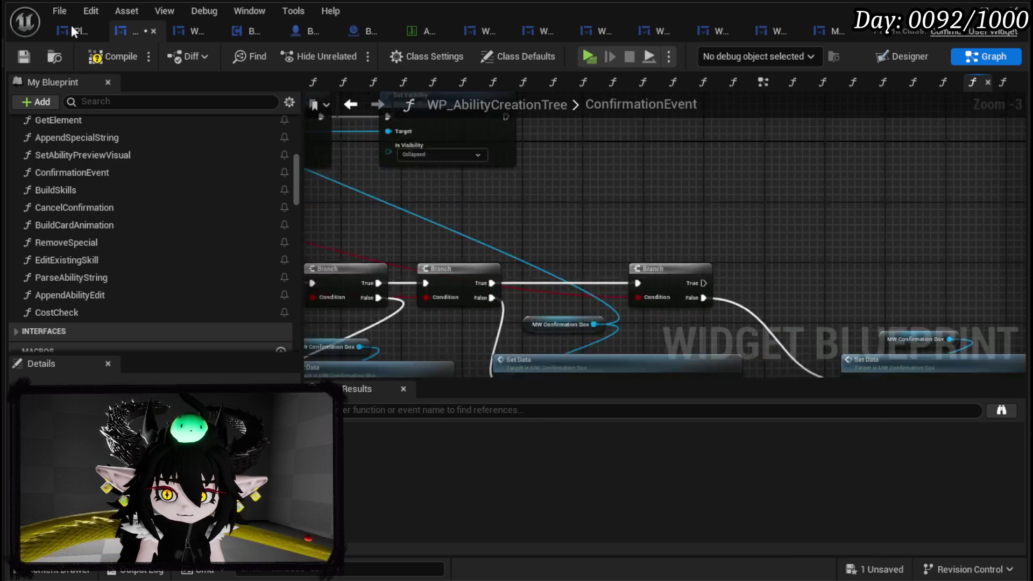
- Wire Set Visibility into Success and Success into the Branch, with AND feeding Success's Condition
{"action": "left_click_drag", "start_coordinate": [409, 277], "coordinate": [608, 263]}
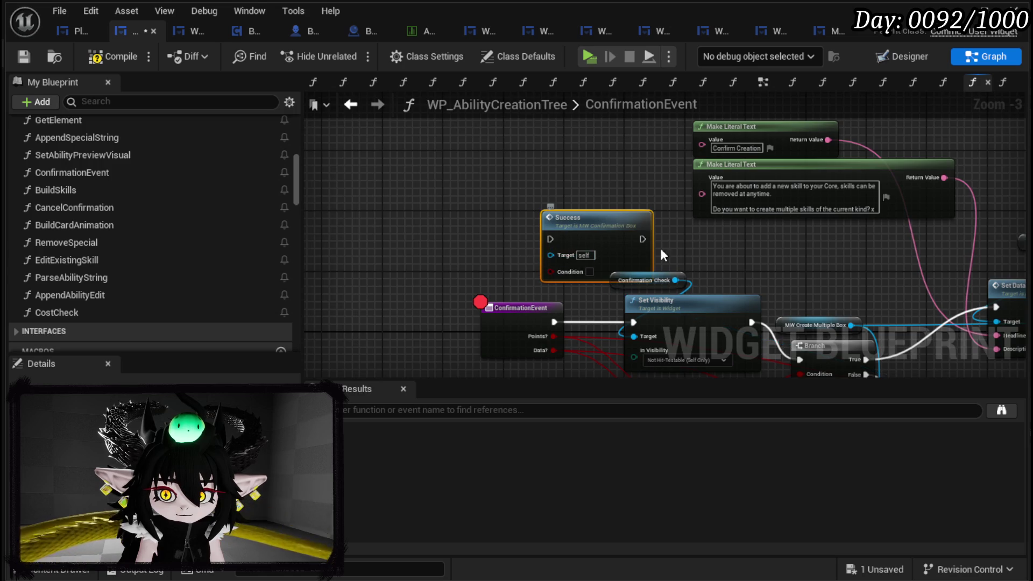
{"action": "left_click_drag", "start_coordinate": [459, 136], "coordinate": [708, 159]}
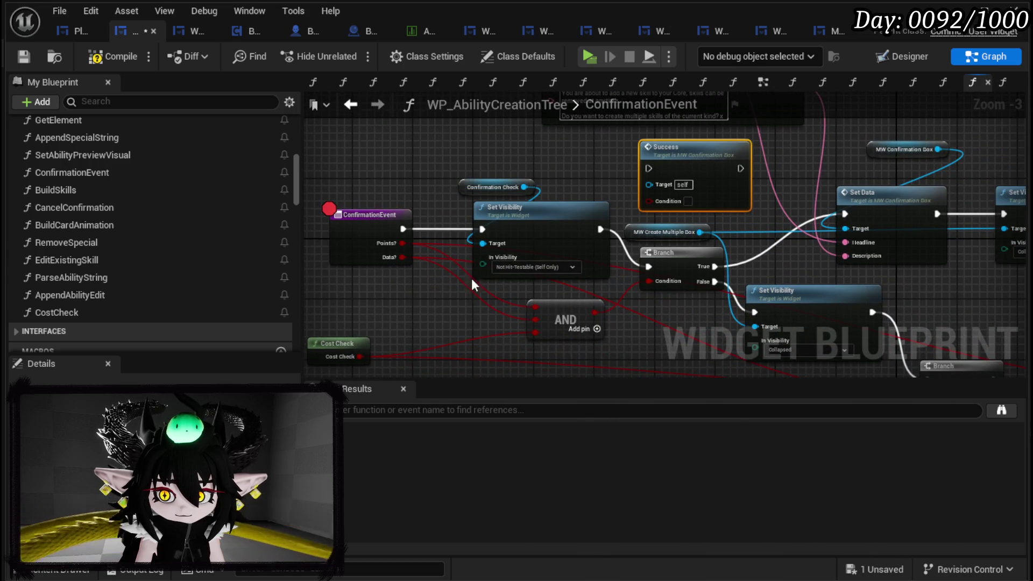
{"action": "left_click_drag", "start_coordinate": [595, 231], "coordinate": [520, 232]}
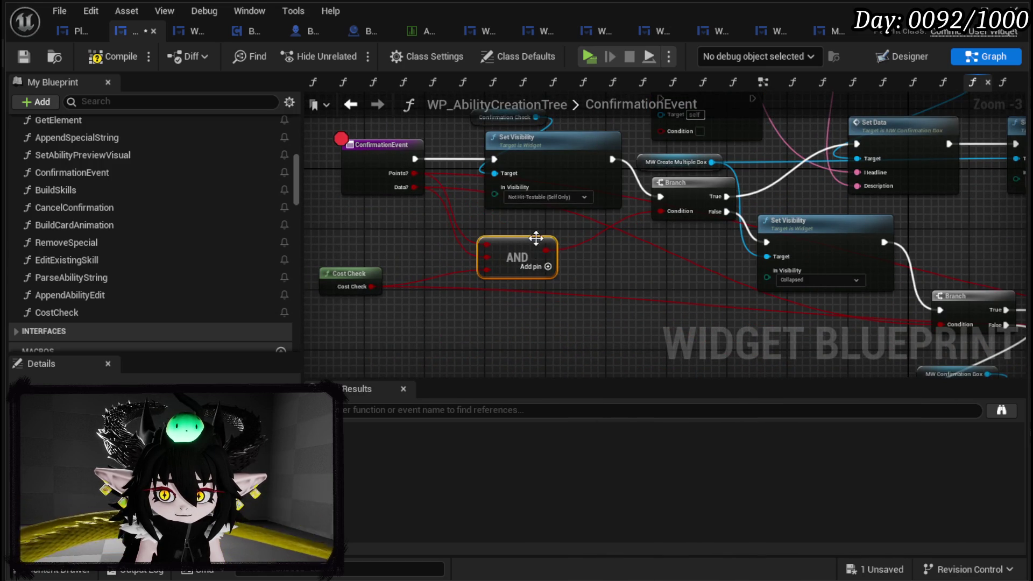
{"action": "mouse_move", "coordinate": [364, 216]}
{"action": "left_mouse_down"}
{"action": "mouse_move", "coordinate": [521, 165]}
{"action": "mouse_move", "coordinate": [383, 156]}
{"action": "left_mouse_up"}
{"action": "left_click_drag", "start_coordinate": [722, 144], "coordinate": [594, 205]}
{"action": "left_click_drag", "start_coordinate": [501, 204], "coordinate": [561, 209]}
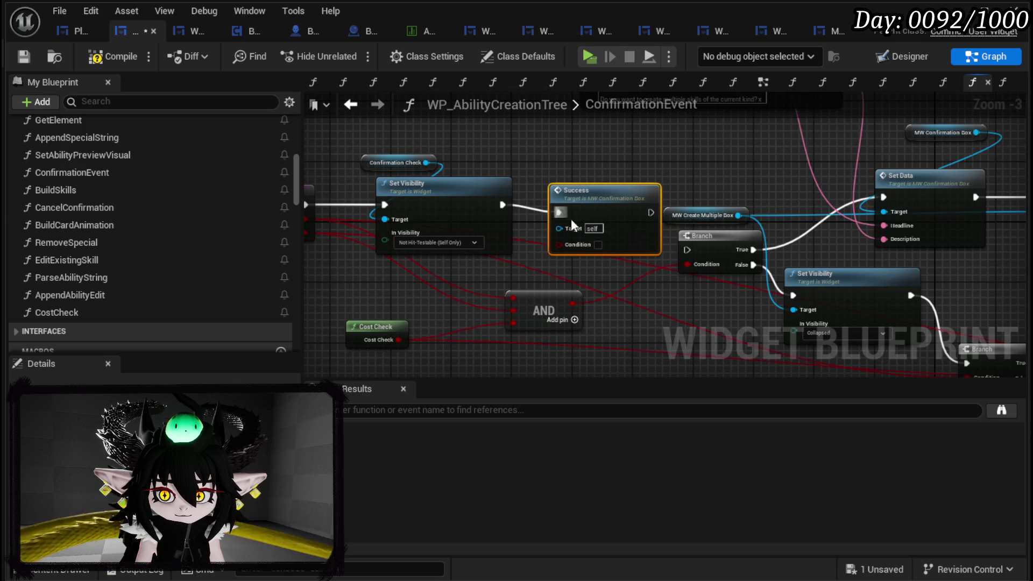
{"action": "left_click_drag", "start_coordinate": [573, 303], "coordinate": [559, 243]}
{"action": "left_click_drag", "start_coordinate": [649, 211], "coordinate": [687, 250]}
{"action": "key", "text": "q"}
{"action": "mouse_move", "coordinate": [688, 205]}
{"action": "left_mouse_down"}
{"action": "mouse_move", "coordinate": [576, 228]}
{"action": "mouse_move", "coordinate": [594, 232]}
{"action": "left_mouse_up"}
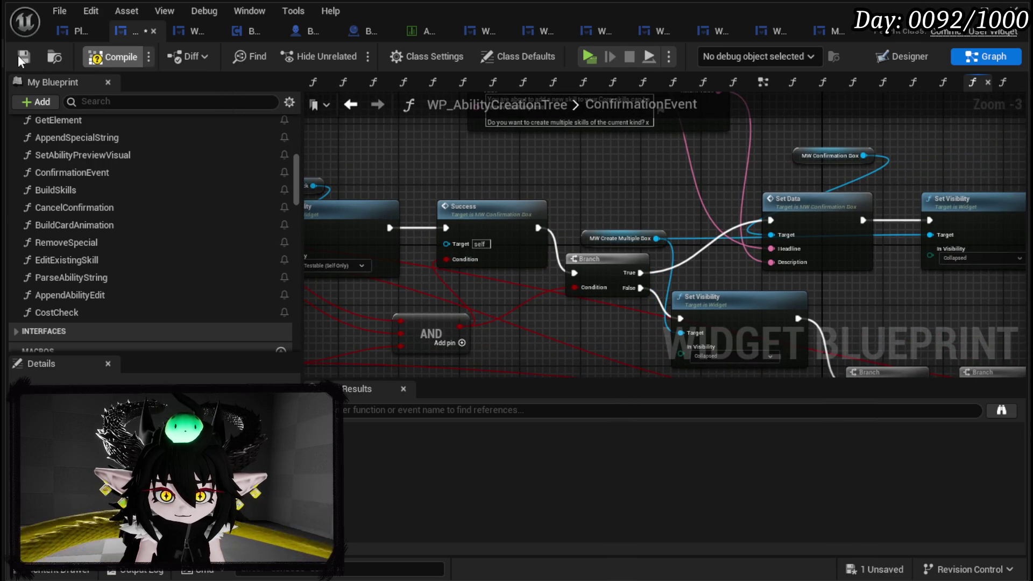
- Connect the confirmation box reference to Success's Target, then compile and save the blueprint
{"action": "left_click", "coordinate": [20, 56]}
{"action": "mouse_move", "coordinate": [435, 184]}
{"action": "left_mouse_down"}
{"action": "mouse_move", "coordinate": [574, 237]}
{"action": "mouse_move", "coordinate": [579, 198]}
{"action": "left_mouse_up"}
{"action": "left_click_drag", "start_coordinate": [478, 164], "coordinate": [445, 237]}
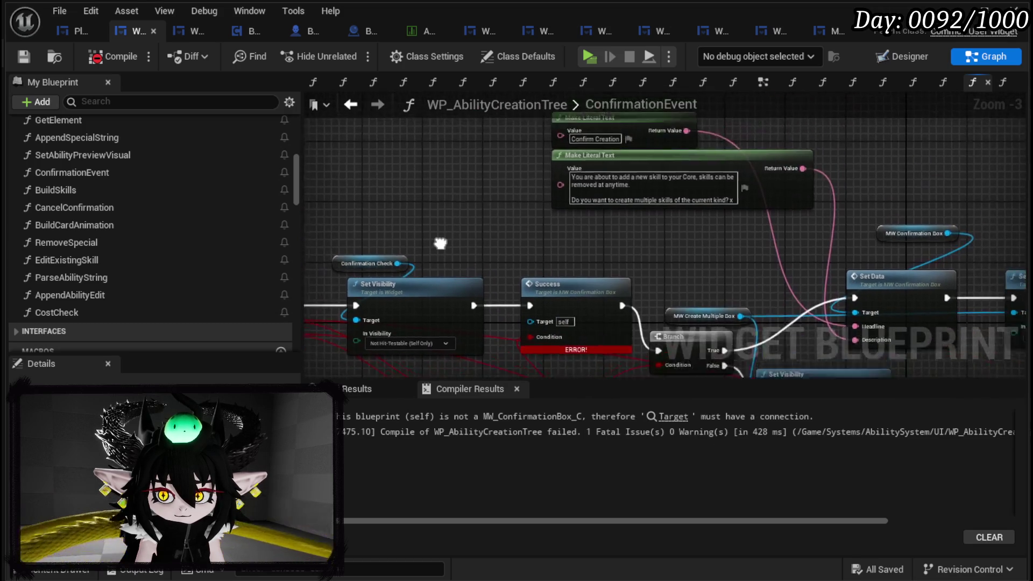
{"action": "left_click_drag", "start_coordinate": [641, 241], "coordinate": [472, 140]}
{"action": "mouse_move", "coordinate": [750, 133]}
{"action": "left_mouse_down"}
{"action": "mouse_move", "coordinate": [436, 137]}
{"action": "mouse_move", "coordinate": [382, 209]}
{"action": "mouse_move", "coordinate": [366, 214]}
{"action": "left_mouse_up"}
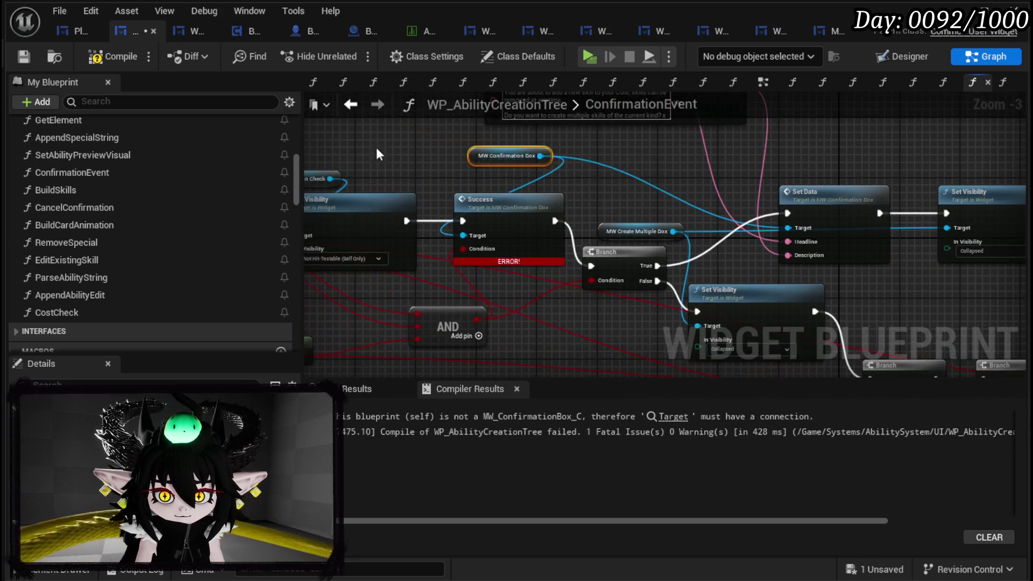
{"action": "left_click", "coordinate": [86, 57]}
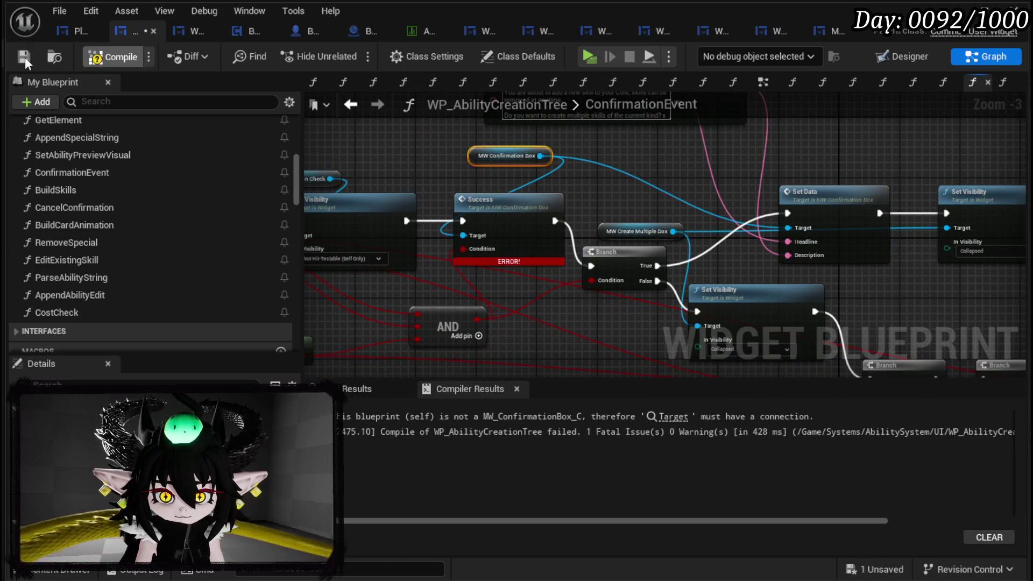
{"action": "left_click", "coordinate": [25, 57]}
{"action": "key", "text": "alt+Tab"}
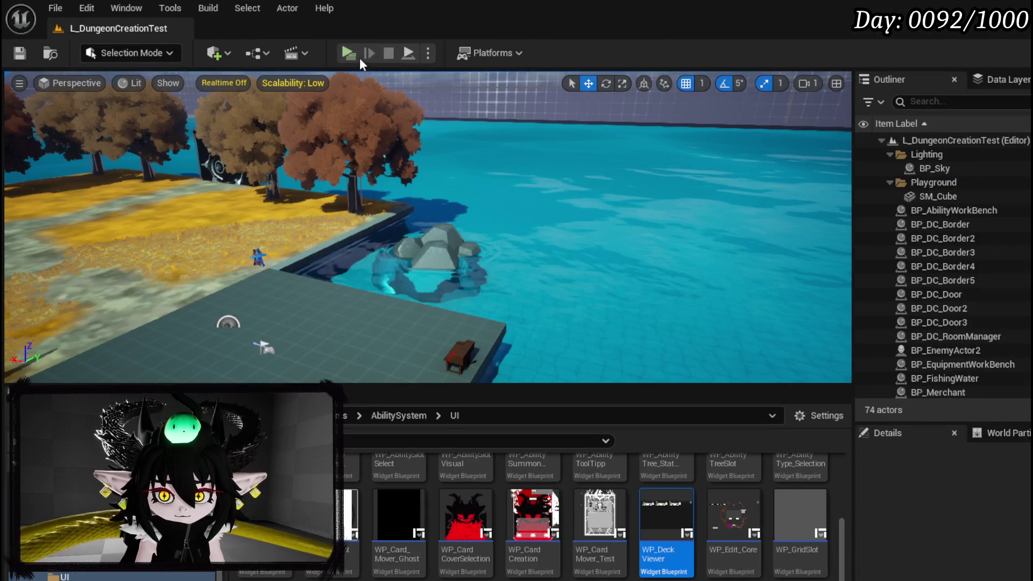
- Play-test the level and go through the deck viewer to the ability-creation page
{"action": "left_click", "coordinate": [356, 53]}
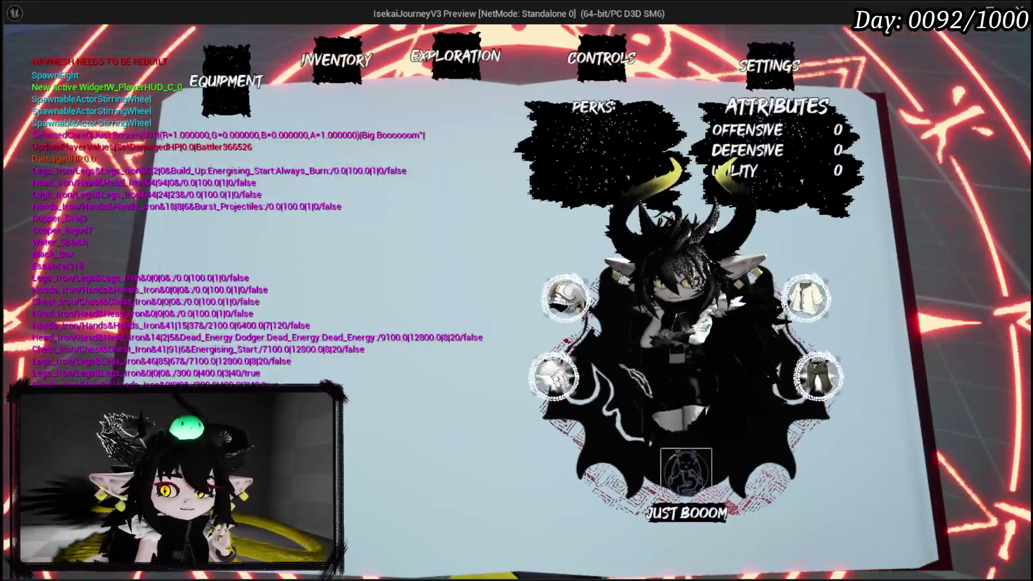
{"action": "left_click", "coordinate": [694, 511]}
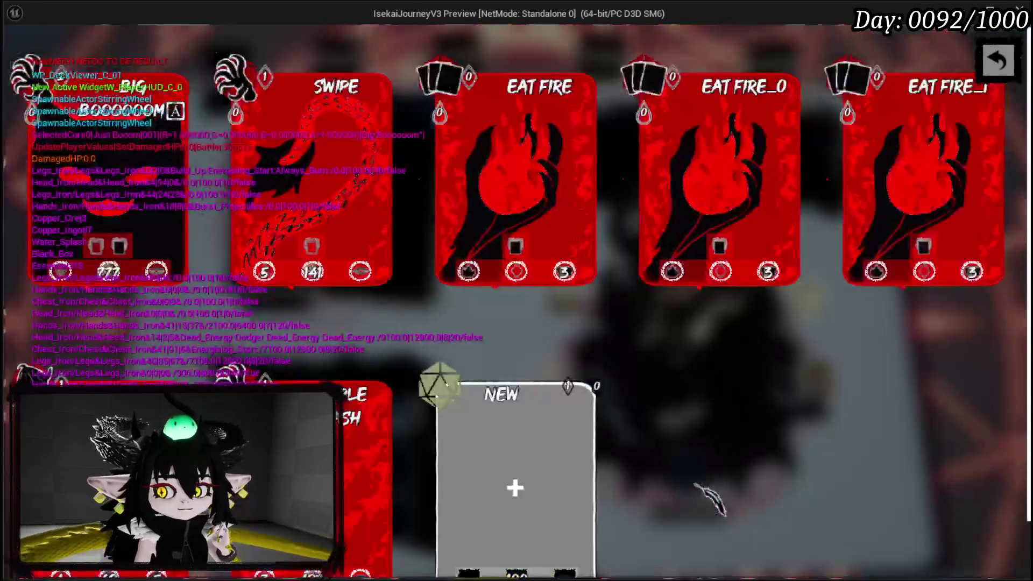
{"action": "left_click", "coordinate": [544, 472]}
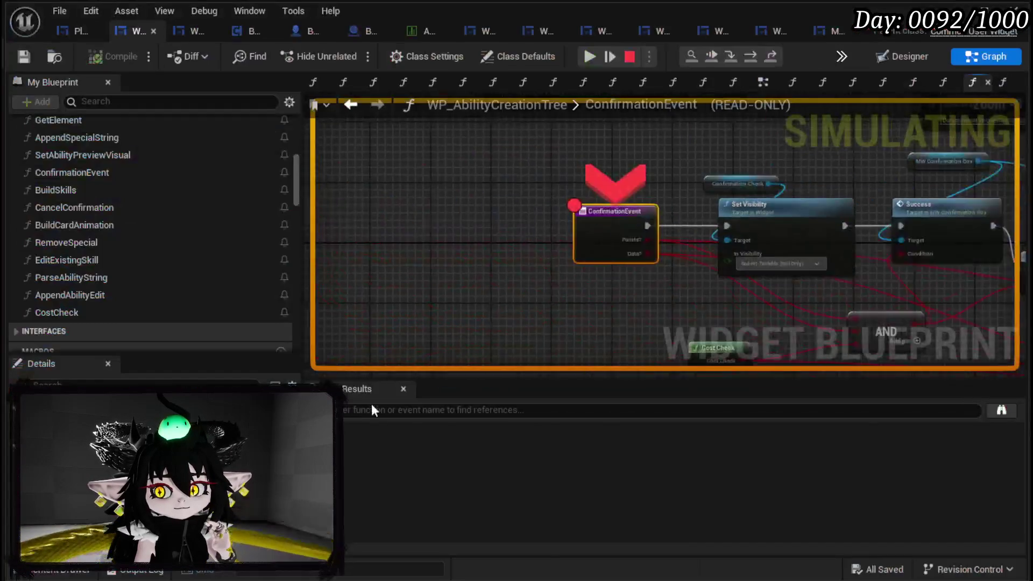
- Remove the ConfirmationEvent breakpoint, resume past the Creation Failed message, and end the play session
{"action": "right_click", "coordinate": [636, 194]}
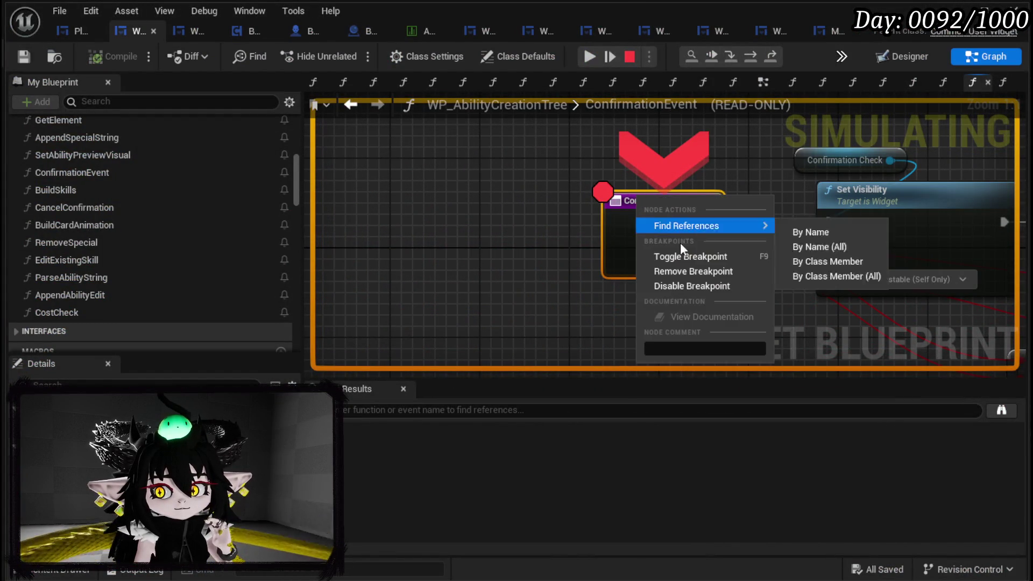
{"action": "left_click", "coordinate": [690, 272]}
{"action": "left_click", "coordinate": [590, 60]}
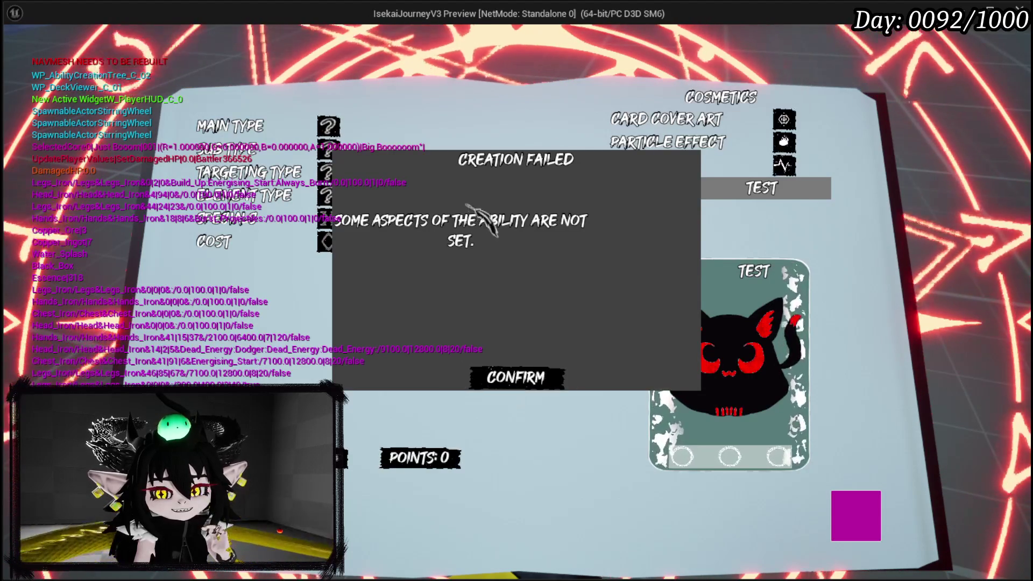
{"action": "left_click", "coordinate": [476, 382]}
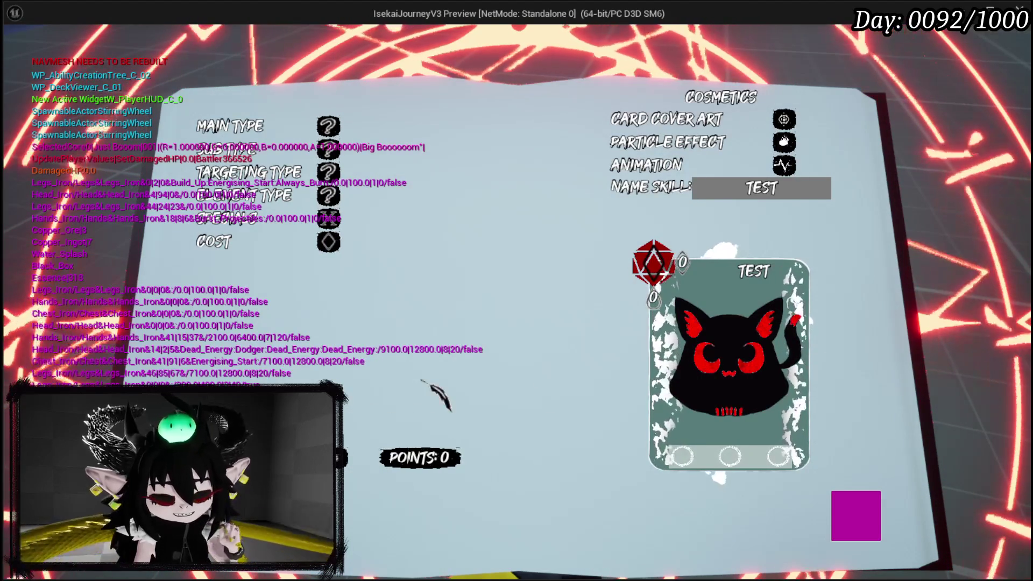
{"action": "key", "text": "Escape"}
{"action": "scroll", "coordinate": [611, 190], "scroll_direction": "down", "scroll_amount": 2}
{"action": "mouse_move", "coordinate": [563, 184]}
{"action": "left_mouse_down"}
{"action": "mouse_move", "coordinate": [430, 170]}
{"action": "mouse_move", "coordinate": [676, 192]}
{"action": "mouse_move", "coordinate": [641, 195]}
{"action": "left_mouse_up"}
- Move the Confirmation Check and MW Confirmation Box nodes together in ConfirmationEvent, then save
{"action": "left_click", "coordinate": [556, 189]}
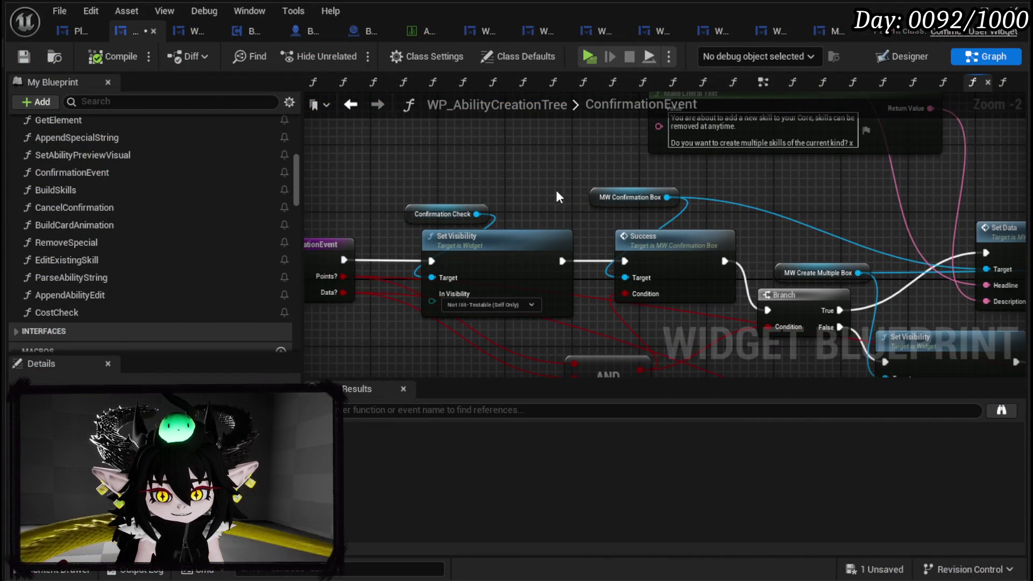
{"action": "left_click_drag", "start_coordinate": [412, 206], "coordinate": [379, 197]}
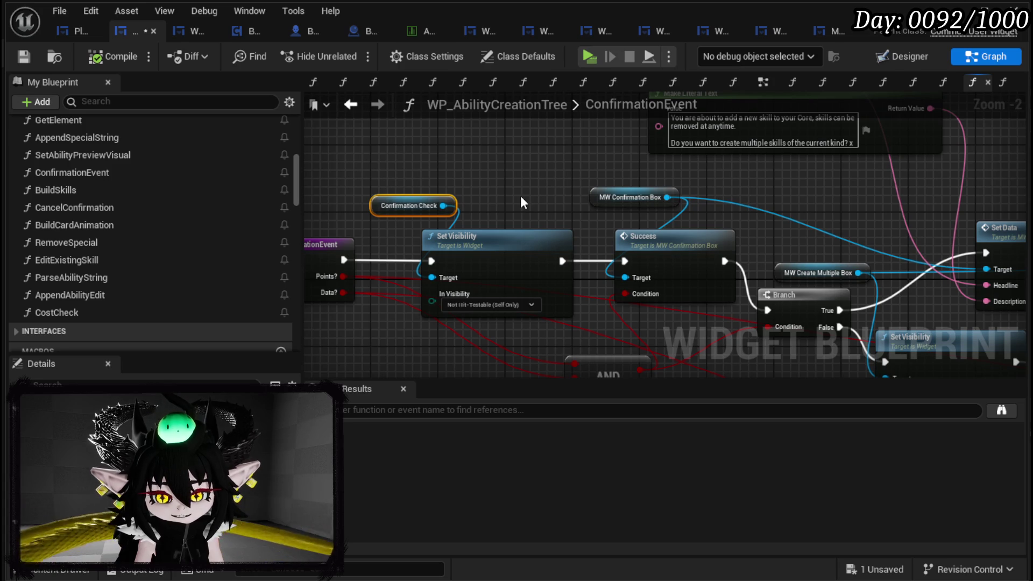
{"action": "mouse_move", "coordinate": [521, 197]}
{"action": "left_mouse_down"}
{"action": "mouse_move", "coordinate": [437, 197]}
{"action": "mouse_move", "coordinate": [530, 200]}
{"action": "left_mouse_up"}
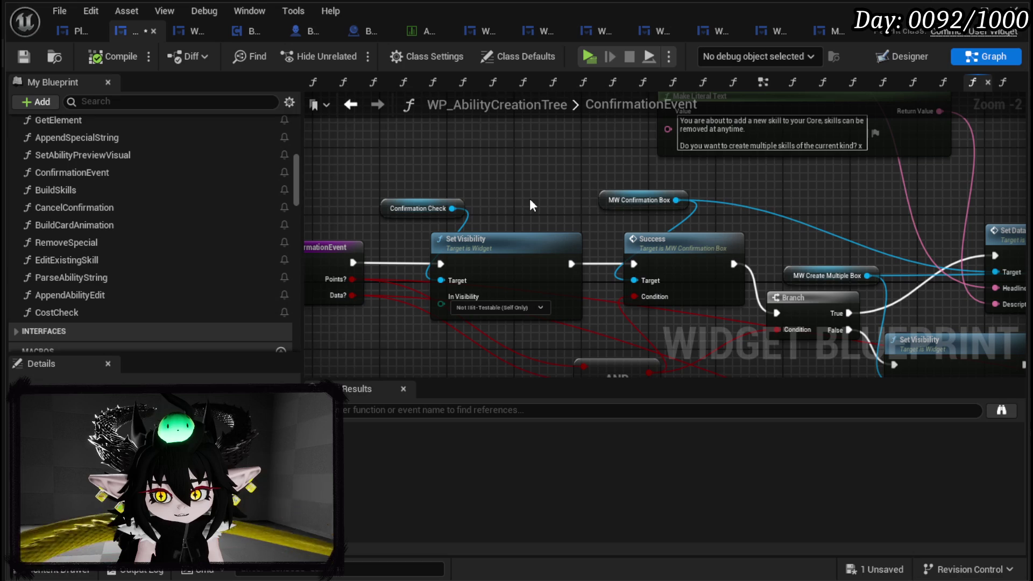
{"action": "left_click_drag", "start_coordinate": [607, 200], "coordinate": [543, 195]}
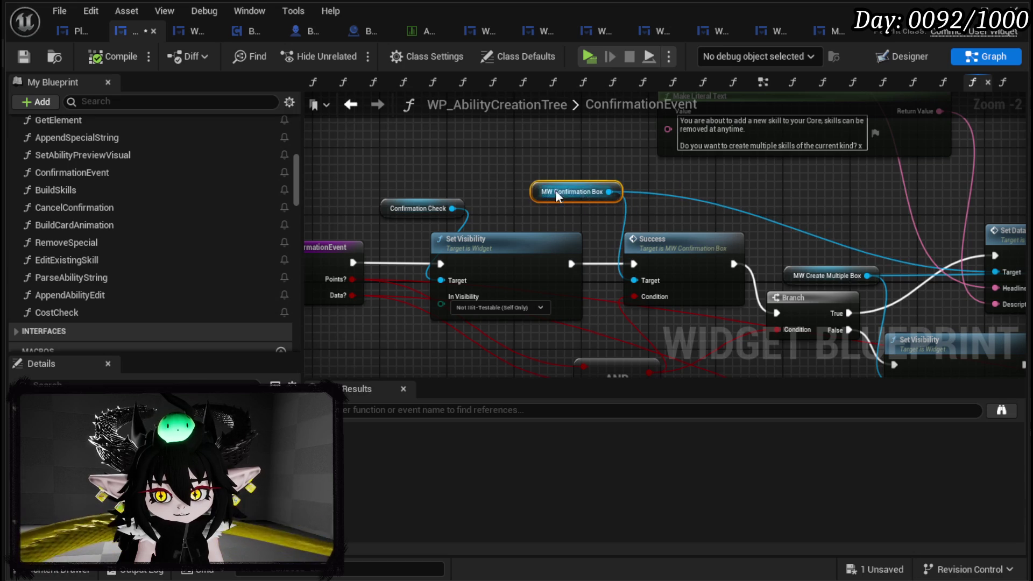
{"action": "left_click", "coordinate": [30, 63]}
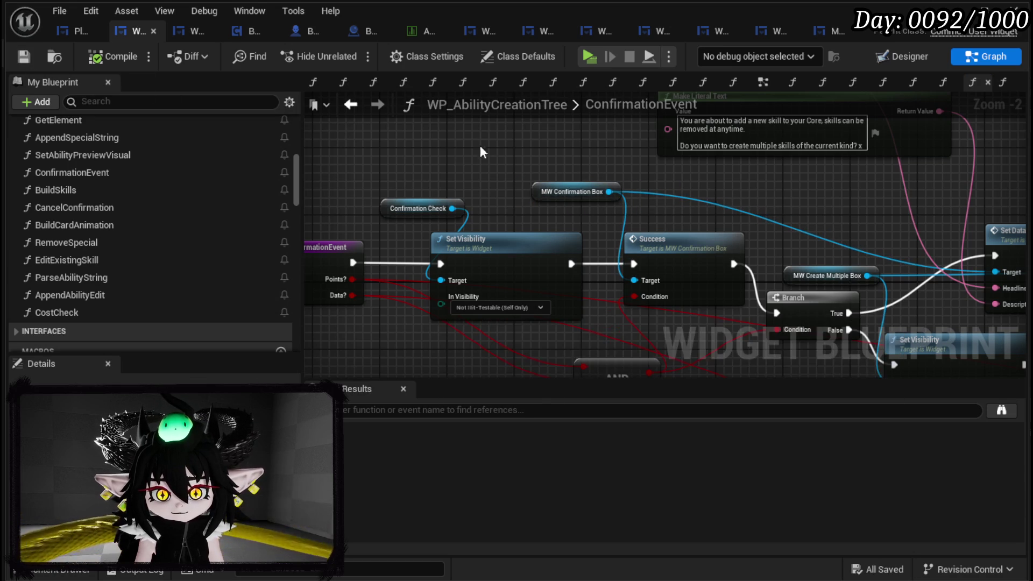
- Glance at the Designer, return to the graph, and open the BindEvent function graph
{"action": "left_click", "coordinate": [909, 57]}
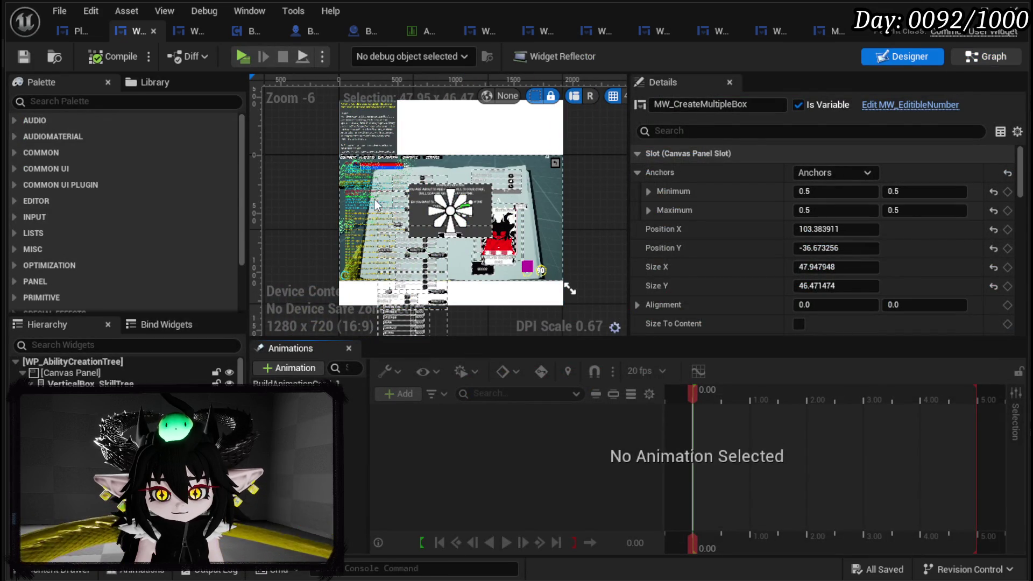
{"action": "key", "text": "ctrl+shift+g"}
{"action": "scroll", "coordinate": [162, 221], "scroll_direction": "up", "scroll_amount": 10}
{"action": "scroll", "coordinate": [170, 215], "scroll_direction": "up", "scroll_amount": 15}
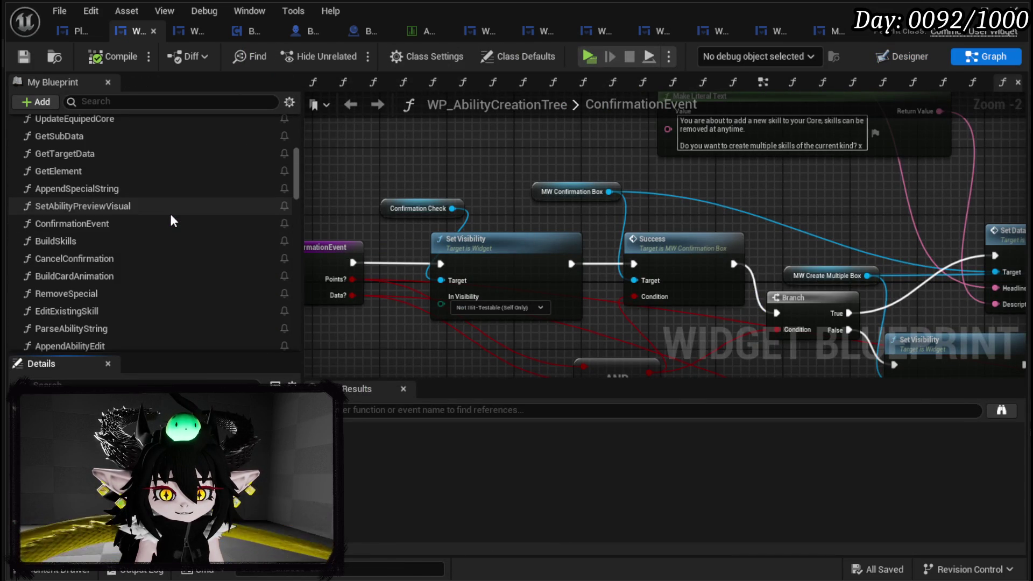
{"action": "scroll", "coordinate": [170, 220], "scroll_direction": "up", "scroll_amount": 5}
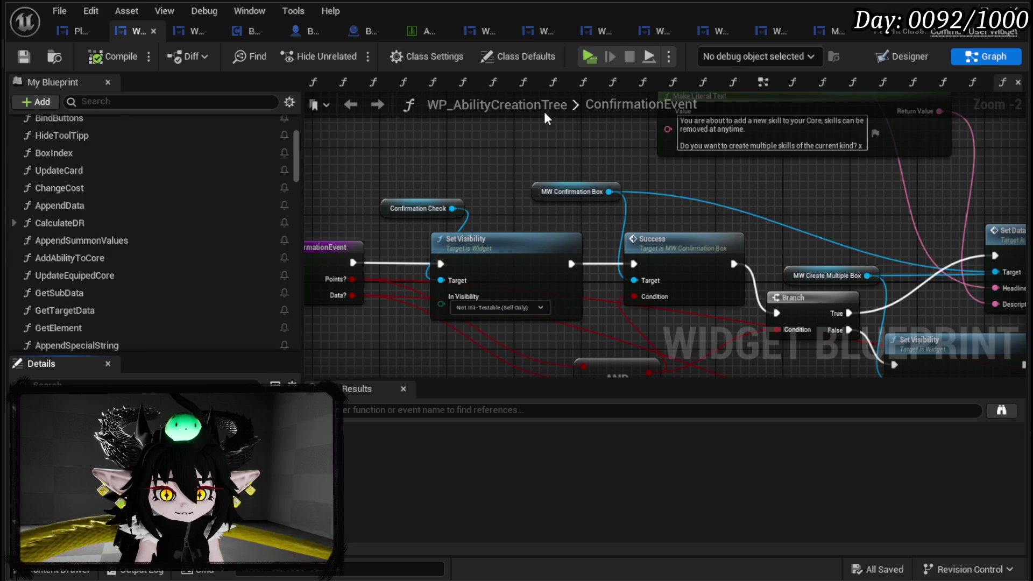
{"action": "left_click_drag", "start_coordinate": [418, 189], "coordinate": [501, 190]}
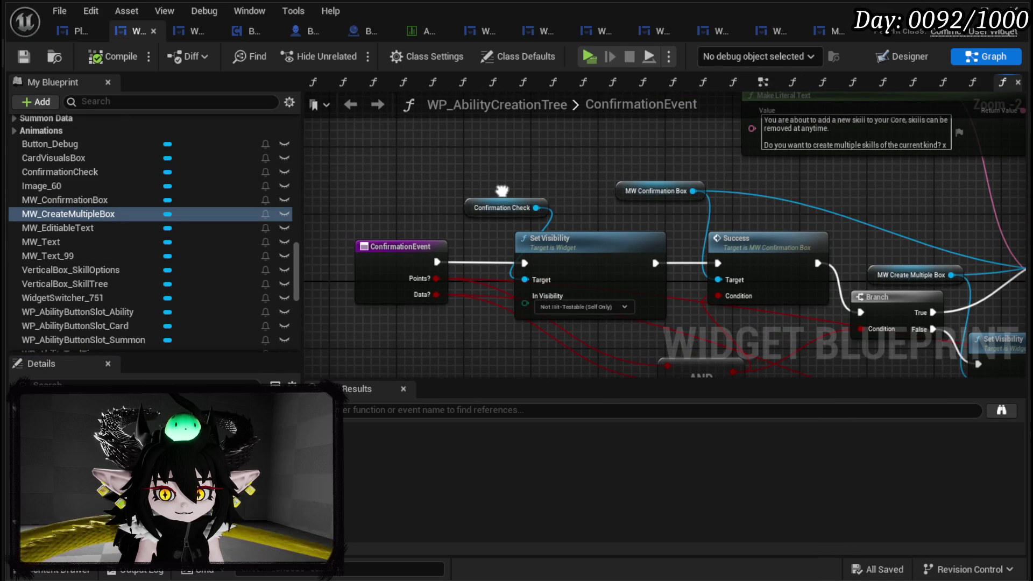
{"action": "scroll", "coordinate": [219, 193], "scroll_direction": "up", "scroll_amount": 15}
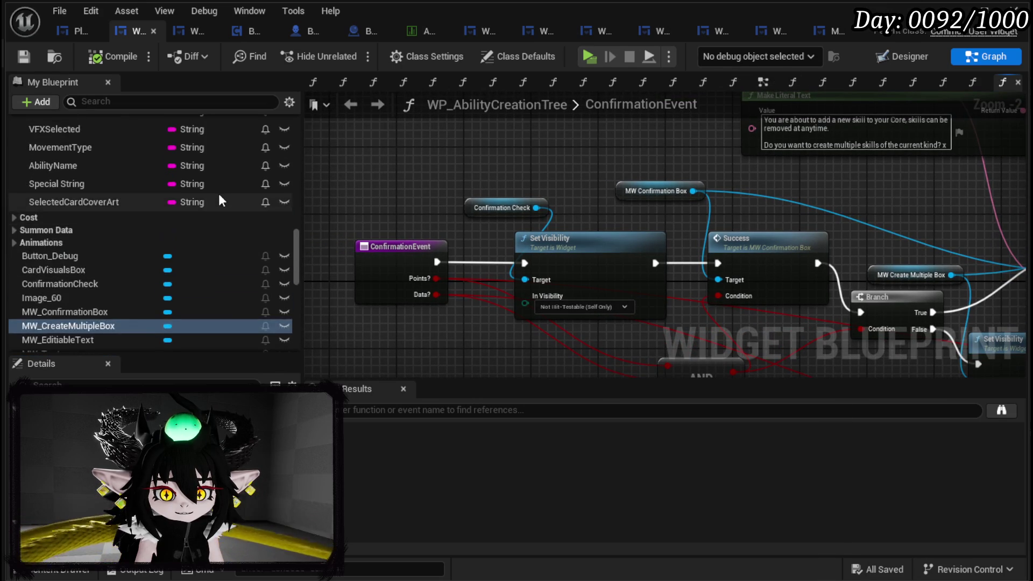
{"action": "scroll", "coordinate": [221, 194], "scroll_direction": "up", "scroll_amount": 15}
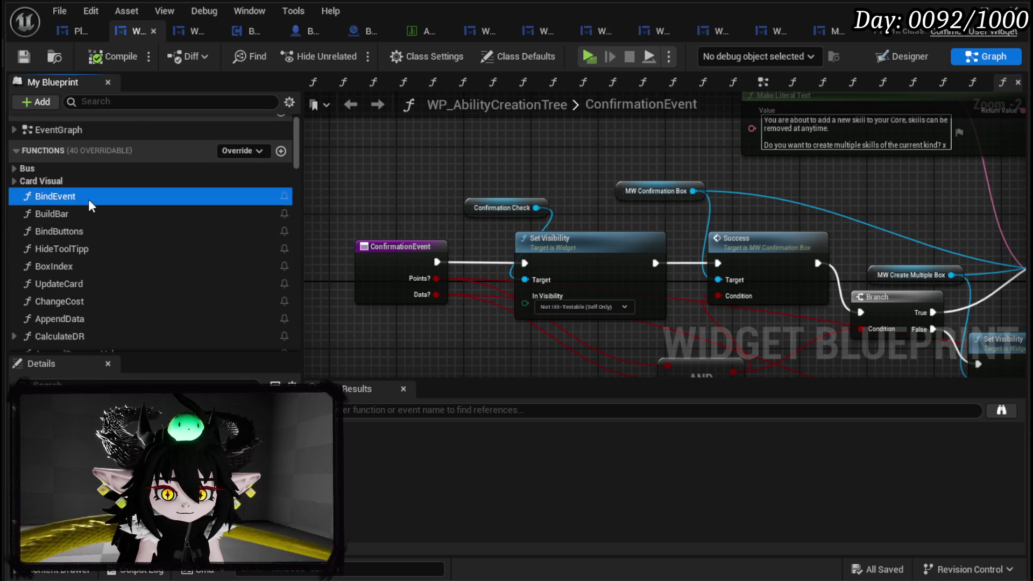
{"action": "double_click", "coordinate": [89, 197]}
{"action": "left_click_drag", "start_coordinate": [395, 114], "coordinate": [524, 202]}
{"action": "scroll", "coordinate": [525, 199], "scroll_direction": "down", "scroll_amount": 5}
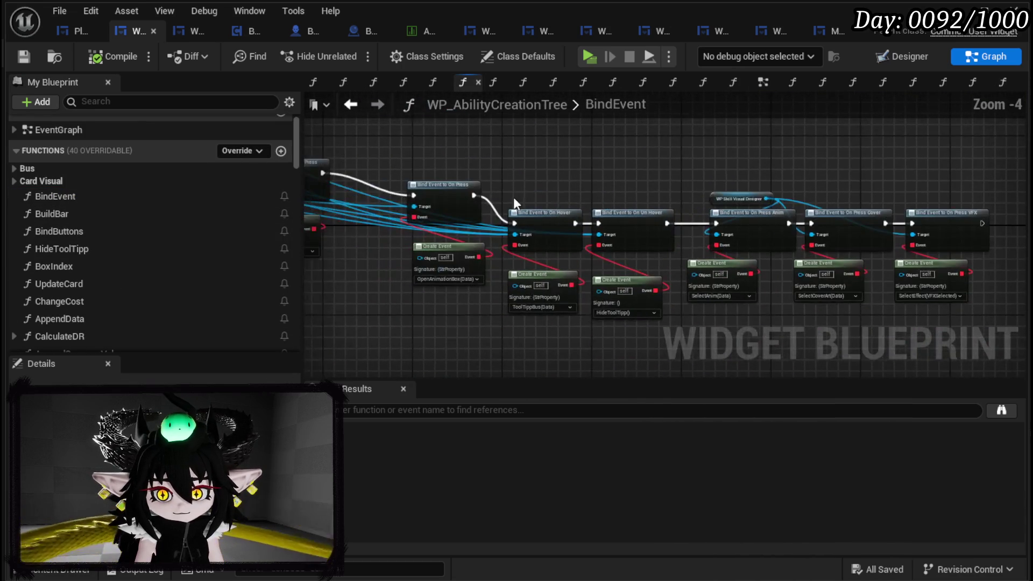
{"action": "scroll", "coordinate": [588, 198], "scroll_direction": "up", "scroll_amount": 5}
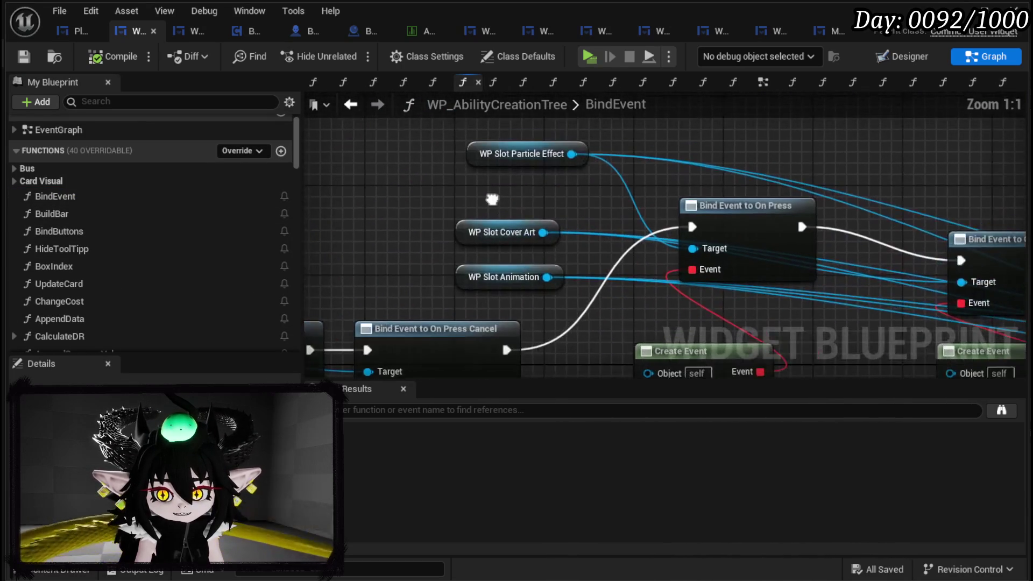
- Pull a wire from MW Confirmation Box, search 'Bind', then dismiss the list without adding anything
{"action": "scroll", "coordinate": [499, 199], "scroll_direction": "down", "scroll_amount": 4}
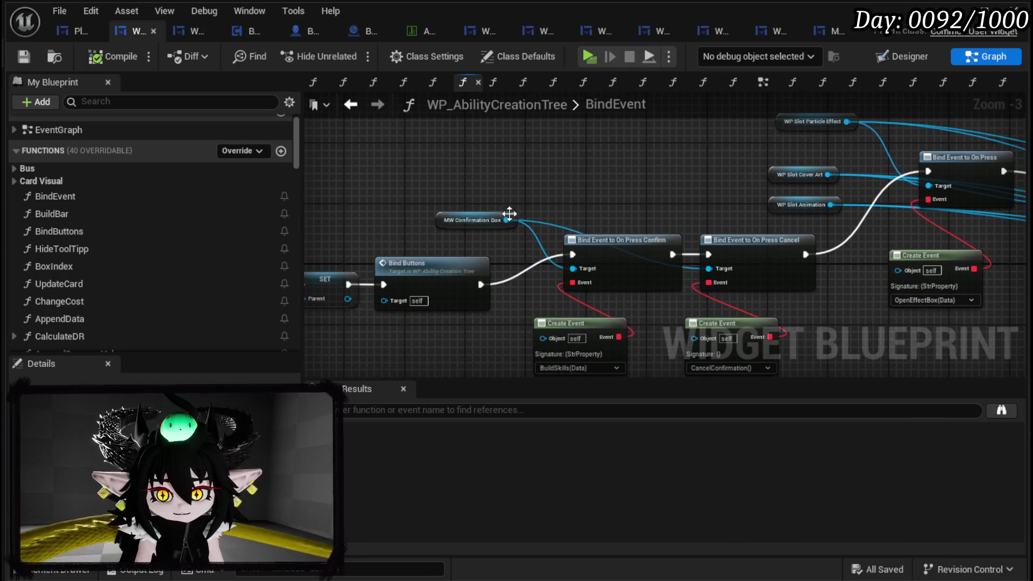
{"action": "left_click_drag", "start_coordinate": [505, 220], "coordinate": [550, 179]}
{"action": "type", "text": "Bind"}
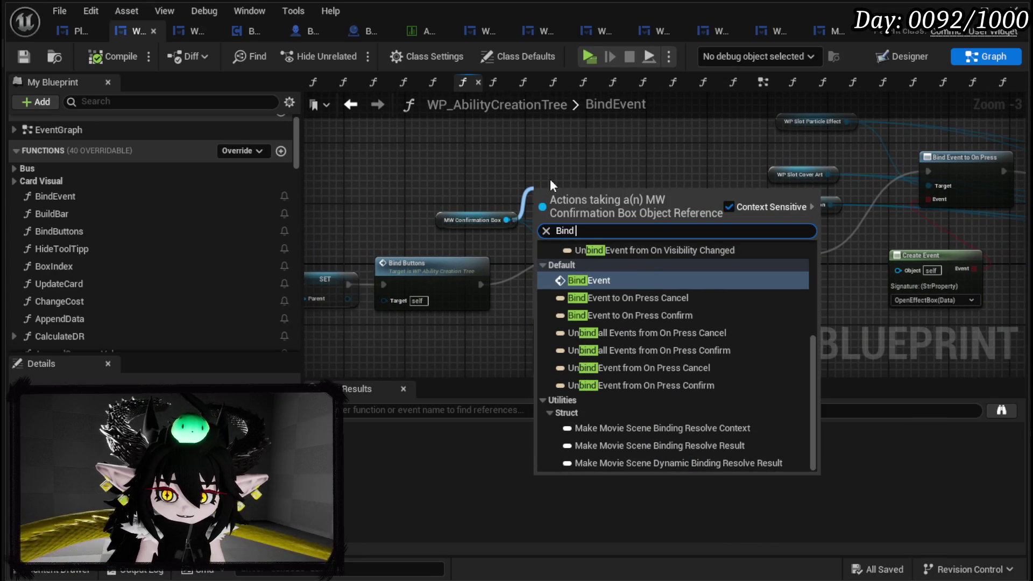
{"action": "left_click", "coordinate": [467, 169]}
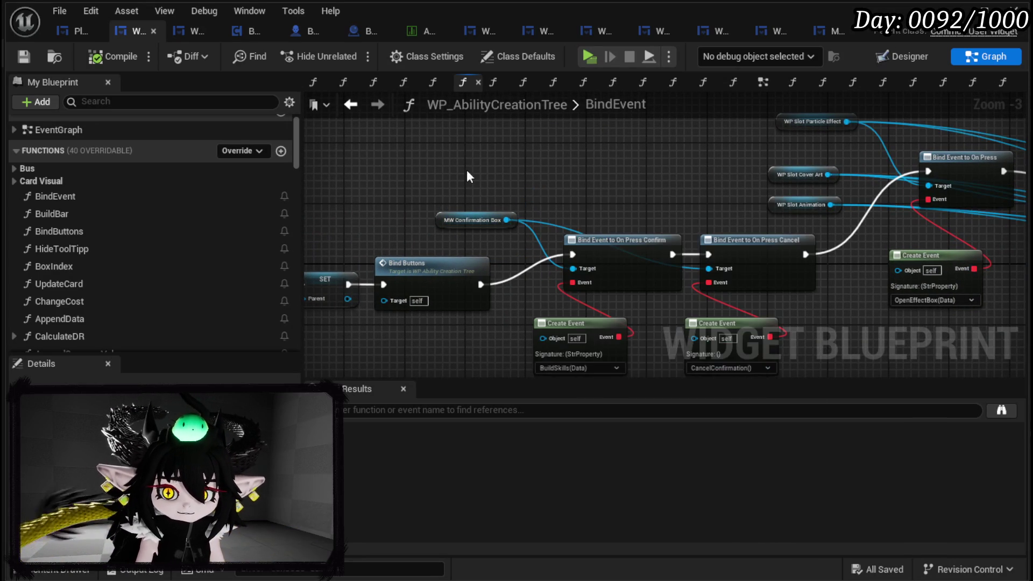
- Delete the Set Visibility node after On Pressed (Retry?) in the MW_ConfirmationBox event graph
{"action": "left_click", "coordinate": [833, 31]}
{"action": "left_click_drag", "start_coordinate": [539, 184], "coordinate": [613, 320]}
{"action": "key", "text": "Delete"}
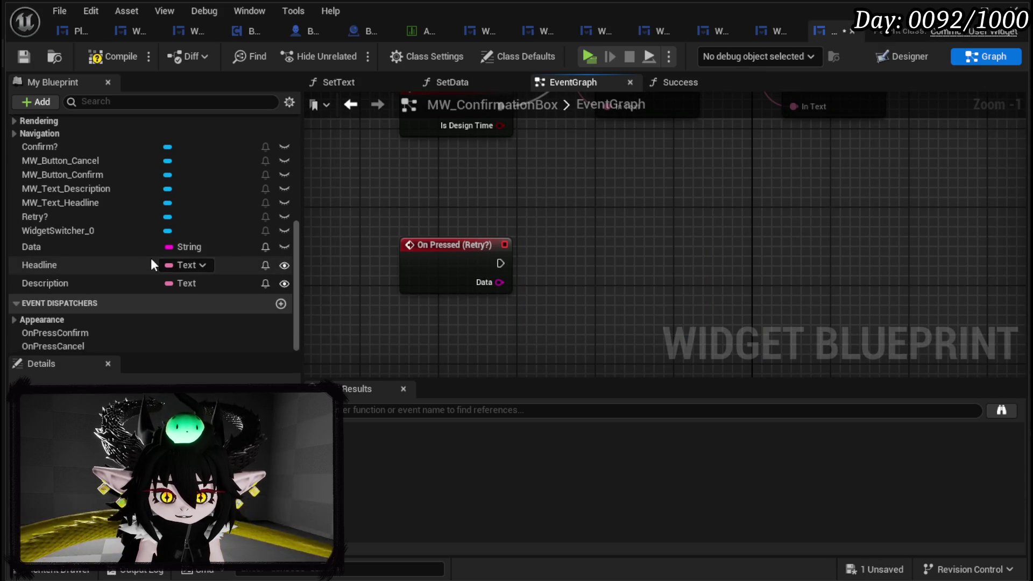
- Create an OnRetry event dispatcher, call it from On Pressed (Retry?), and compile MW_ConfirmationBox
{"action": "scroll", "coordinate": [176, 318], "scroll_direction": "down", "scroll_amount": 1}
{"action": "left_click", "coordinate": [281, 304]}
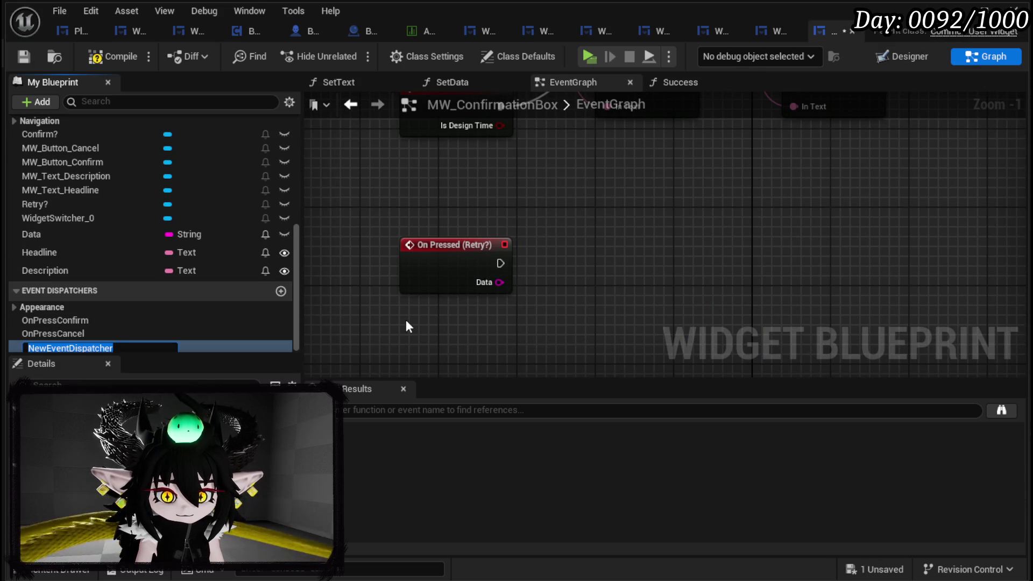
{"action": "type", "text": "OnRetry"}
{"action": "key", "text": "Return"}
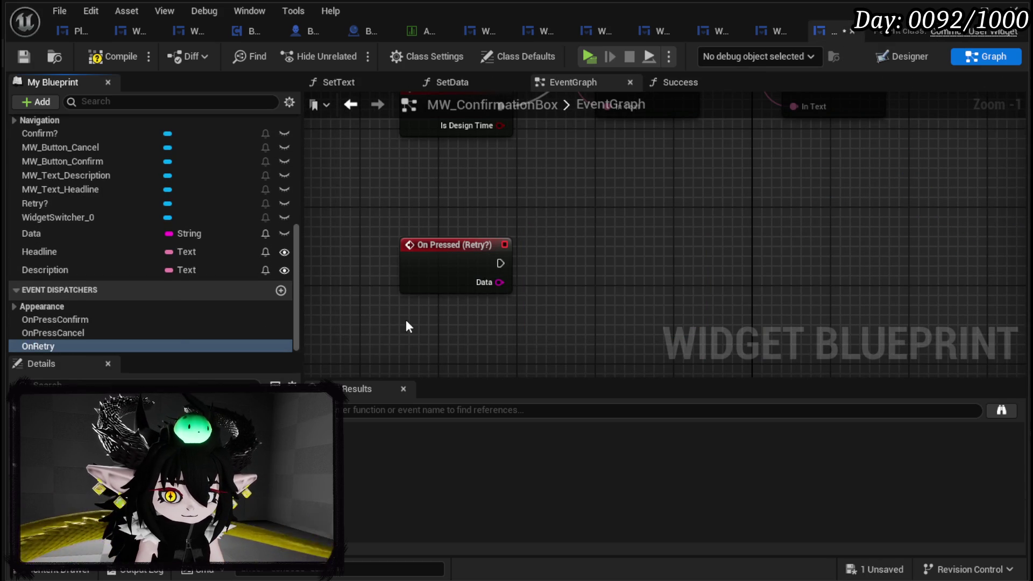
{"action": "mouse_move", "coordinate": [197, 345]}
{"action": "left_mouse_down"}
{"action": "mouse_move", "coordinate": [414, 320]}
{"action": "mouse_move", "coordinate": [537, 264]}
{"action": "left_mouse_up"}
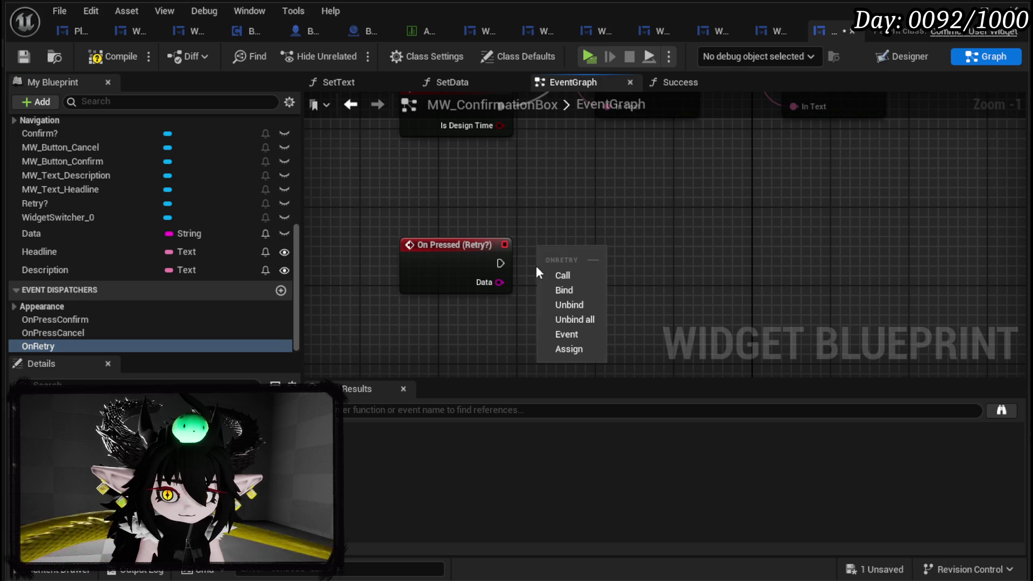
{"action": "left_click", "coordinate": [544, 272]}
{"action": "mouse_move", "coordinate": [457, 245]}
{"action": "left_mouse_down"}
{"action": "mouse_move", "coordinate": [506, 245]}
{"action": "mouse_move", "coordinate": [446, 245]}
{"action": "mouse_move", "coordinate": [552, 264]}
{"action": "left_mouse_up"}
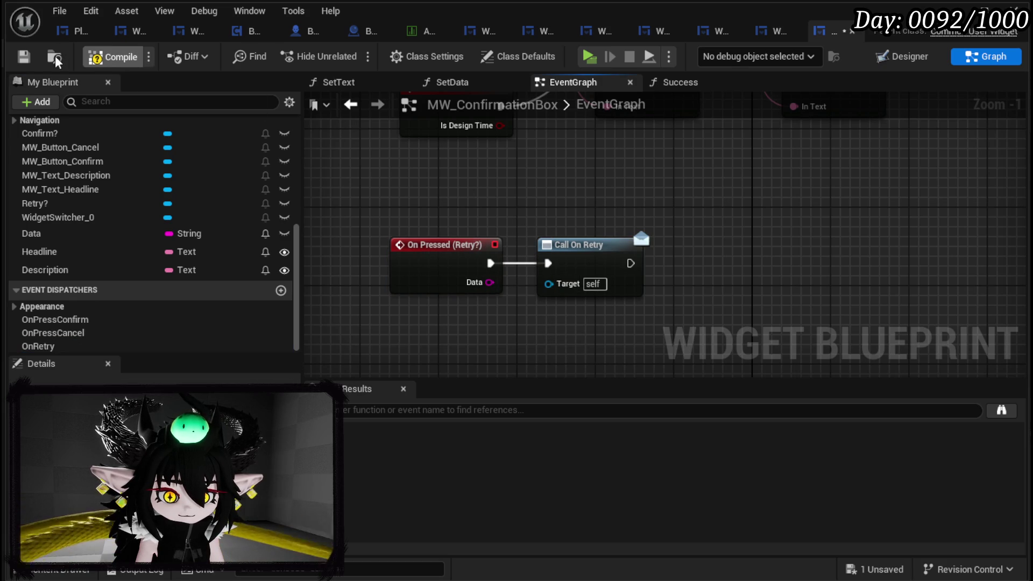
{"action": "left_click", "coordinate": [31, 61]}
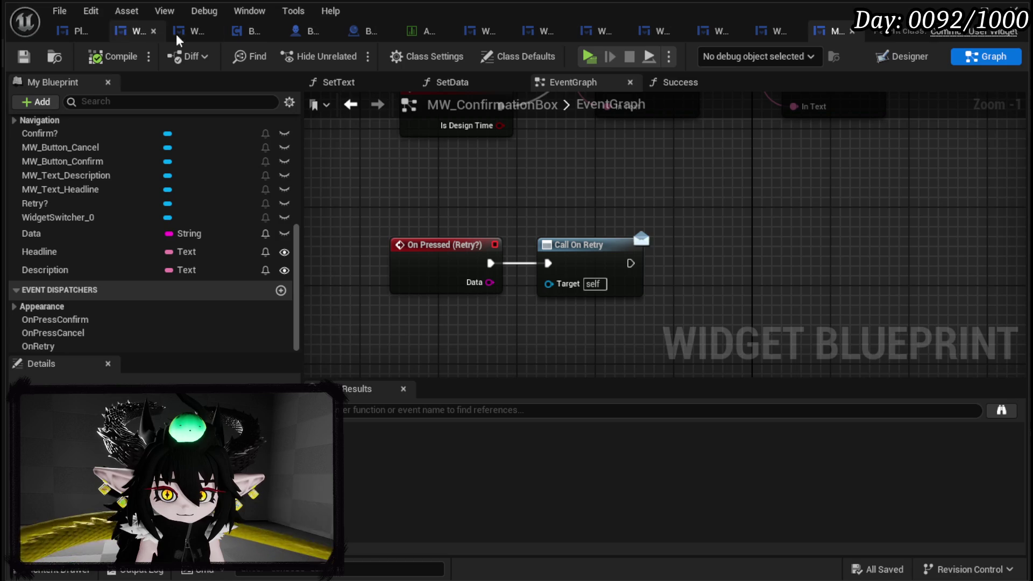
- In BindEvent, add a Bind Event to On Retry node below MW Confirmation Box
{"action": "left_click", "coordinate": [139, 31]}
{"action": "left_click_drag", "start_coordinate": [507, 220], "coordinate": [593, 179]}
{"action": "type", "text": "Bind on retr"}
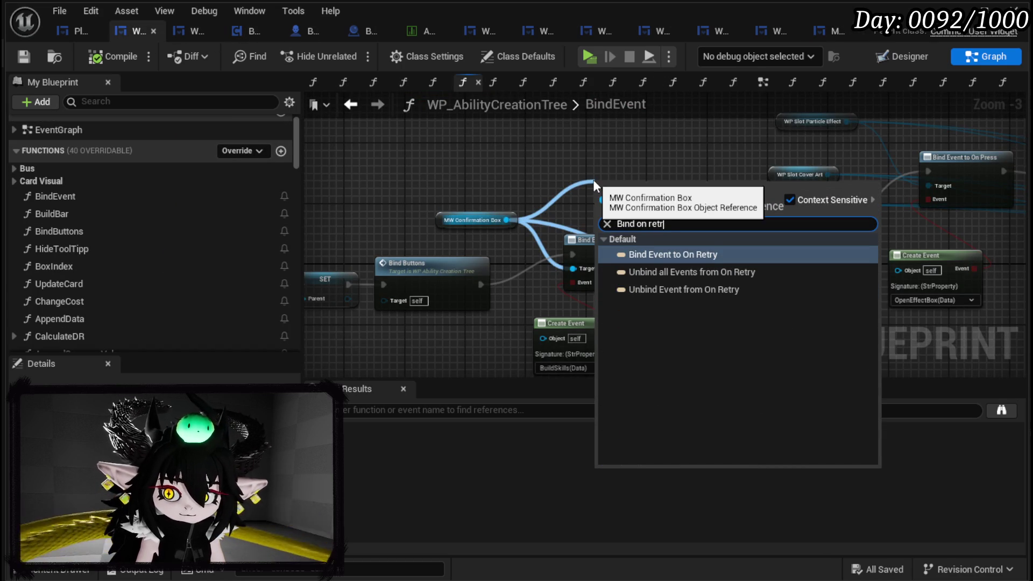
{"action": "left_click", "coordinate": [651, 253]}
{"action": "mouse_move", "coordinate": [404, 321]}
{"action": "left_mouse_down"}
{"action": "mouse_move", "coordinate": [718, 224]}
{"action": "mouse_move", "coordinate": [572, 220]}
{"action": "left_mouse_up"}
{"action": "scroll", "coordinate": [610, 203], "scroll_direction": "up", "scroll_amount": 2}
{"action": "mouse_move", "coordinate": [639, 176]}
{"action": "left_mouse_down"}
{"action": "mouse_move", "coordinate": [483, 246]}
{"action": "mouse_move", "coordinate": [446, 247]}
{"action": "left_mouse_up"}
- Wire the On Retry binding into the exec chain with the CancelConfirmation event, and save
{"action": "left_click_drag", "start_coordinate": [353, 285], "coordinate": [504, 244]}
{"action": "left_click_drag", "start_coordinate": [604, 245], "coordinate": [664, 245]}
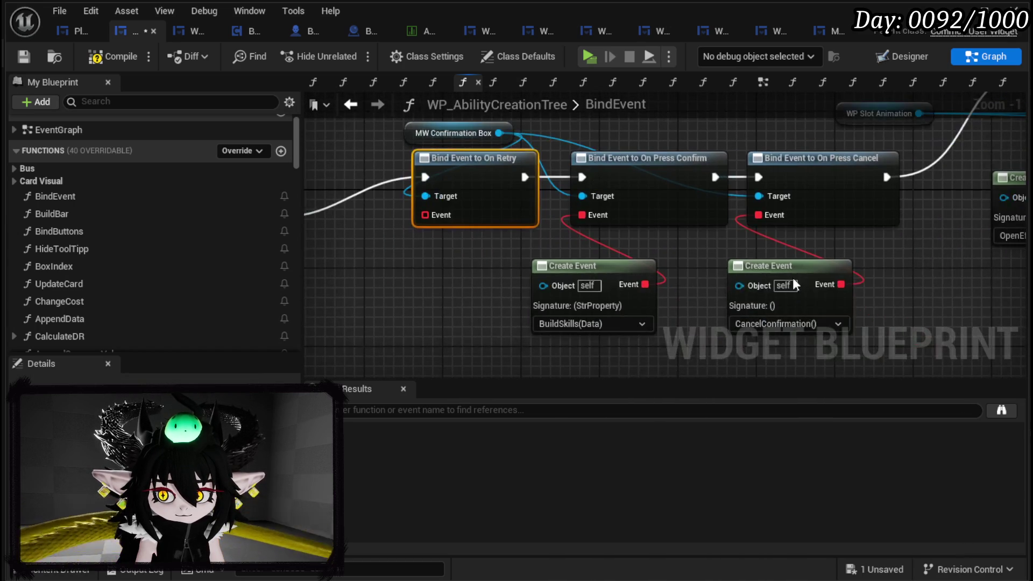
{"action": "mouse_move", "coordinate": [825, 263]}
{"action": "left_mouse_down"}
{"action": "mouse_move", "coordinate": [375, 305]}
{"action": "mouse_move", "coordinate": [431, 275]}
{"action": "left_mouse_up"}
{"action": "mouse_move", "coordinate": [431, 214]}
{"action": "left_mouse_down"}
{"action": "mouse_move", "coordinate": [468, 294]}
{"action": "mouse_move", "coordinate": [441, 214]}
{"action": "left_mouse_up"}
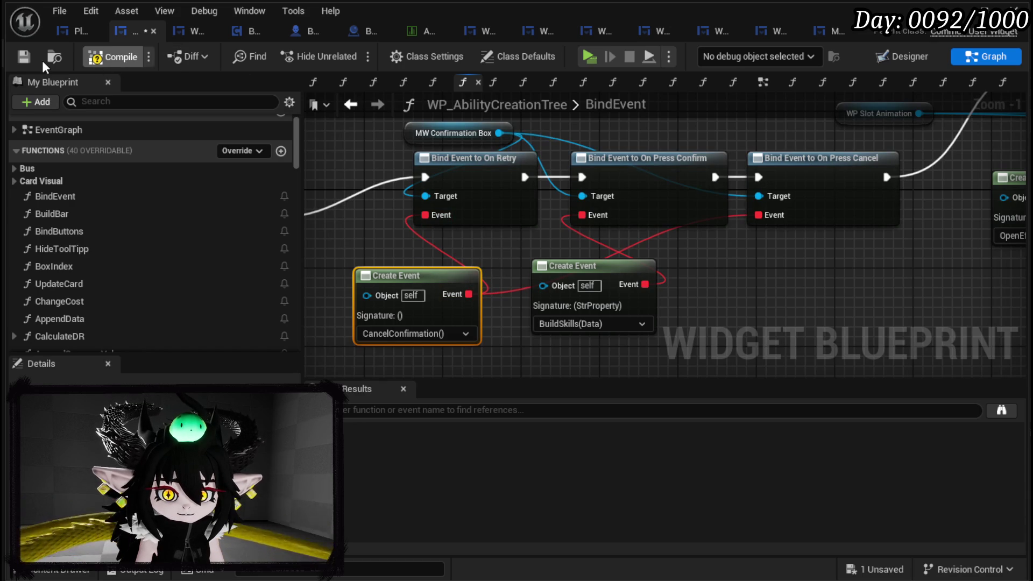
{"action": "key", "text": "ctrl+s"}
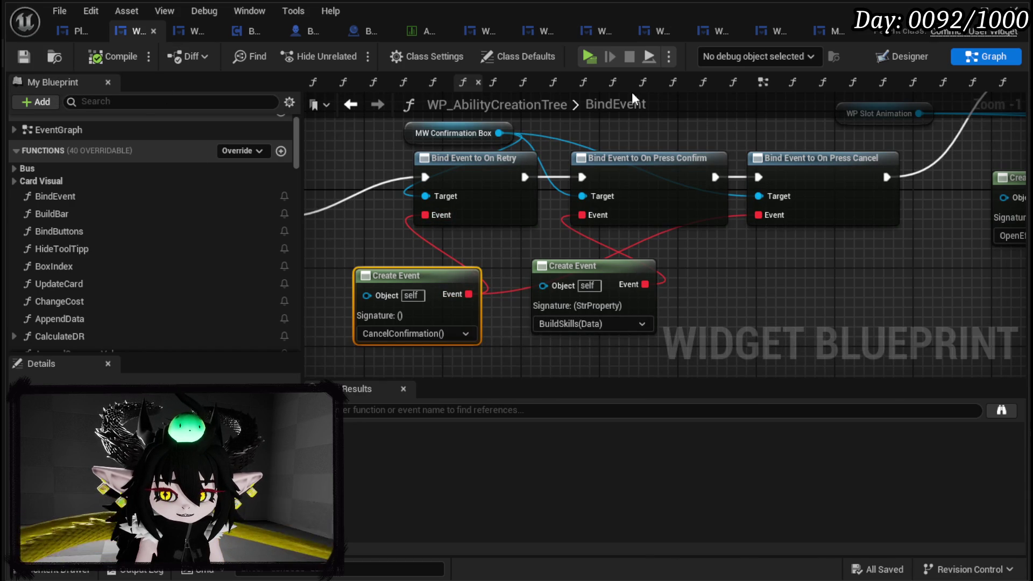
{"action": "left_click", "coordinate": [843, 33]}
{"action": "mouse_move", "coordinate": [524, 200]}
{"action": "left_mouse_down"}
{"action": "mouse_move", "coordinate": [520, 335]}
{"action": "mouse_move", "coordinate": [623, 168]}
{"action": "left_mouse_up"}
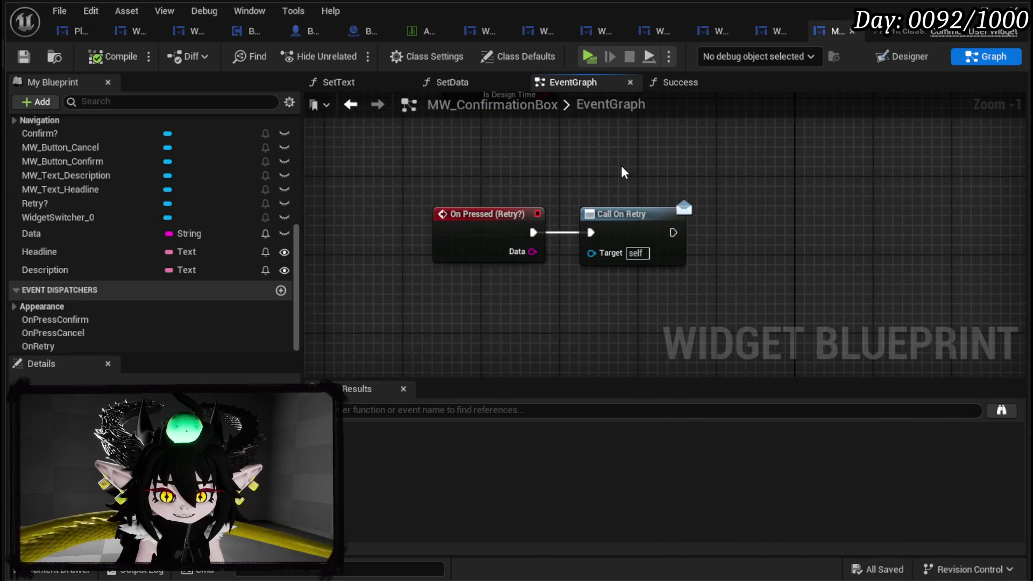
- Replace Call On Retry with a pasted Call On Press Cancel node on Retry?, then compile and save
{"action": "scroll", "coordinate": [125, 202], "scroll_direction": "up", "scroll_amount": 8}
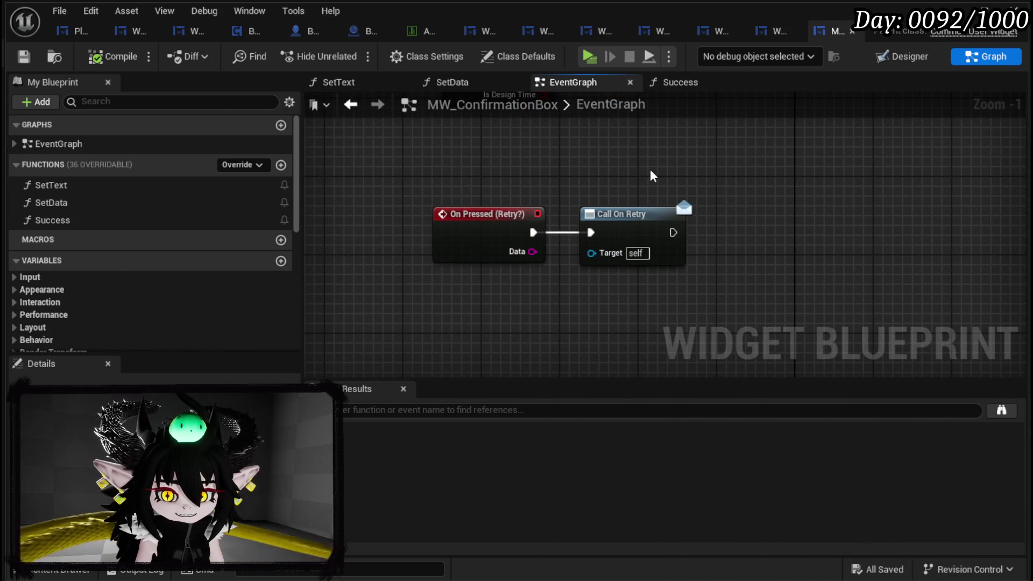
{"action": "left_click_drag", "start_coordinate": [652, 176], "coordinate": [590, 244]}
{"action": "scroll", "coordinate": [591, 244], "scroll_direction": "down", "scroll_amount": 9}
{"action": "scroll", "coordinate": [632, 251], "scroll_direction": "up", "scroll_amount": 5}
{"action": "scroll", "coordinate": [631, 251], "scroll_direction": "up", "scroll_amount": 3}
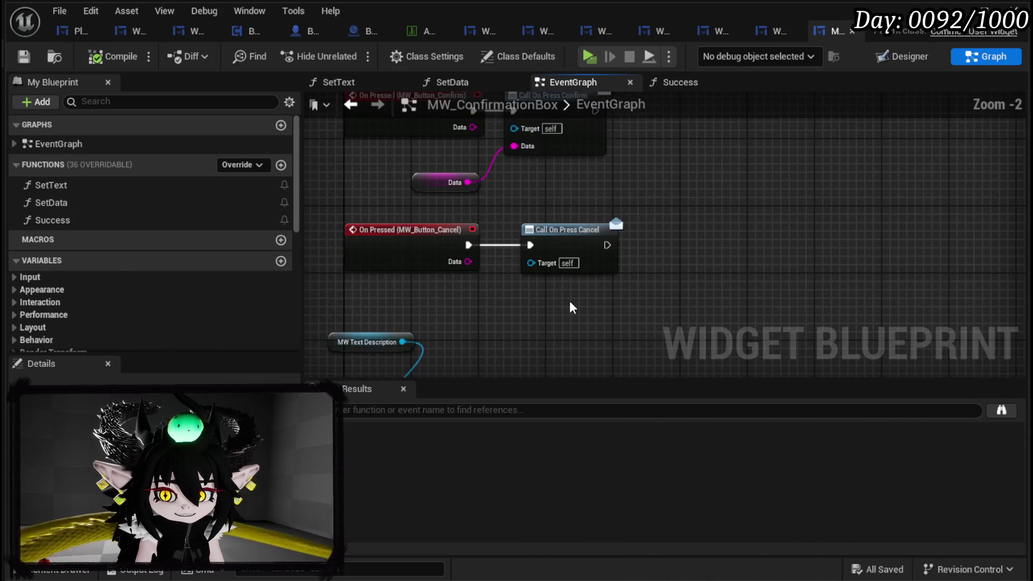
{"action": "mouse_move", "coordinate": [521, 339]}
{"action": "left_mouse_down"}
{"action": "mouse_move", "coordinate": [544, 343]}
{"action": "mouse_move", "coordinate": [501, 181]}
{"action": "mouse_move", "coordinate": [482, 240]}
{"action": "mouse_move", "coordinate": [503, 249]}
{"action": "left_mouse_up"}
{"action": "key", "text": "ctrl+v"}
{"action": "left_click", "coordinate": [524, 247]}
{"action": "key", "text": "Delete"}
{"action": "left_click_drag", "start_coordinate": [435, 246], "coordinate": [474, 252]}
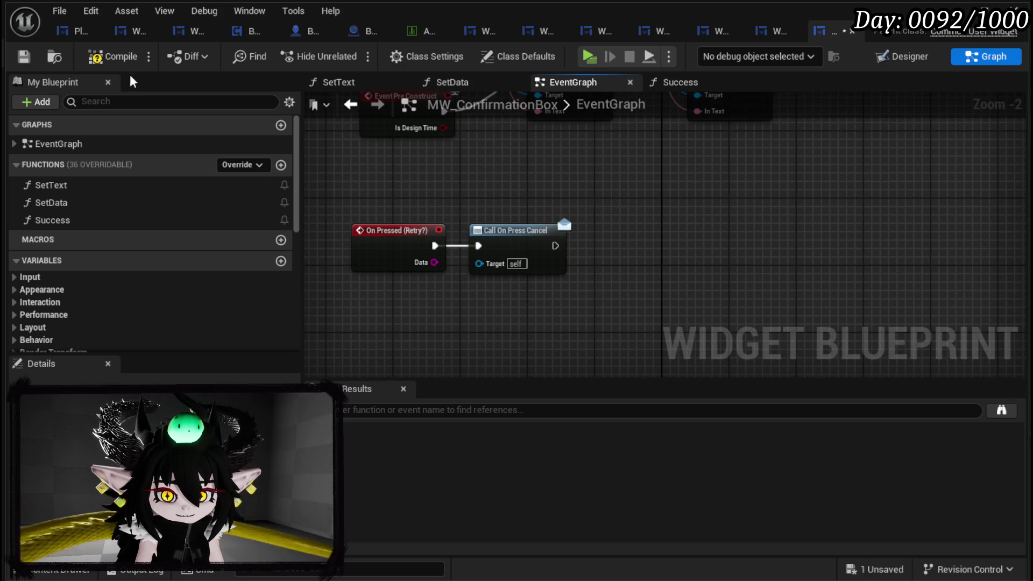
{"action": "left_click", "coordinate": [22, 55]}
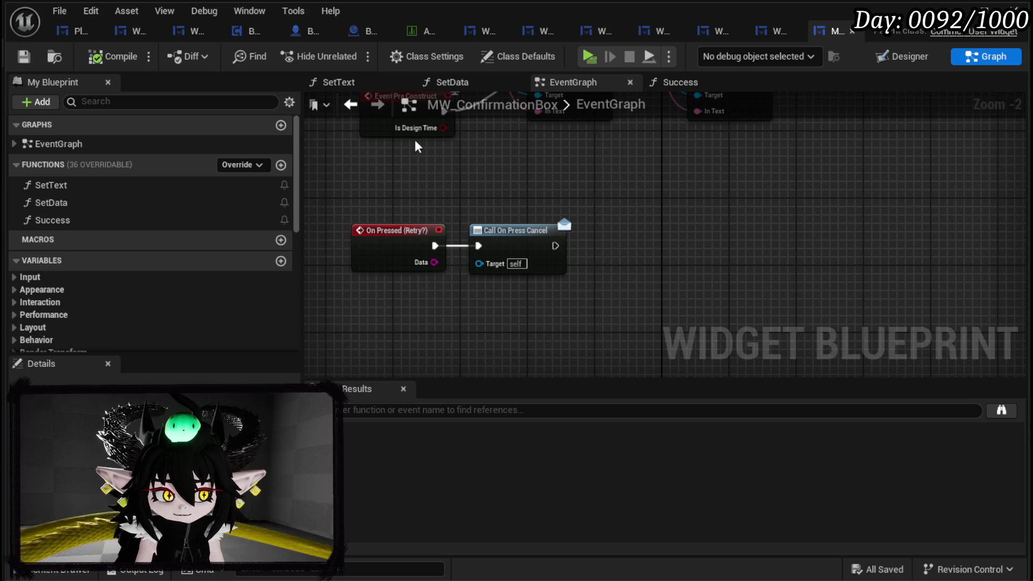
- In BindEvent, delete Bind Event to On Retry, rewire execution to the confirm binding, and save
{"action": "left_click", "coordinate": [900, 62]}
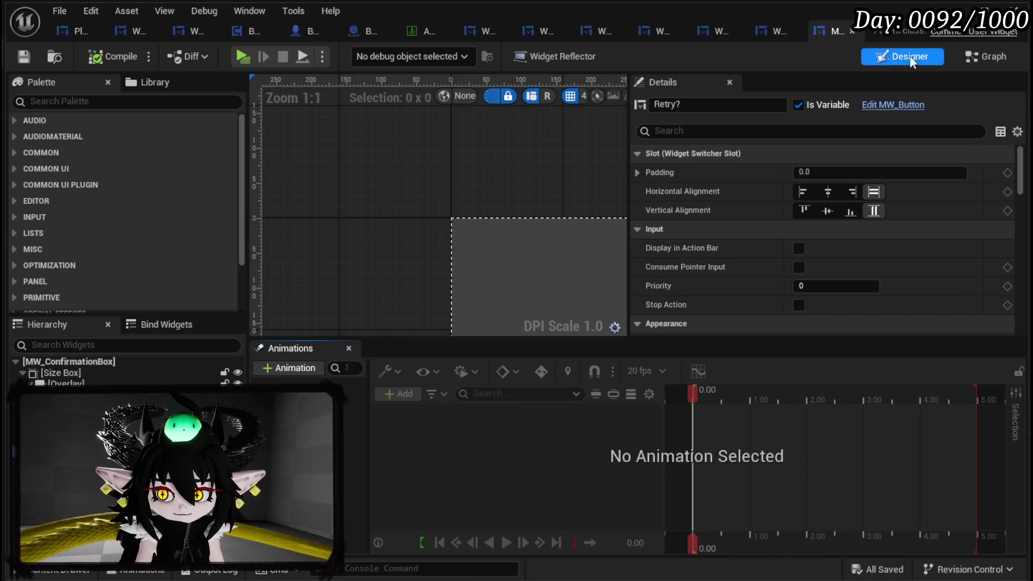
{"action": "left_click", "coordinate": [127, 31]}
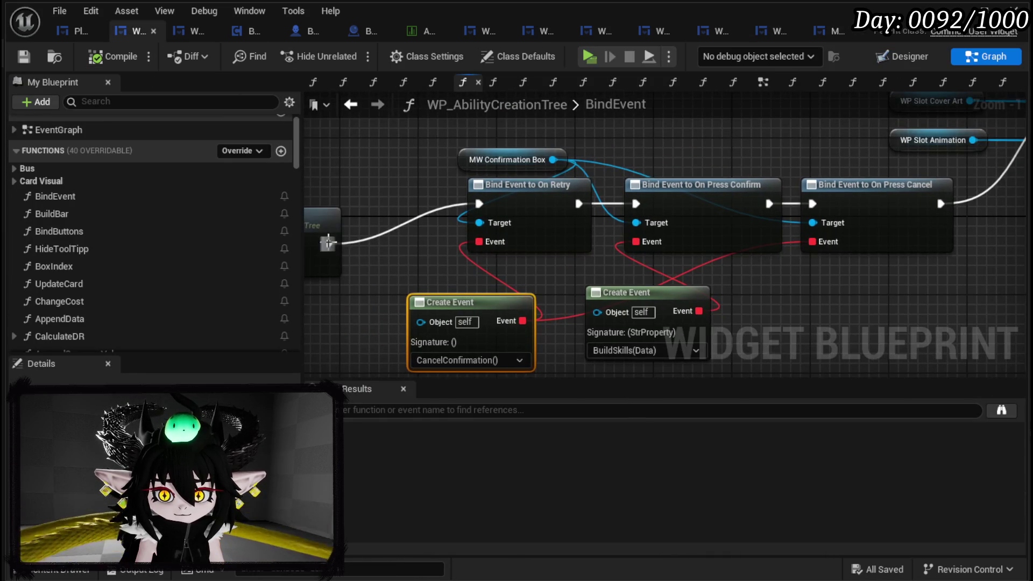
{"action": "left_click_drag", "start_coordinate": [509, 209], "coordinate": [470, 218]}
{"action": "left_click_drag", "start_coordinate": [329, 243], "coordinate": [635, 203]}
{"action": "key", "text": "Delete"}
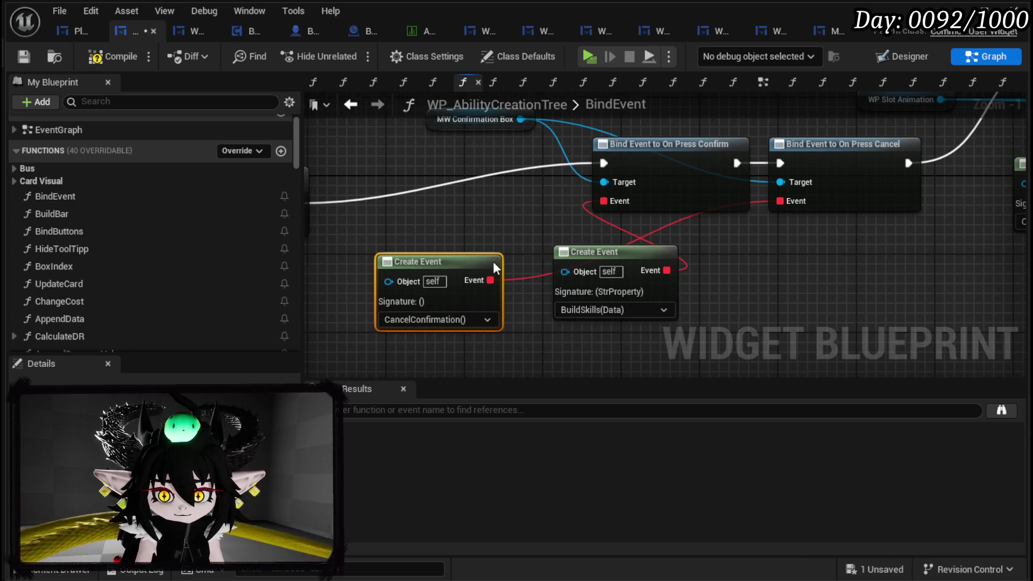
{"action": "key", "text": "Delete"}
{"action": "left_click_drag", "start_coordinate": [496, 257], "coordinate": [487, 269]}
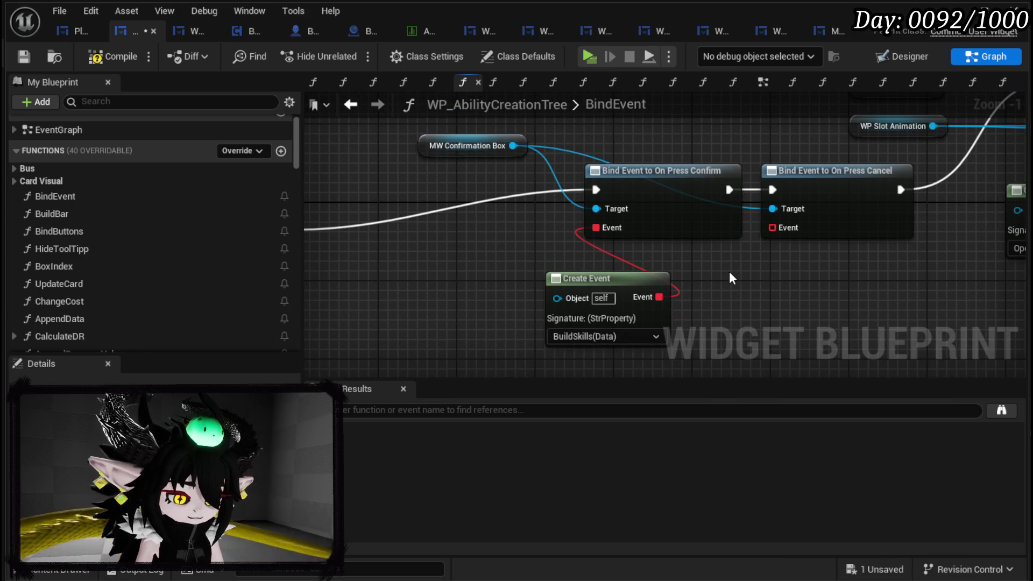
{"action": "key", "text": "ctrl+z"}
{"action": "mouse_move", "coordinate": [451, 287]}
{"action": "left_mouse_down"}
{"action": "mouse_move", "coordinate": [839, 254]}
{"action": "mouse_move", "coordinate": [858, 262]}
{"action": "left_mouse_up"}
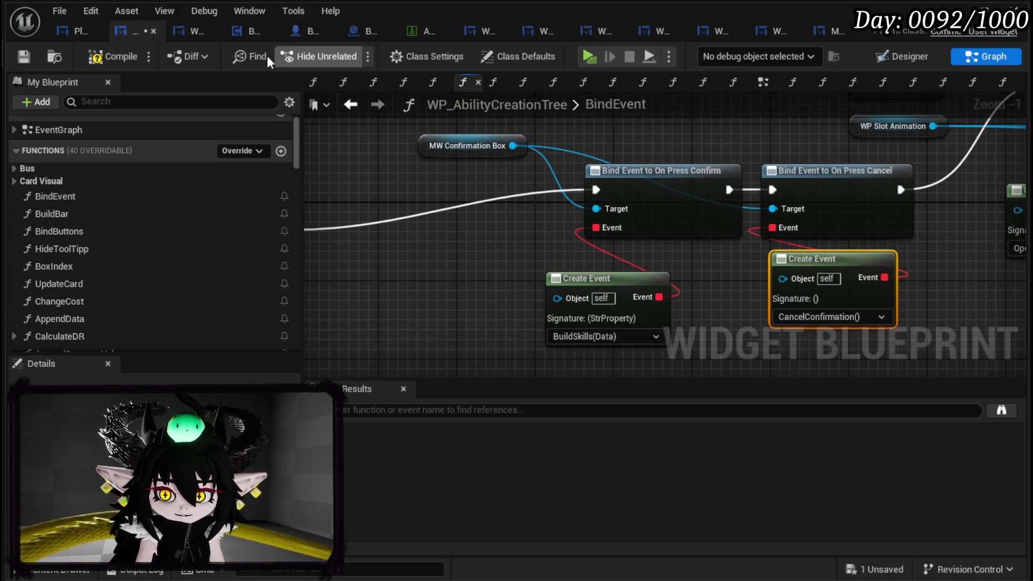
{"action": "left_click", "coordinate": [26, 59]}
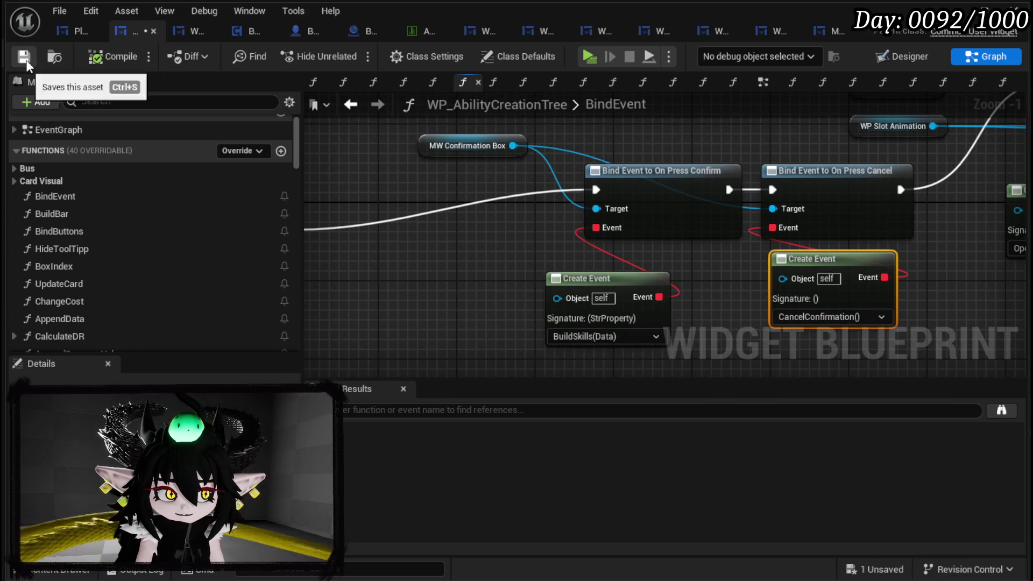
{"action": "left_click", "coordinate": [830, 33]}
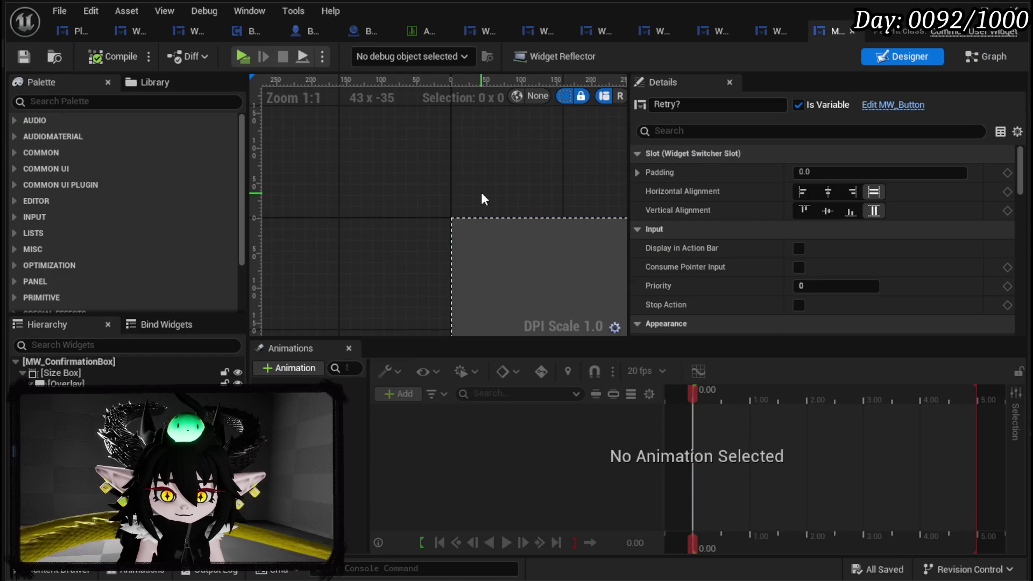
- Set MW_Text_Description's horizontal and vertical alignment to Center, then compile and save
{"action": "scroll", "coordinate": [480, 194], "scroll_direction": "down", "scroll_amount": 2}
{"action": "left_click", "coordinate": [434, 196]}
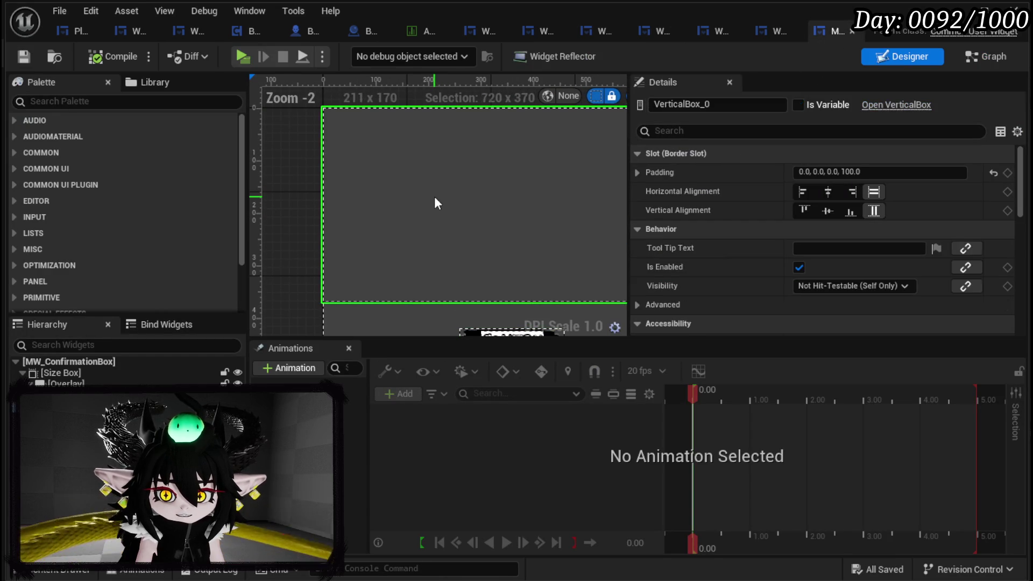
{"action": "left_click", "coordinate": [325, 139]}
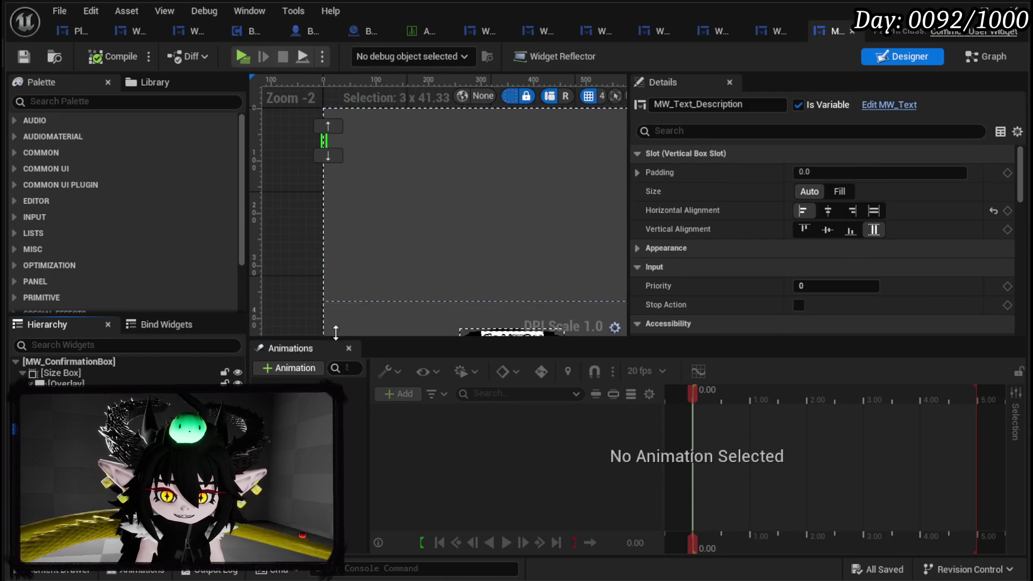
{"action": "scroll", "coordinate": [350, 292], "scroll_direction": "down", "scroll_amount": 2}
{"action": "left_click", "coordinate": [828, 211]}
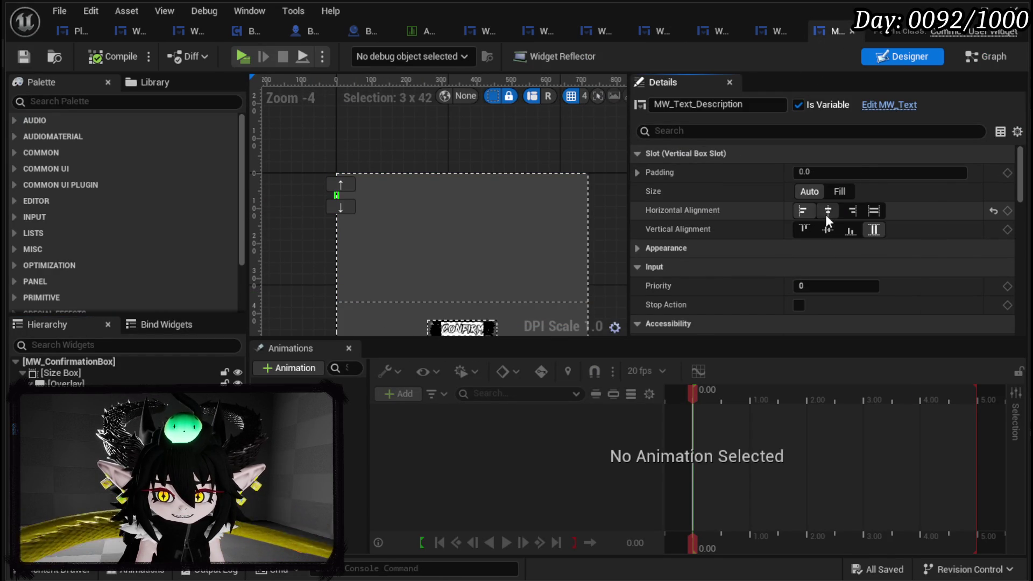
{"action": "left_click", "coordinate": [116, 52]}
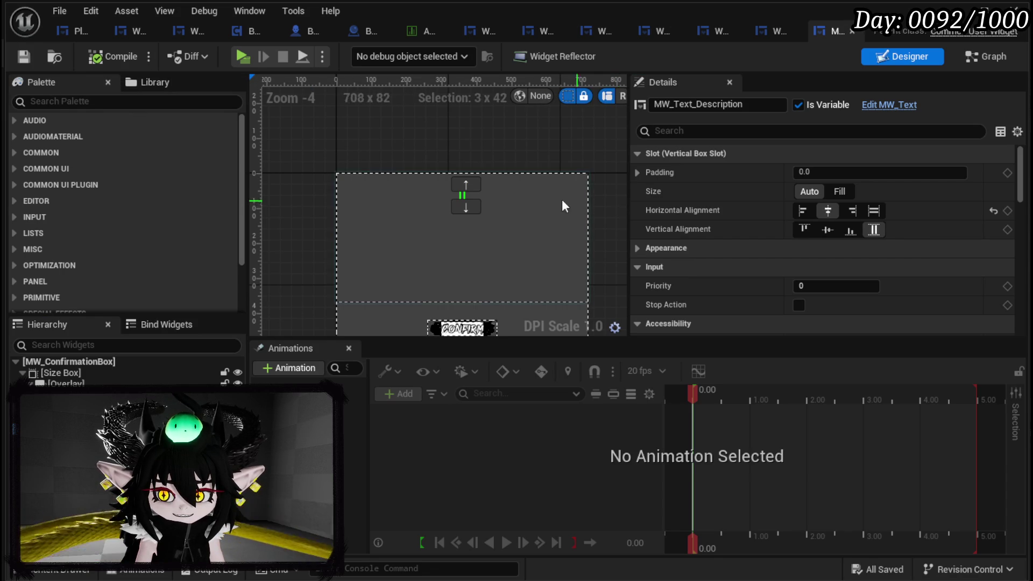
{"action": "left_click", "coordinate": [826, 231]}
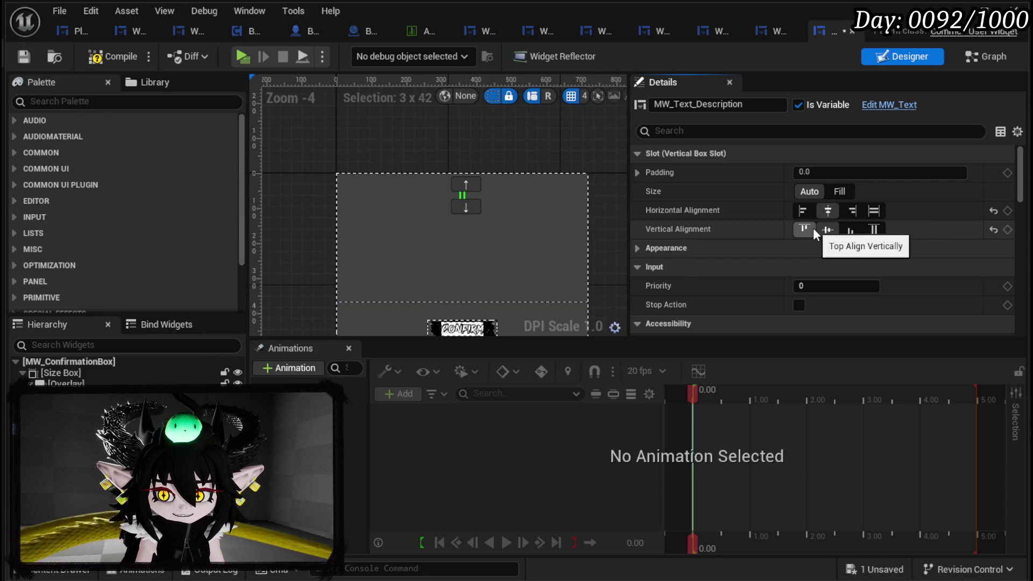
{"action": "left_click", "coordinate": [113, 62]}
{"action": "left_click", "coordinate": [30, 59]}
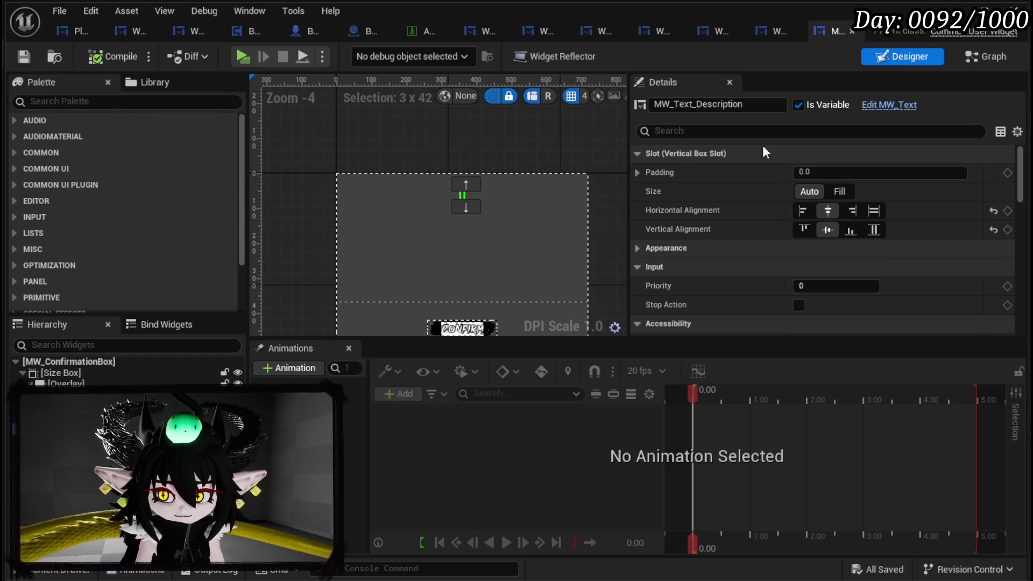
{"action": "scroll", "coordinate": [892, 211], "scroll_direction": "down", "scroll_amount": 10}
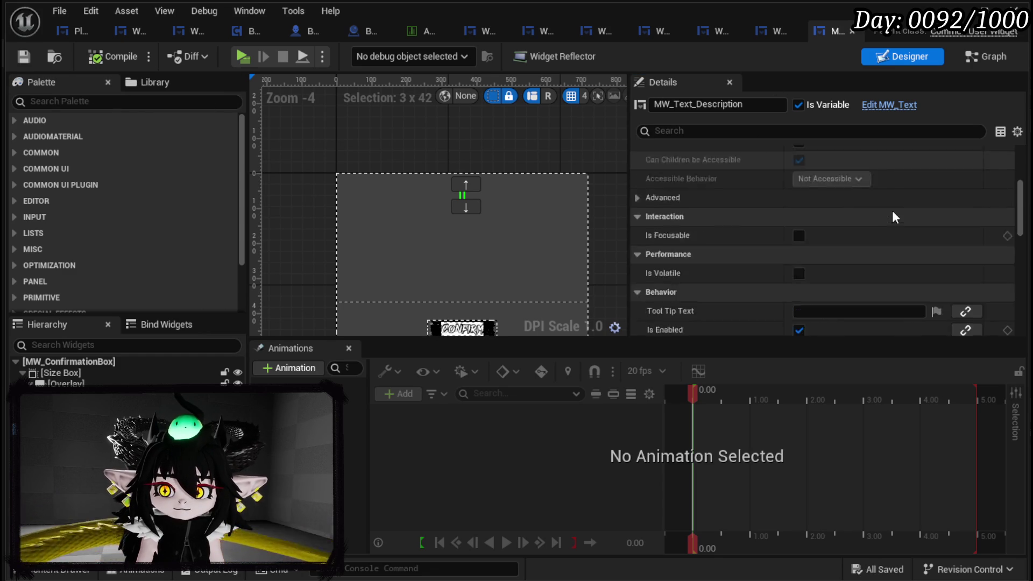
{"action": "scroll", "coordinate": [893, 209], "scroll_direction": "down", "scroll_amount": 10}
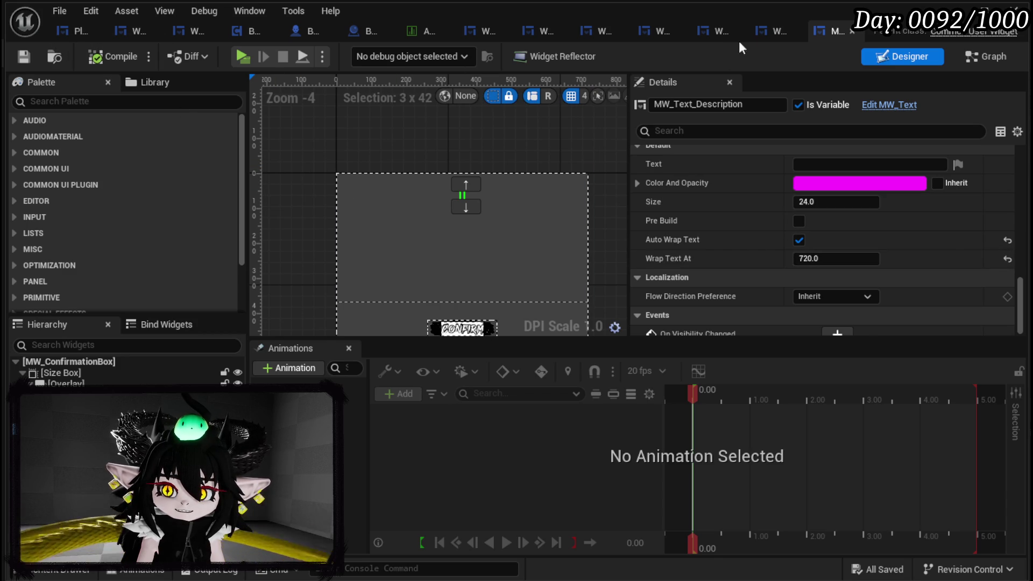
{"action": "left_click", "coordinate": [768, 32]}
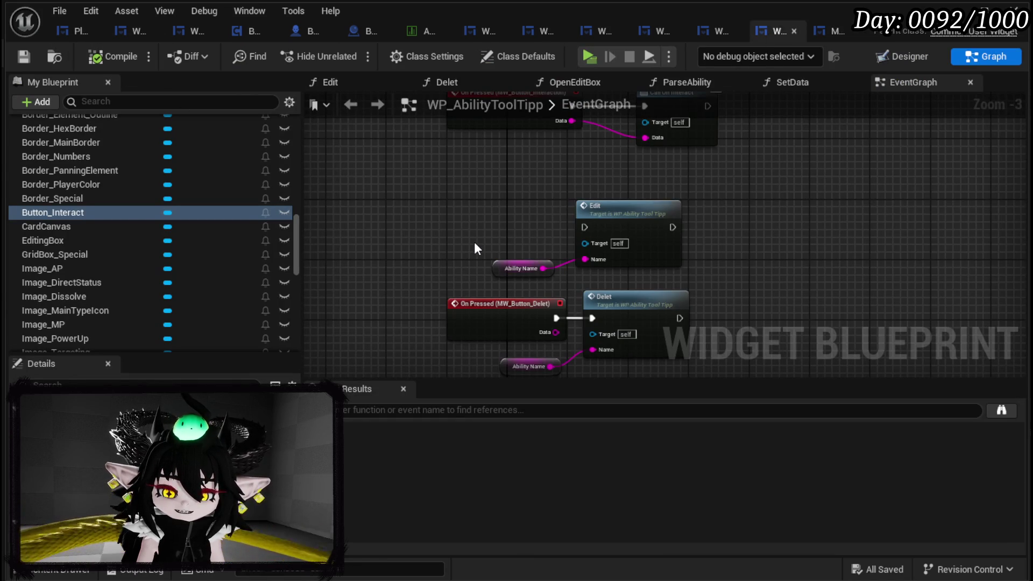
- Straighten the Create Event node in the creation tree's BindEvent graph and save
{"action": "left_click", "coordinate": [134, 32]}
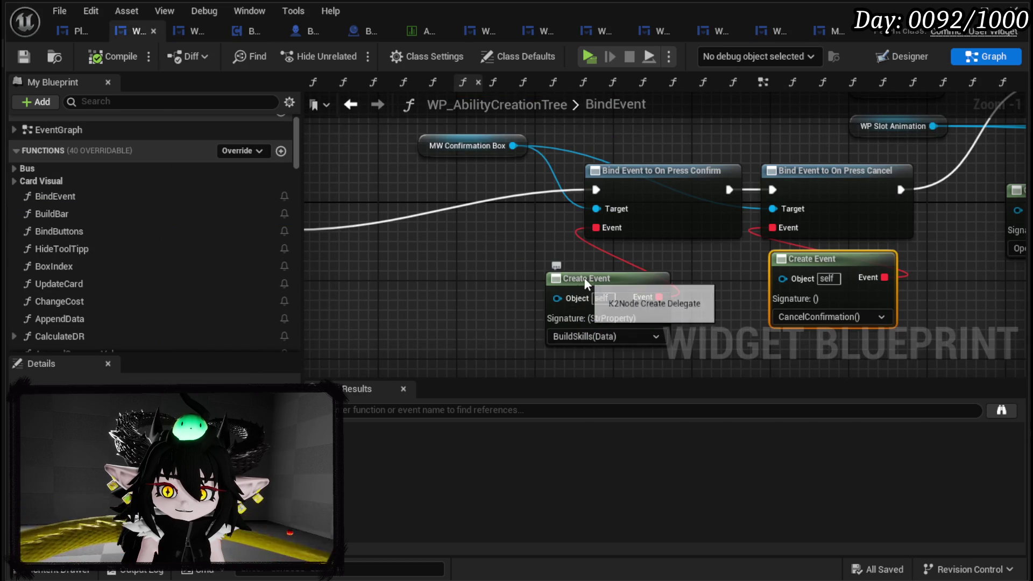
{"action": "left_click_drag", "start_coordinate": [584, 278], "coordinate": [605, 258]}
{"action": "left_click", "coordinate": [24, 56]}
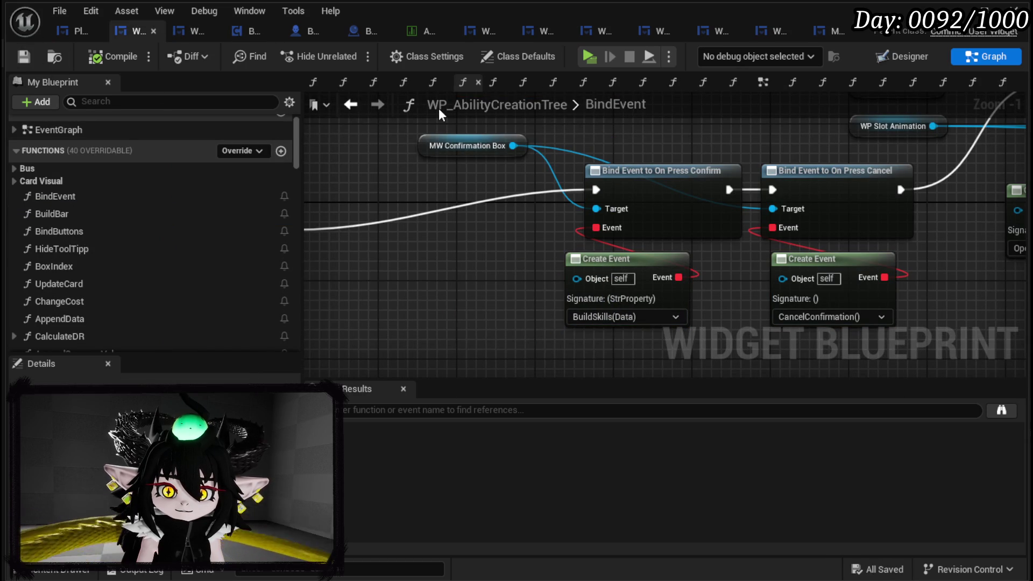
- Move MW_CreateMultipleBox after the question text to position 168, 1, then compile and save
{"action": "left_click", "coordinate": [911, 58]}
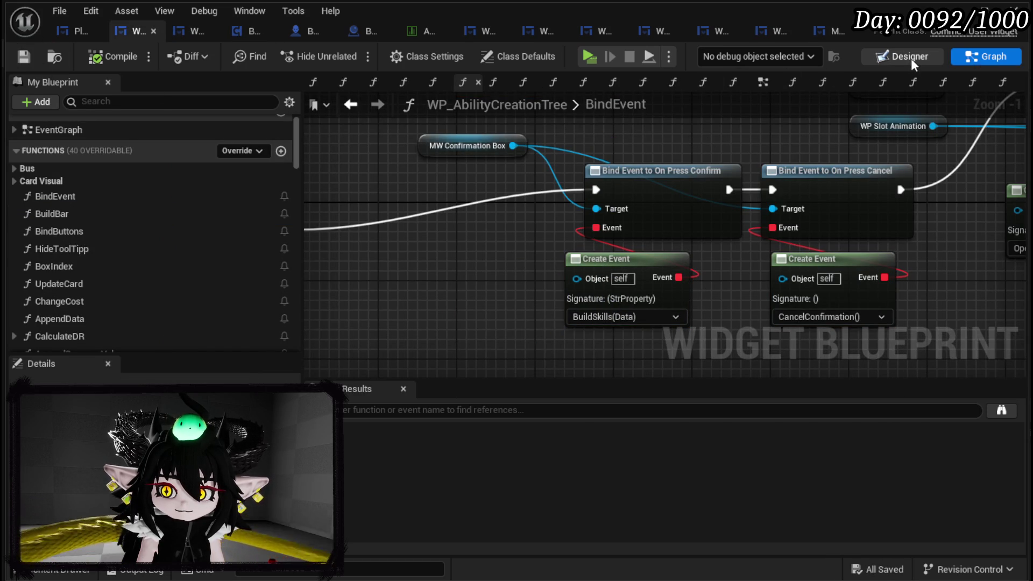
{"action": "scroll", "coordinate": [415, 233], "scroll_direction": "up", "scroll_amount": 4}
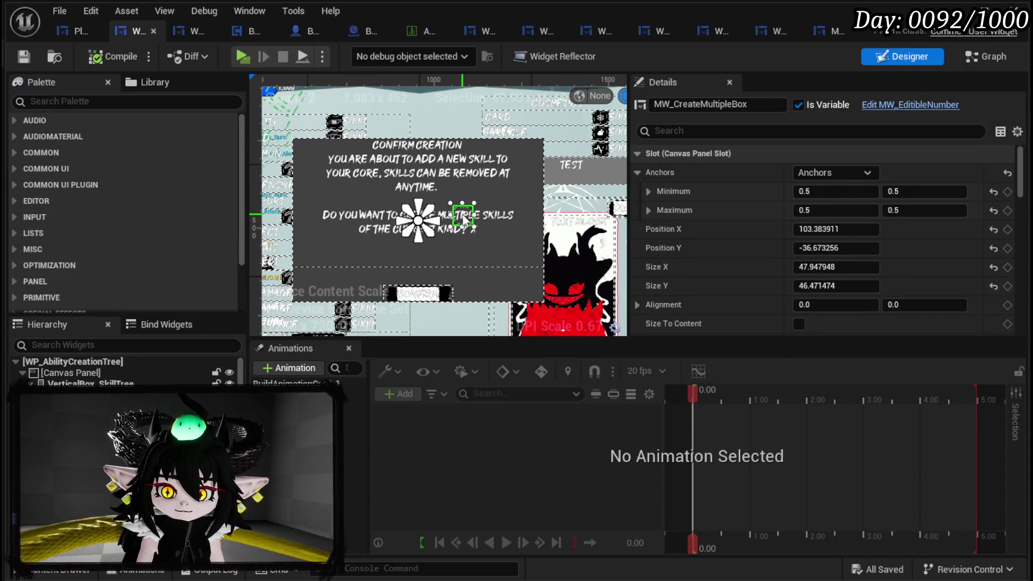
{"action": "left_click_drag", "start_coordinate": [464, 220], "coordinate": [486, 227]}
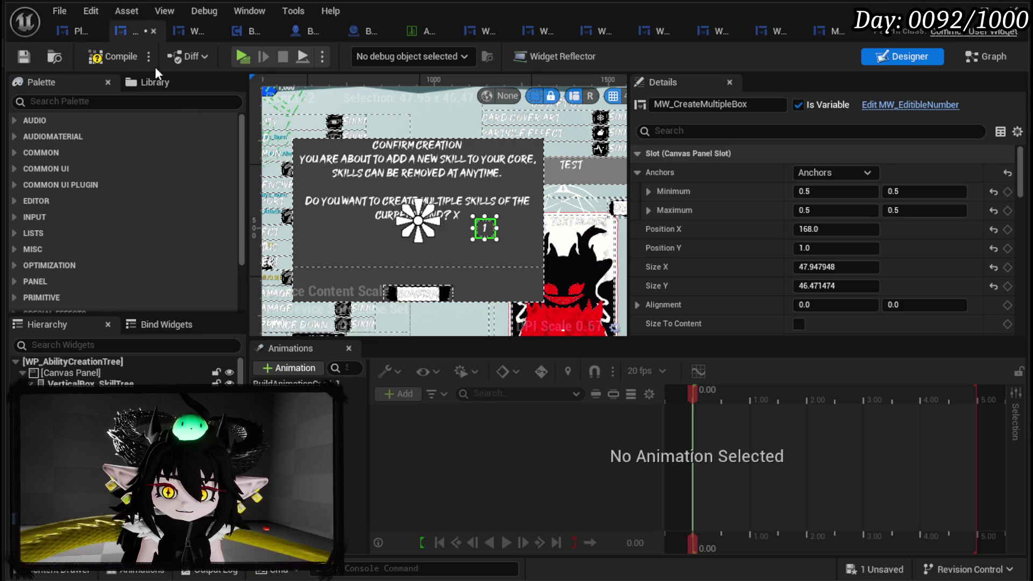
{"action": "left_click", "coordinate": [116, 56]}
{"action": "left_click", "coordinate": [29, 63]}
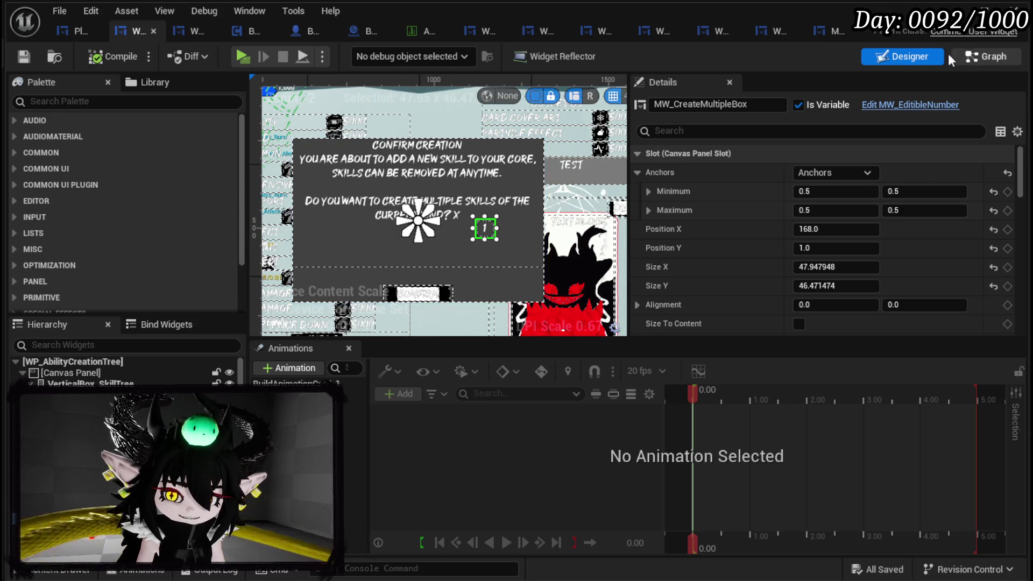
{"action": "left_click", "coordinate": [955, 12]}
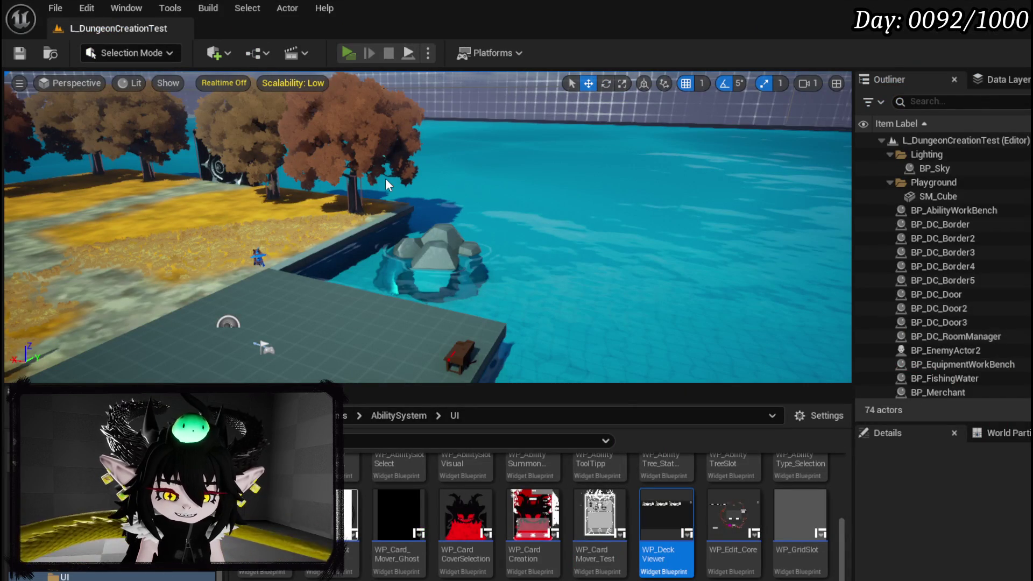
- Play the game, open the book menu with I, and open the ability-card deck viewer
{"action": "key", "text": "alt+p"}
{"action": "key", "text": "i"}
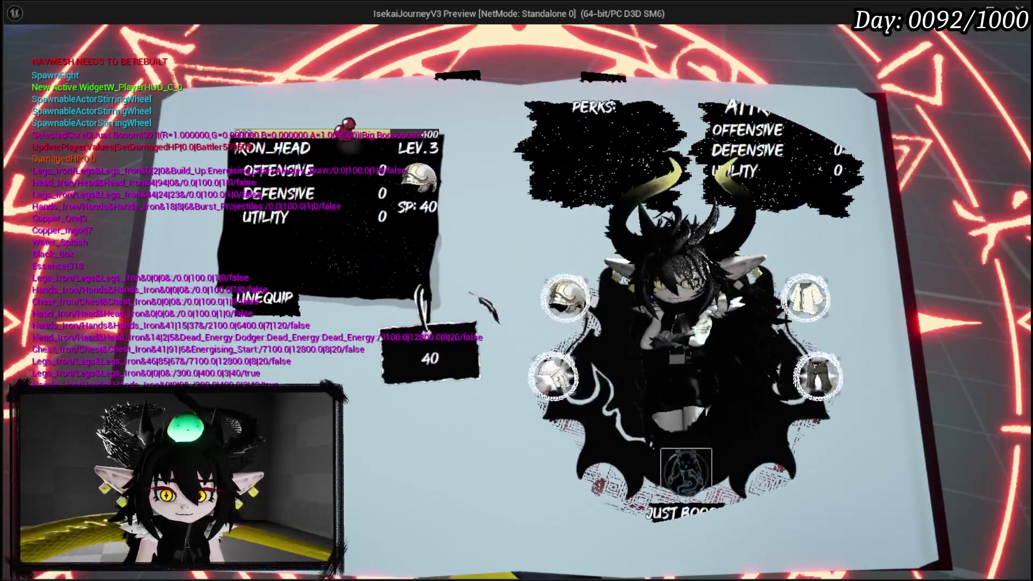
{"action": "left_click", "coordinate": [662, 470]}
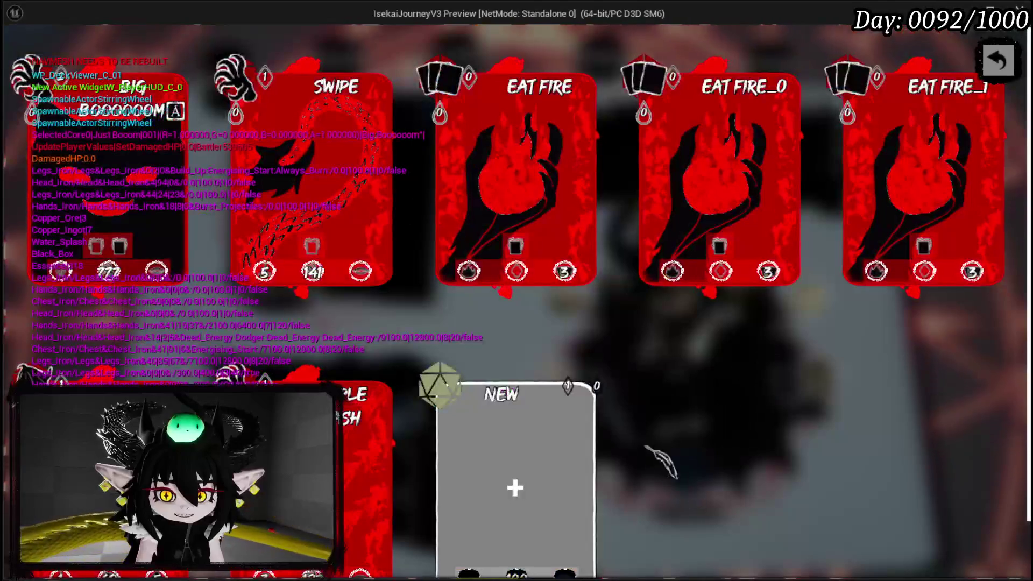